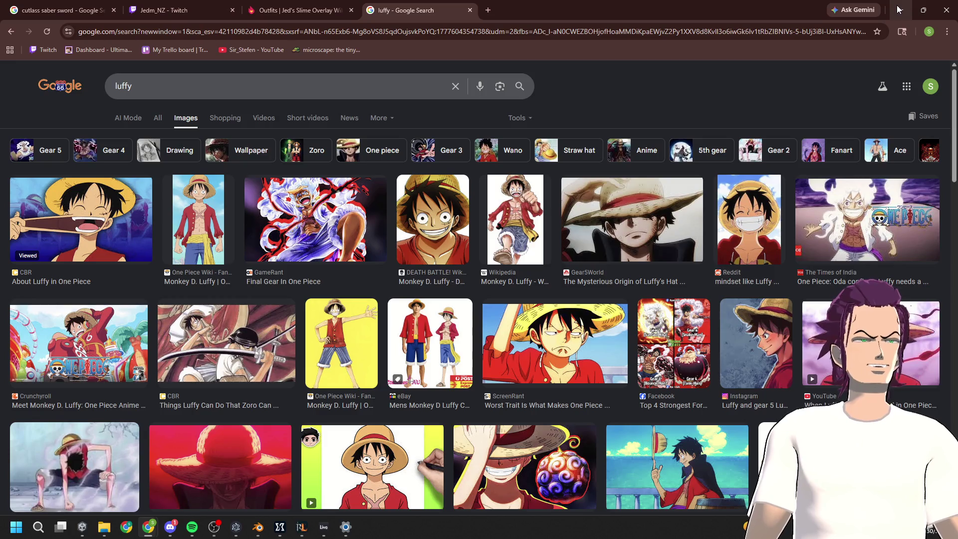
Preview the eBay Luffy cosplay reference image in Chrome, then minimize the browser
left_click(396, 371)
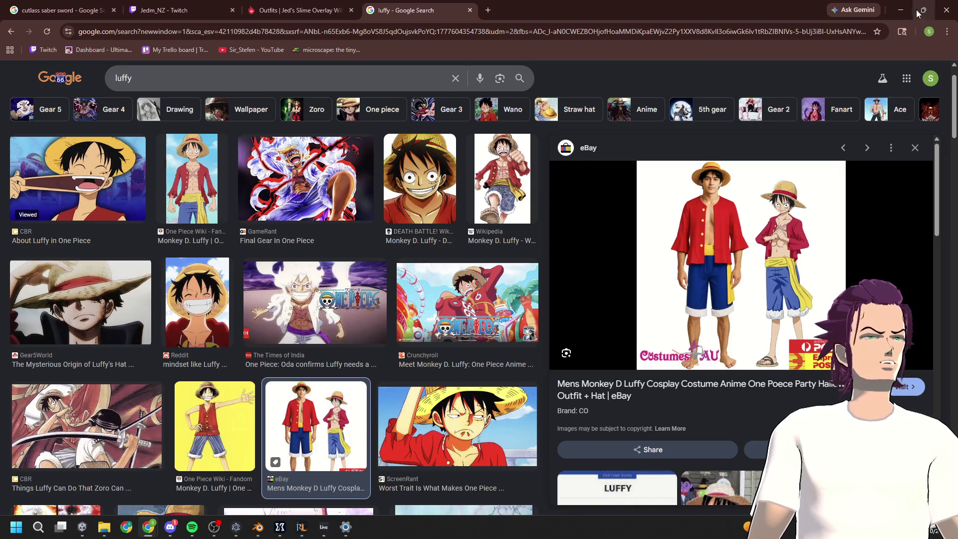
left_click(900, 10)
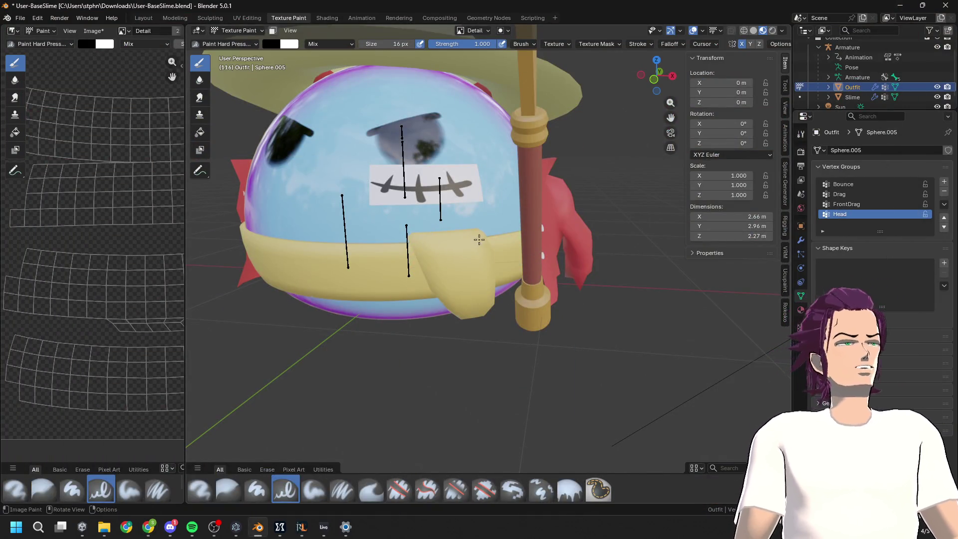
Paint a first dark fold line on the yellow sash, undoing stray strokes and saving
scroll(479, 240, "up", 4)
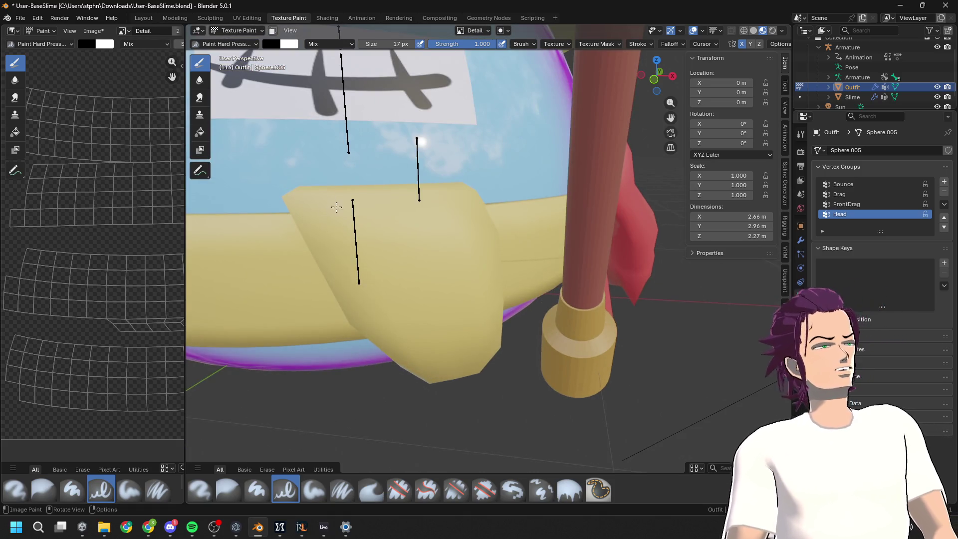
left_click_drag(327, 202, 404, 333)
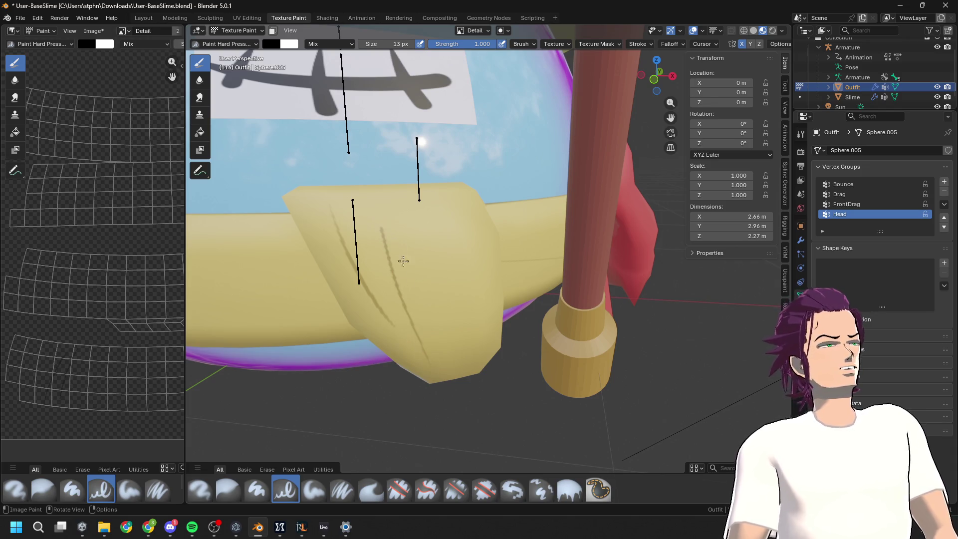
key("ctrl+z")
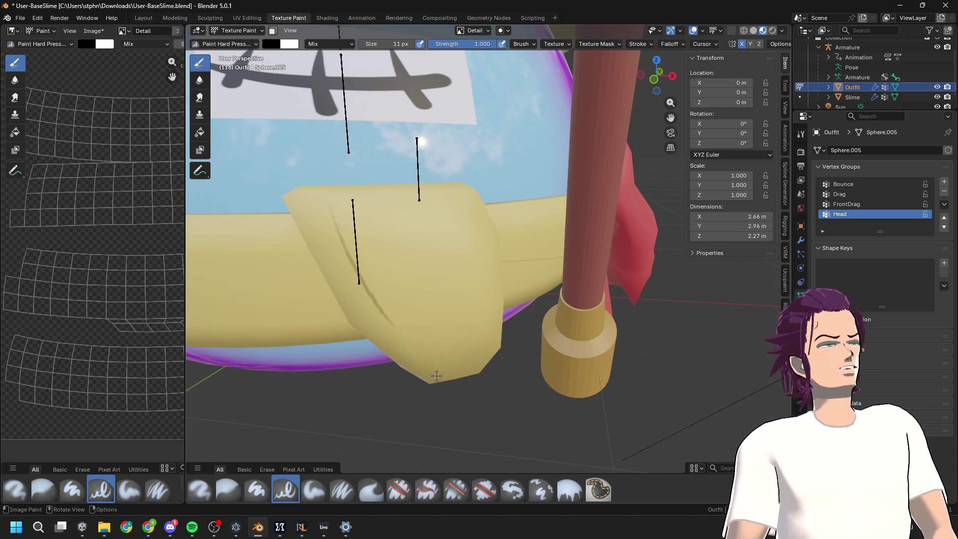
left_click_drag(394, 278, 380, 218)
key("ctrl+s")
key("ctrl+z")
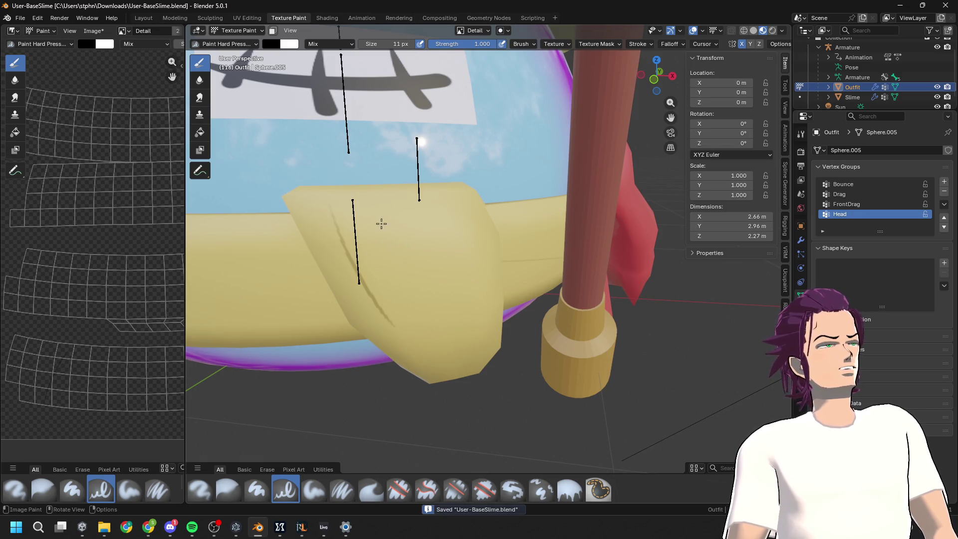
key("ctrl+z")
Paint fold lines down the middle and right edge of the sash flap, redoing bad attempts
left_click_drag(427, 368, 385, 221)
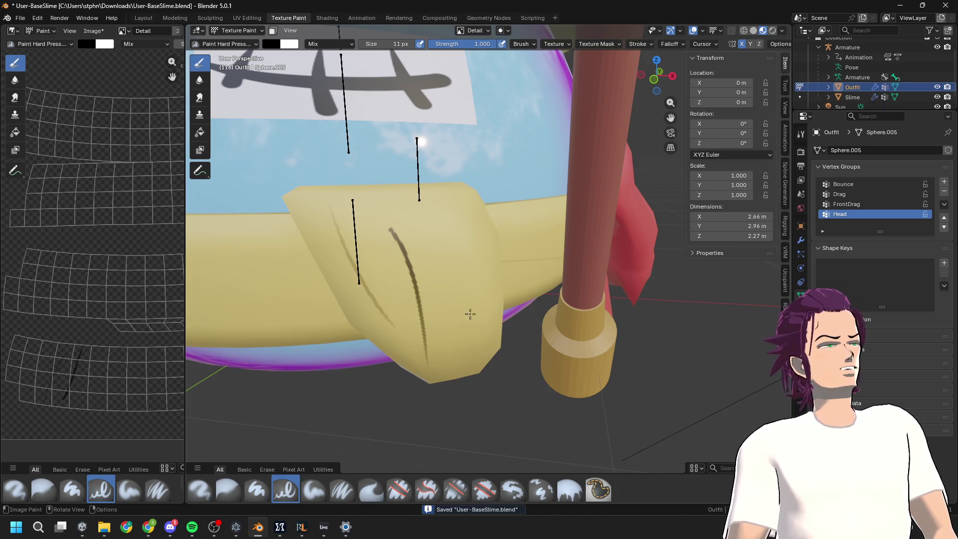
left_click_drag(443, 198, 471, 353)
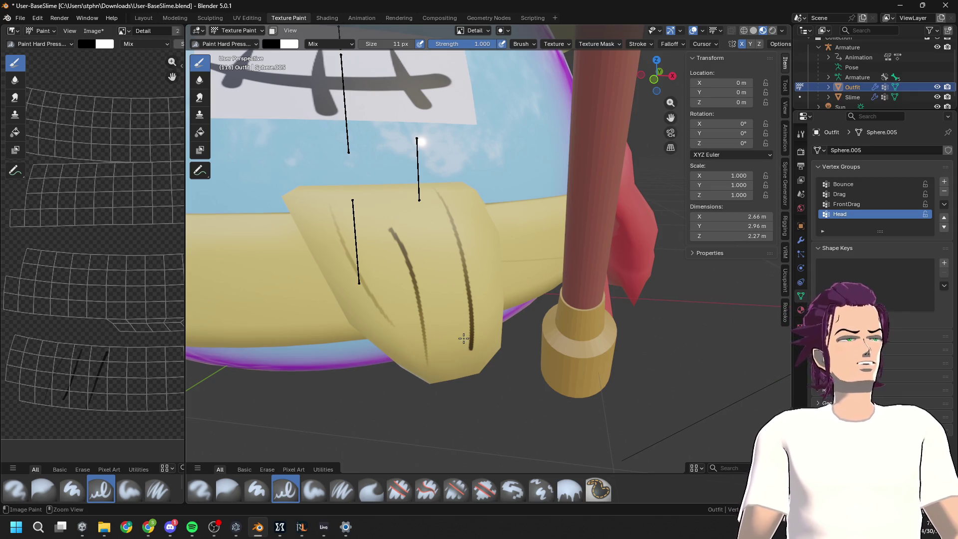
key("ctrl+z")
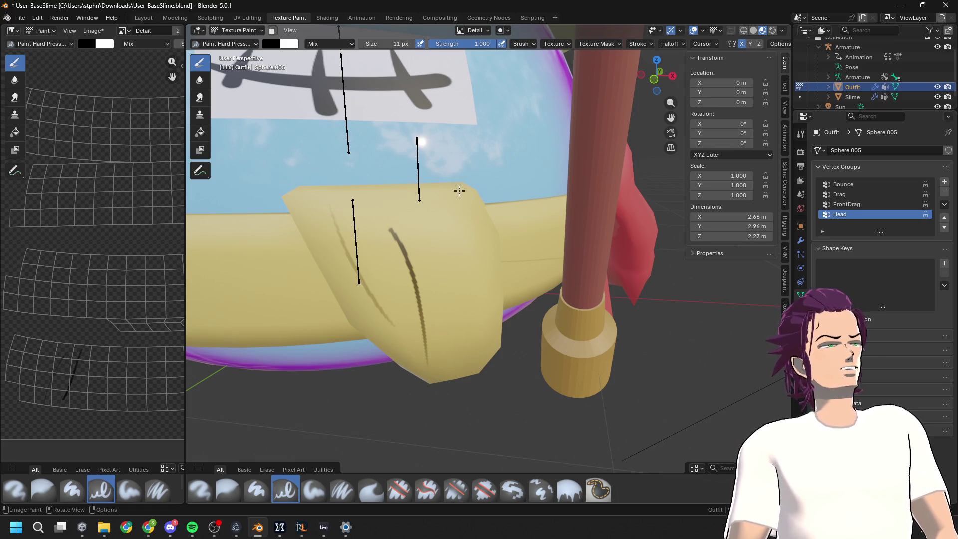
left_click_drag(487, 259, 492, 349)
key("ctrl+z")
key("ctrl+z")
left_click_drag(479, 270, 475, 373)
key("ctrl+z")
mouse_move(458, 202)
left_mouse_down()
mouse_move(484, 277)
mouse_move(483, 360)
left_mouse_up()
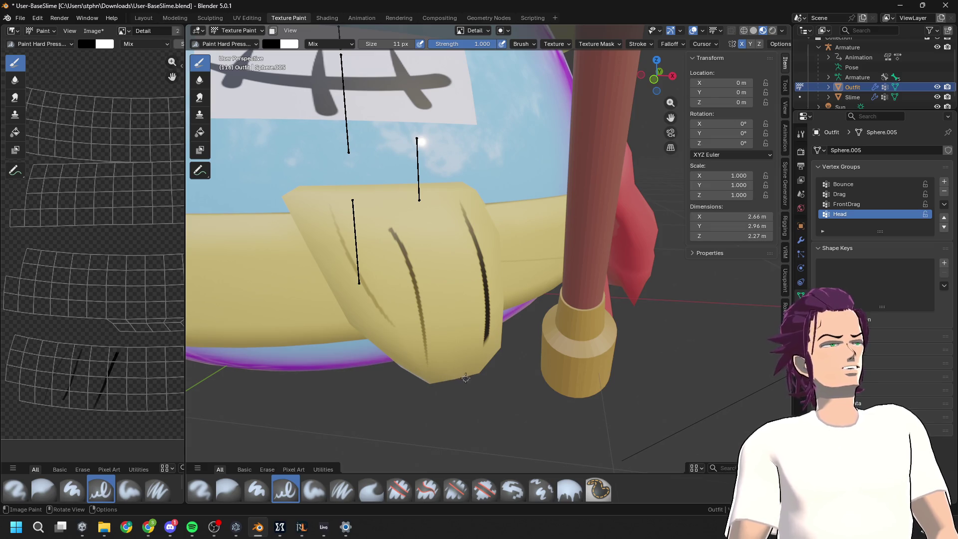
key("ctrl+z")
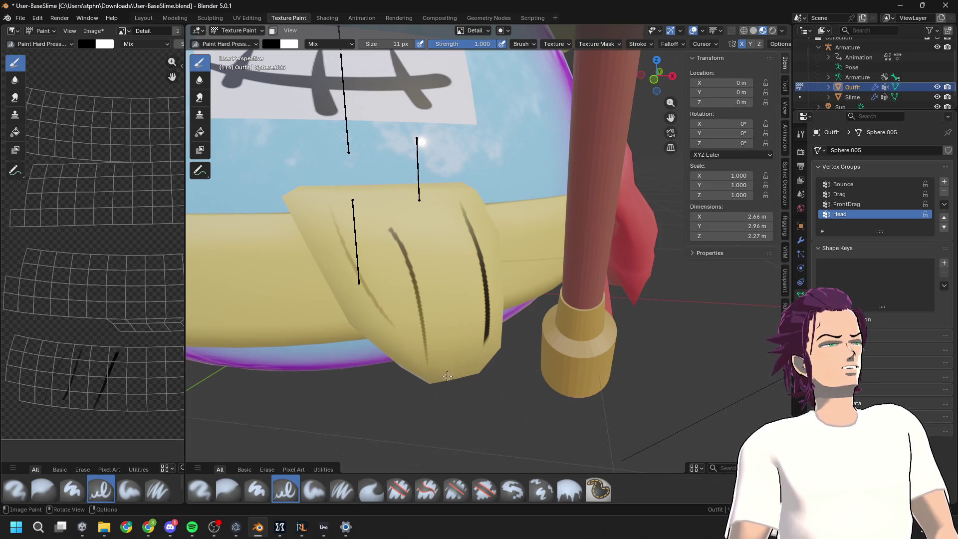
Check the sash from below, save, and retry the middle fold line on the sash
middle_click_drag(491, 314, 549, 293)
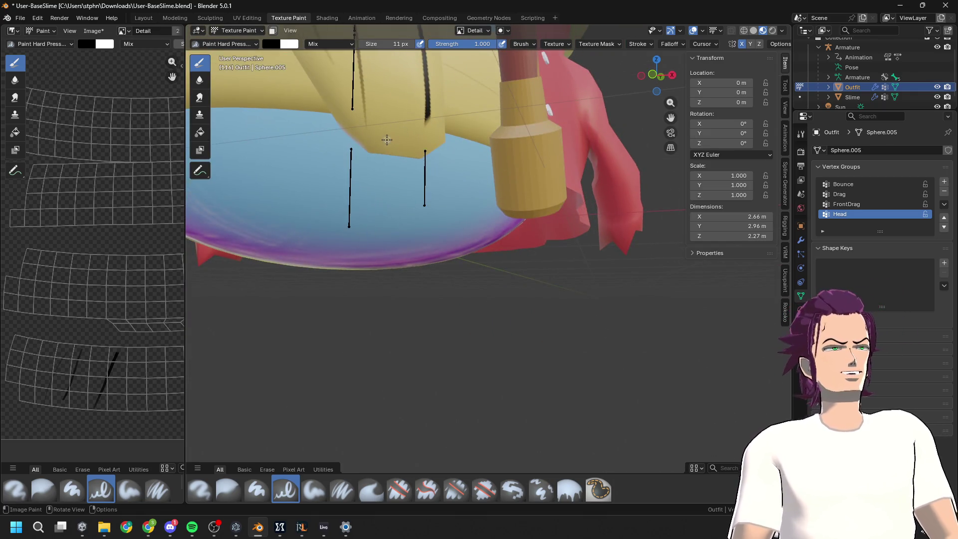
middle_click_drag(433, 189, 433, 214)
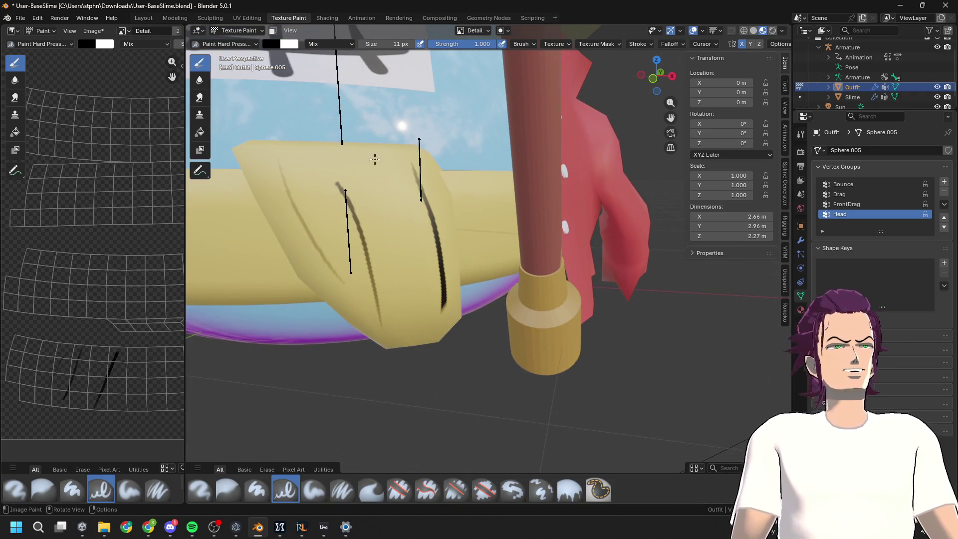
key("ctrl+s")
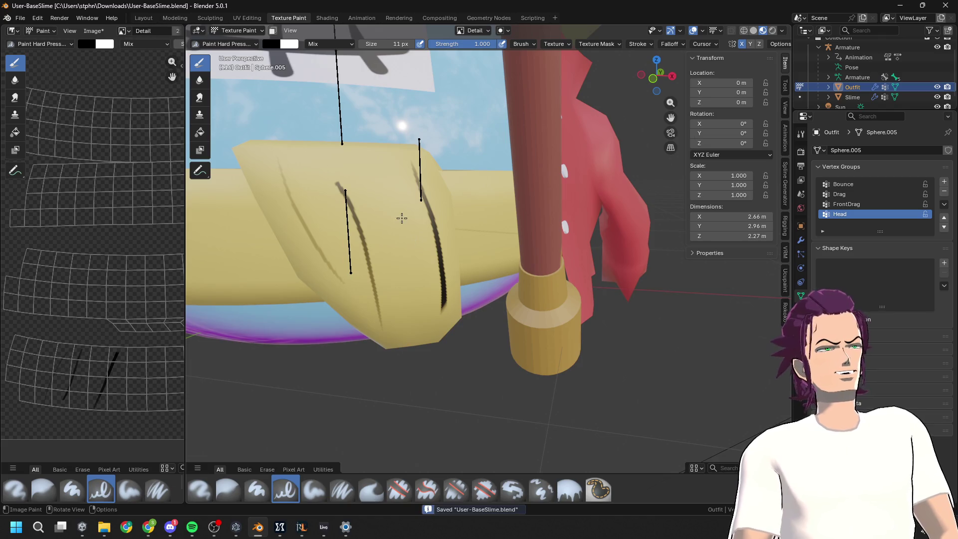
key("ctrl+z")
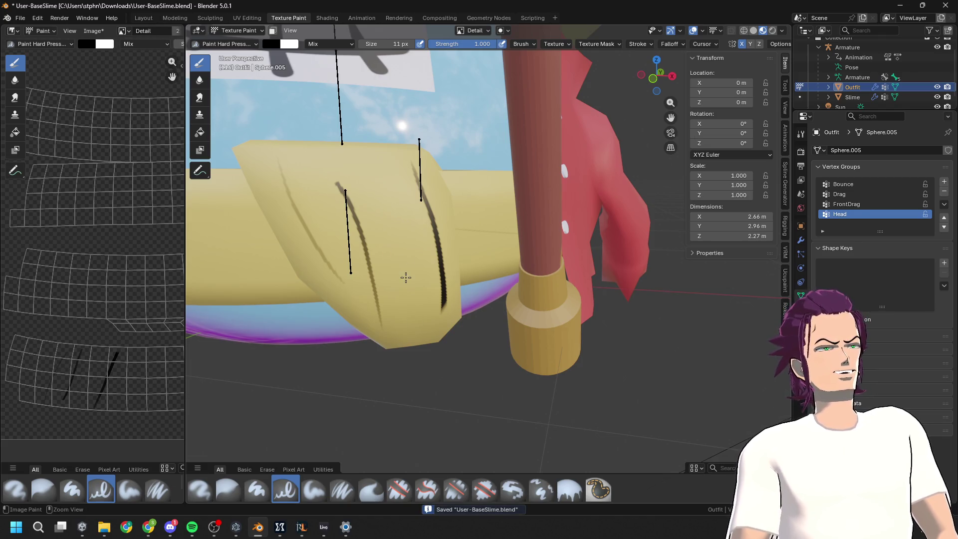
left_click_drag(394, 192, 419, 332)
key("ctrl+z")
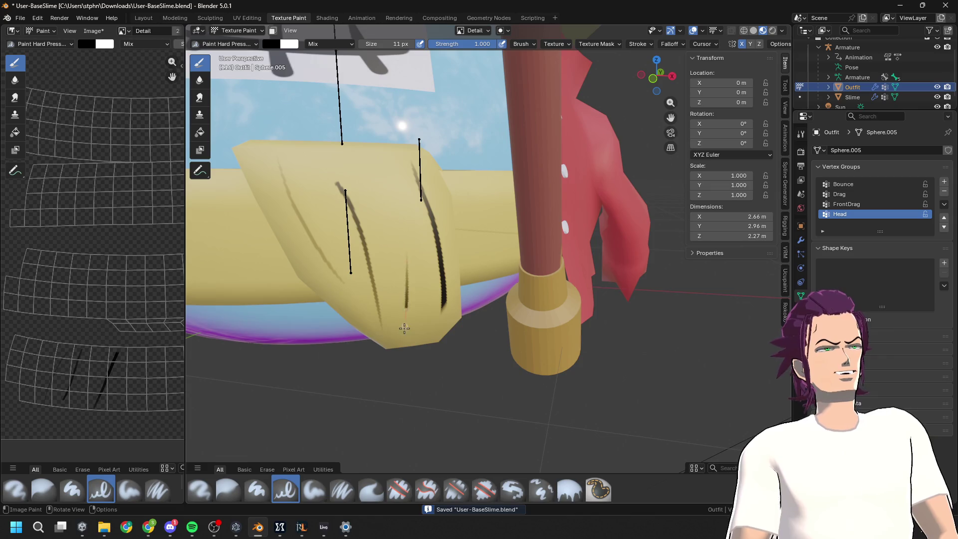
key("ctrl+z")
left_click_drag(388, 161, 384, 329)
key("ctrl+z")
Turn back to the front, undo the last stroke, and switch the Outfit mesh to Edit Mode
scroll(413, 171, "down", 5)
mouse_move(412, 171)
middle_mouse_down()
mouse_move(468, 248)
mouse_move(532, 225)
middle_mouse_up()
scroll(467, 248, "up", 3)
scroll(467, 248, "up", 2)
scroll(532, 225, "up", 2)
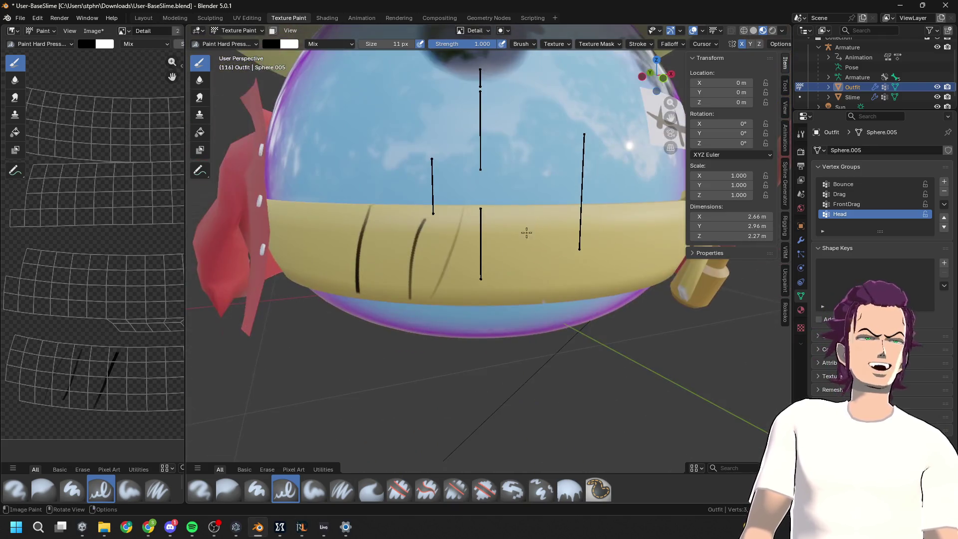
scroll(366, 259, "down", 5)
scroll(490, 267, "up", 2)
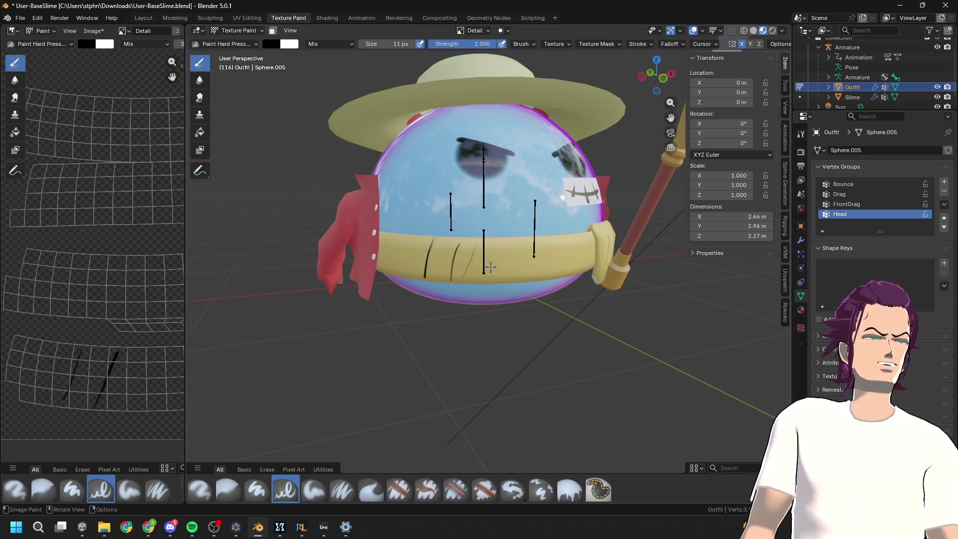
middle_click_drag(490, 268, 388, 202)
key("ctrl+z")
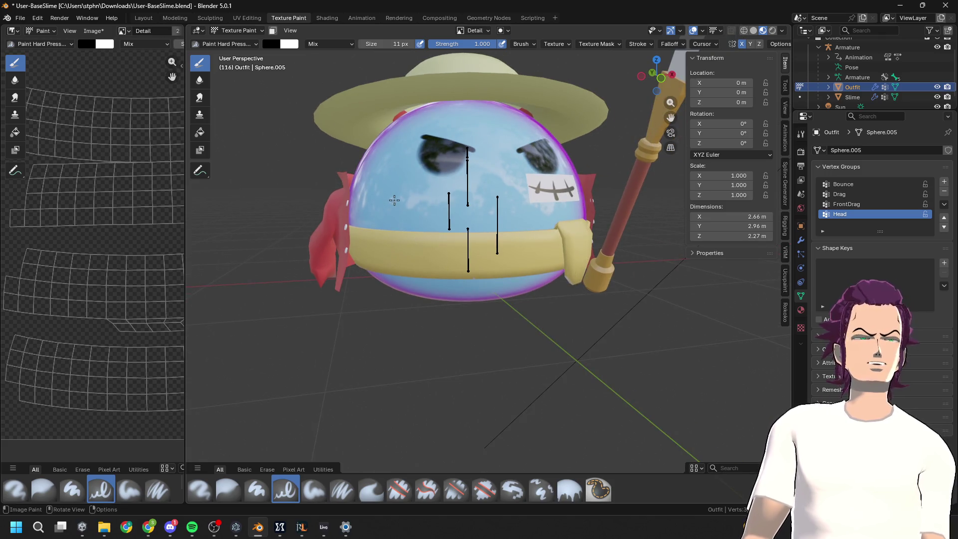
key("Tab")
key("Tab")
key("Tab")
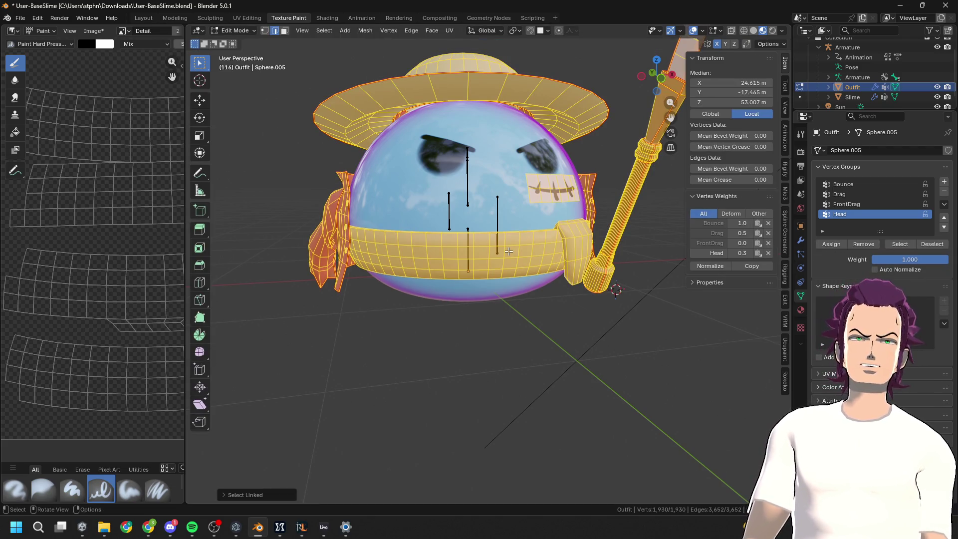
Clear the selection, select the whole linked sash with L, and widen the image editor
key("alt+a")
key("l")
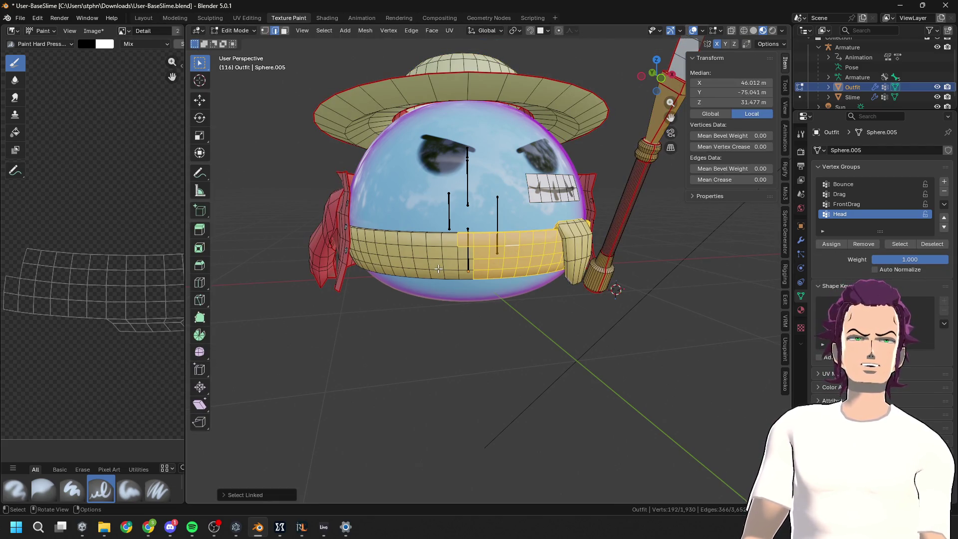
key("l")
scroll(438, 269, "down", 3)
mouse_move(479, 310)
middle_mouse_down()
mouse_move(491, 288)
mouse_move(320, 260)
middle_mouse_up()
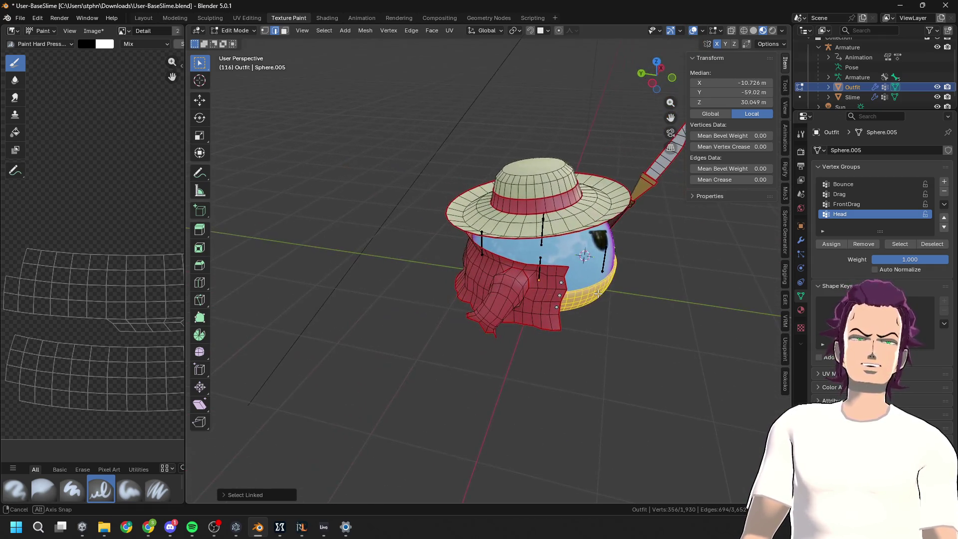
left_click_drag(185, 233, 467, 234)
scroll(277, 350, "down", 1)
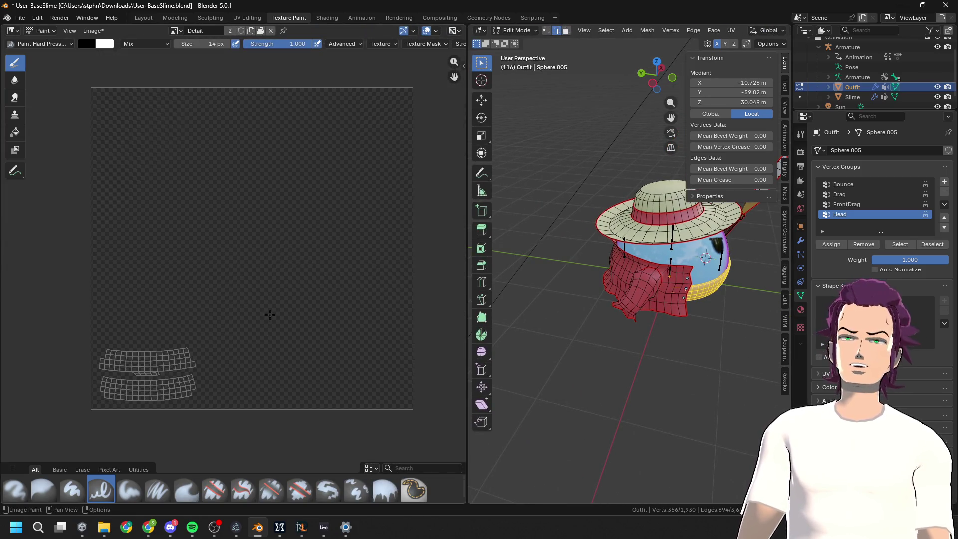
Unwrap the current sash selection with the minimum-stretch unwrap
key("u")
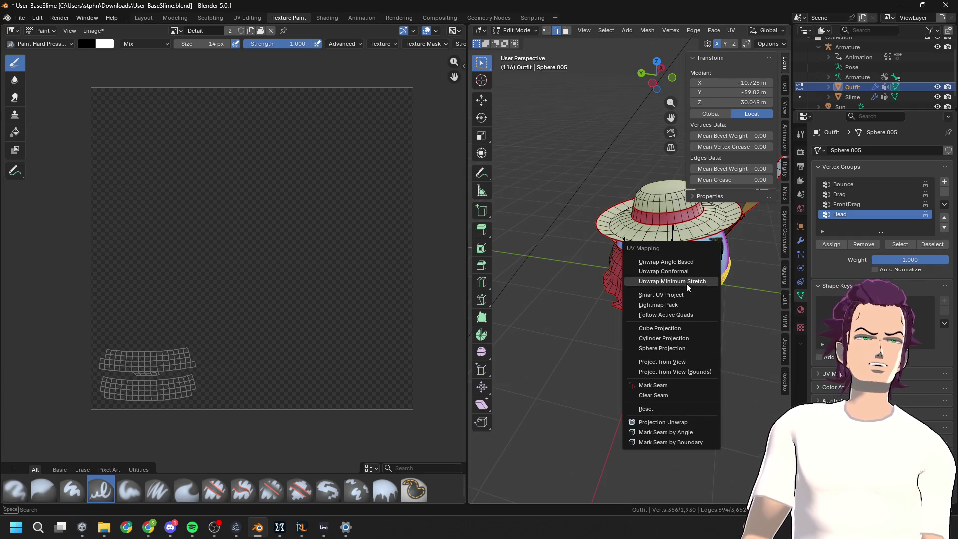
left_click(679, 262)
scroll(631, 353, "up", 8)
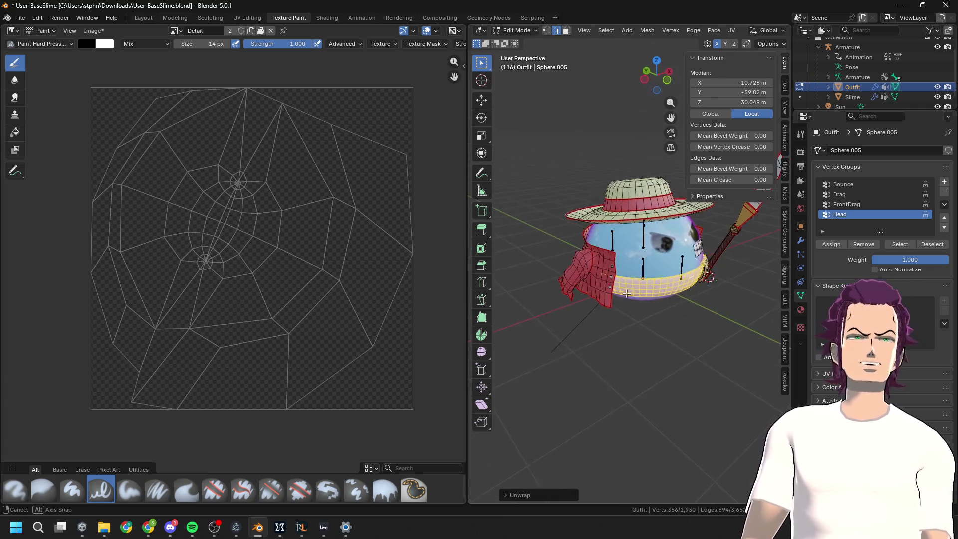
Select the slime's outer and inner rim edge loops and apply an edge option to them
left_click(630, 353, "alt")
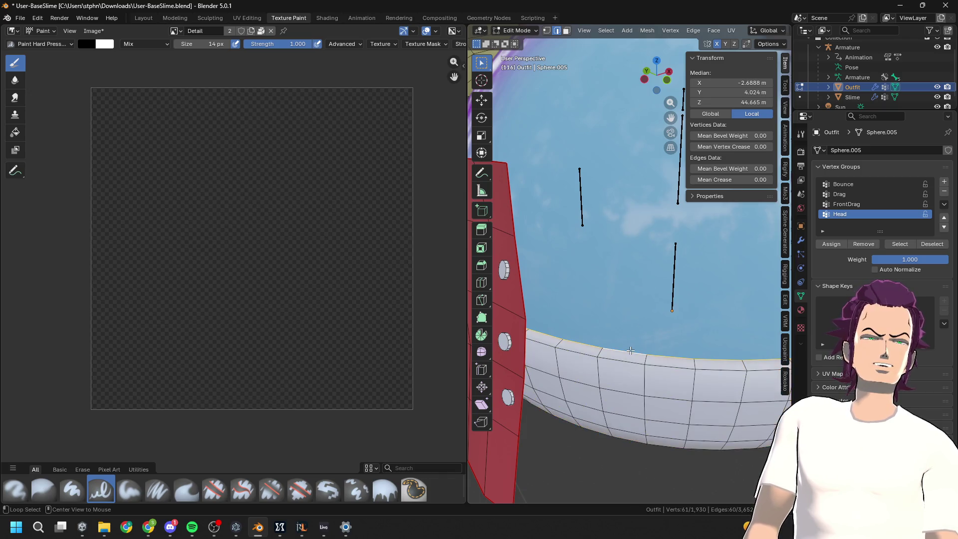
scroll(637, 348, "down", 8)
mouse_move(637, 348)
middle_mouse_down()
mouse_move(619, 295)
mouse_move(619, 165)
middle_mouse_up()
scroll(547, 129, "up", 2)
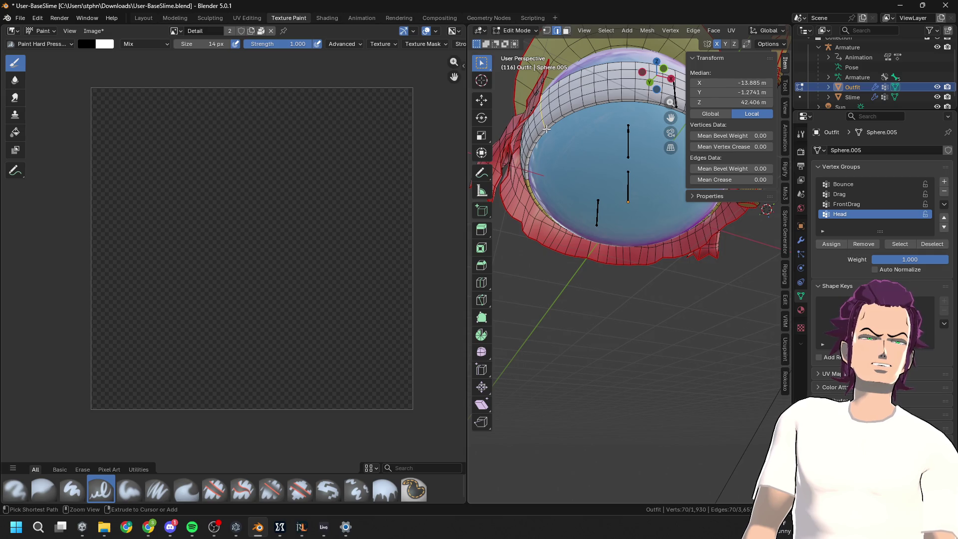
left_click(549, 156, "alt+shift")
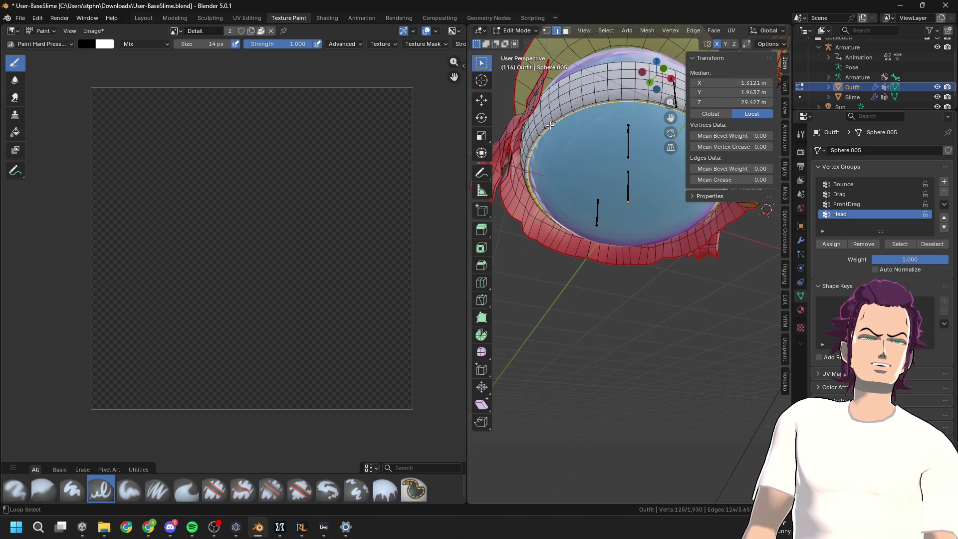
right_click(549, 160)
left_click(530, 274)
mouse_move(524, 278)
middle_mouse_down()
mouse_move(601, 225)
mouse_move(666, 147)
mouse_move(597, 177)
mouse_move(693, 229)
mouse_move(661, 249)
middle_mouse_up()
left_click(663, 251, "alt")
right_click(671, 251)
key("Escape")
mouse_move(671, 251)
middle_mouse_down()
mouse_move(766, 357)
mouse_move(743, 331)
mouse_move(603, 291)
middle_mouse_up()
Select the linked waist sash from one edge and unwrap it into a curved strip
left_click(598, 291)
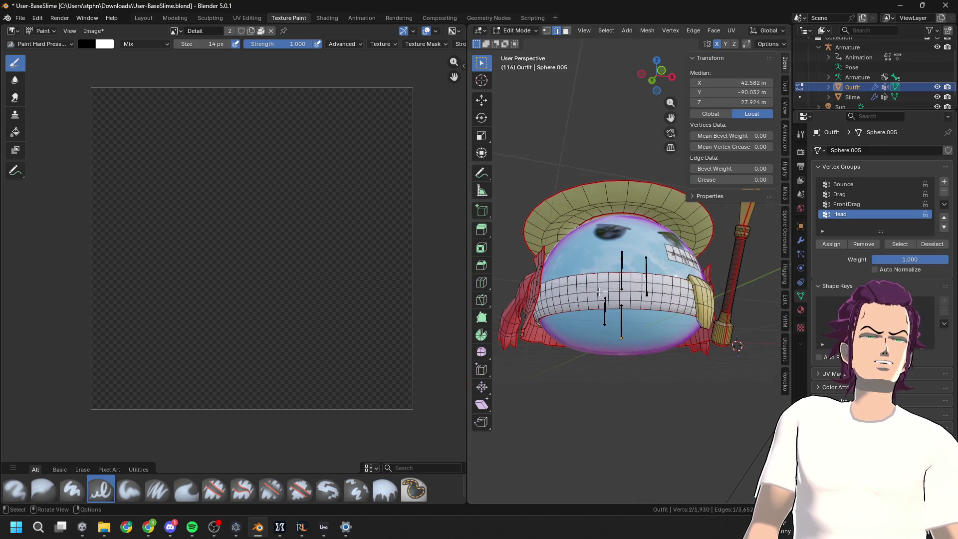
key("l")
key("u")
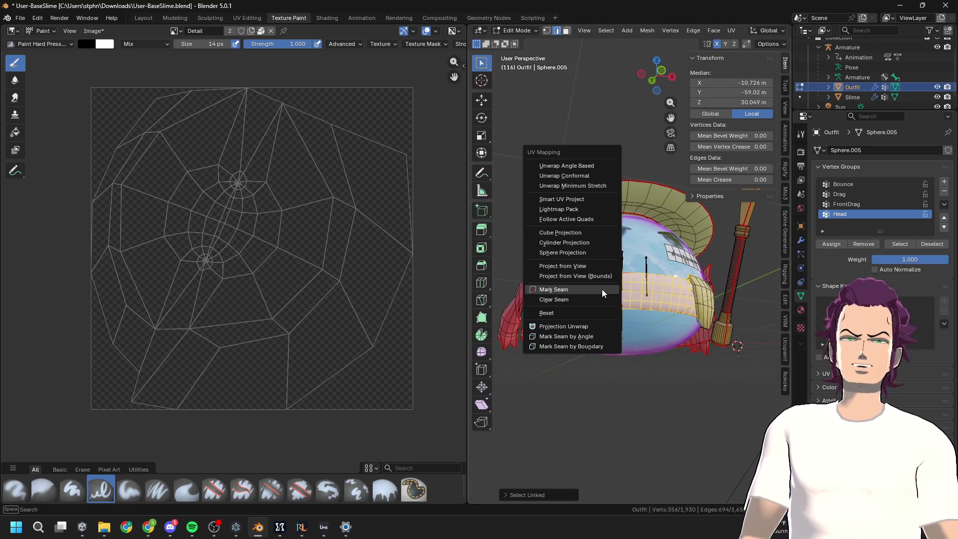
left_click(592, 165)
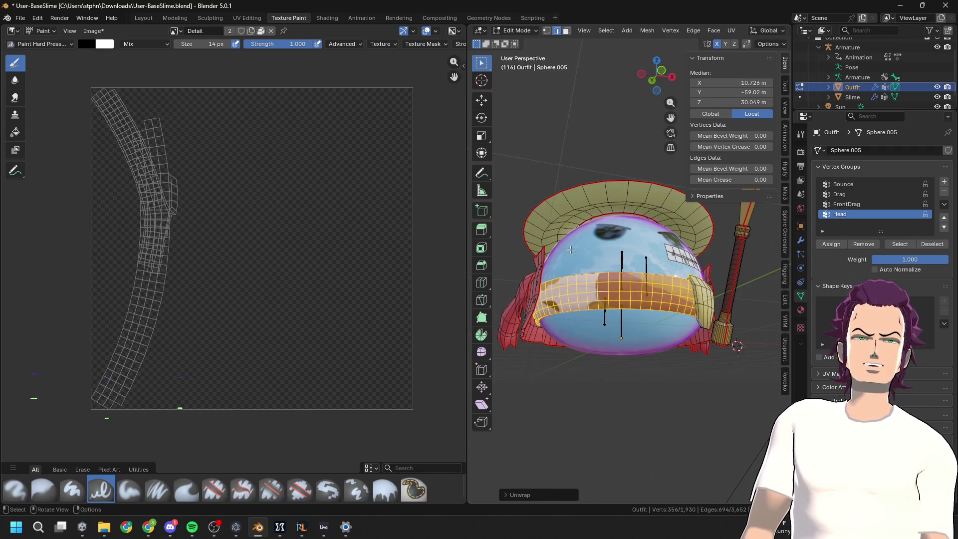
key("a")
key("ctrl+z")
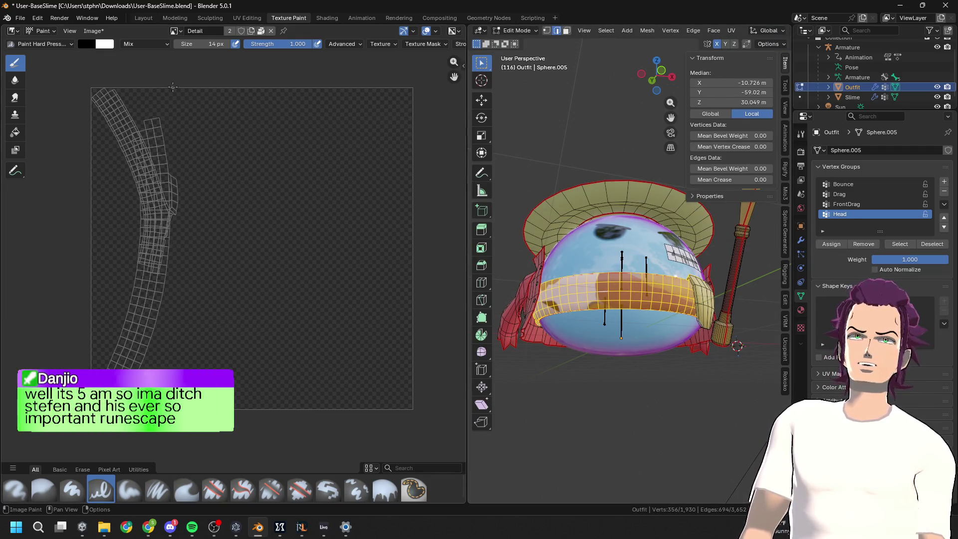
left_click(246, 17)
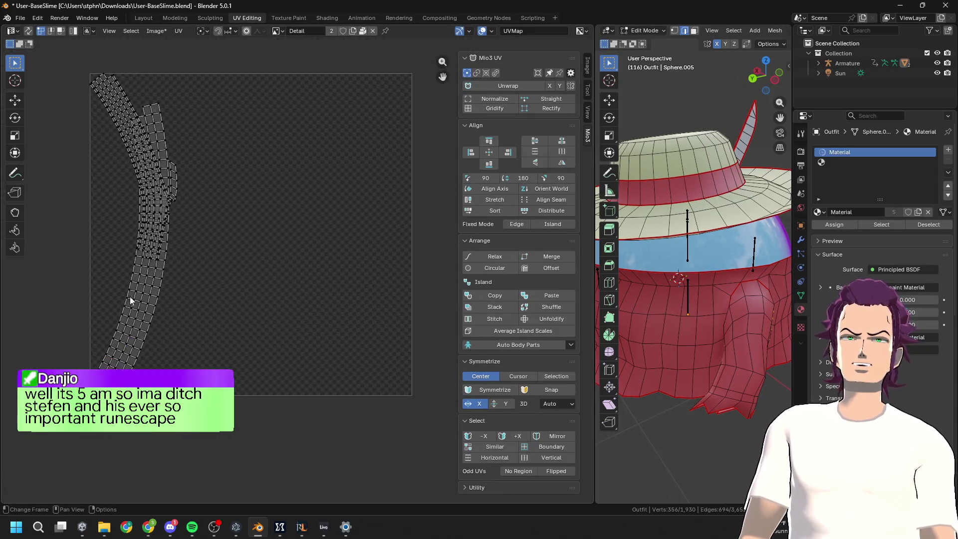
Normalize and Gridify all sash UVs with Mio3 UV, then scale them wider along X
key("a")
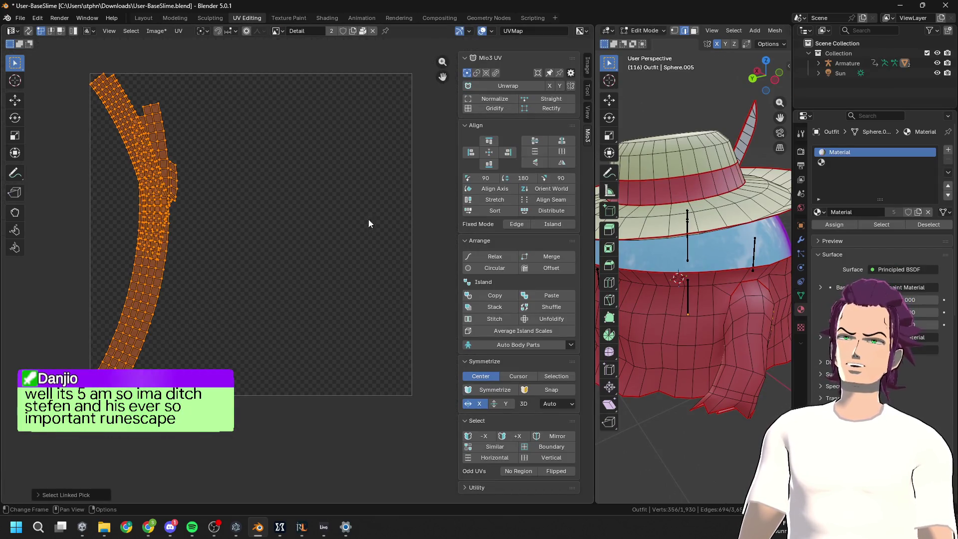
left_click(487, 100)
left_click(509, 111)
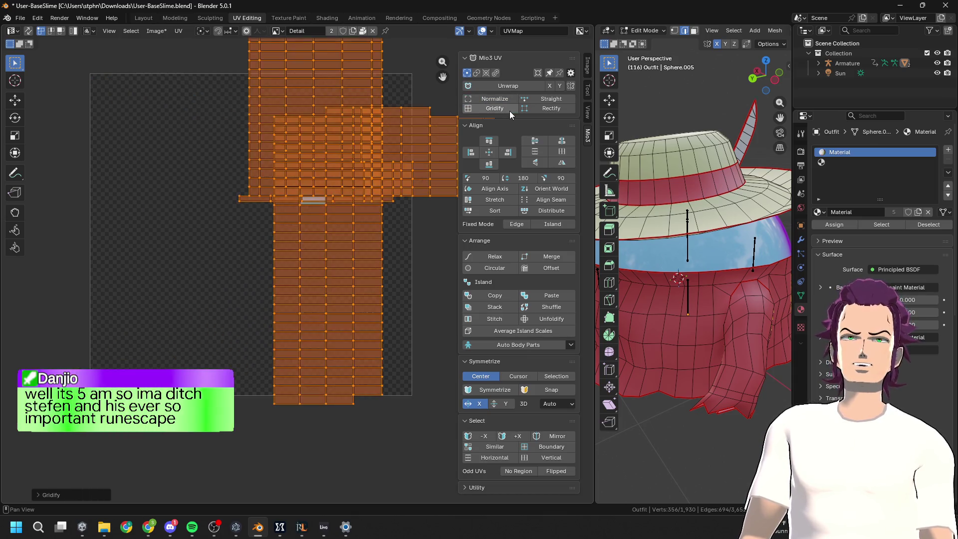
key("s")
key("x")
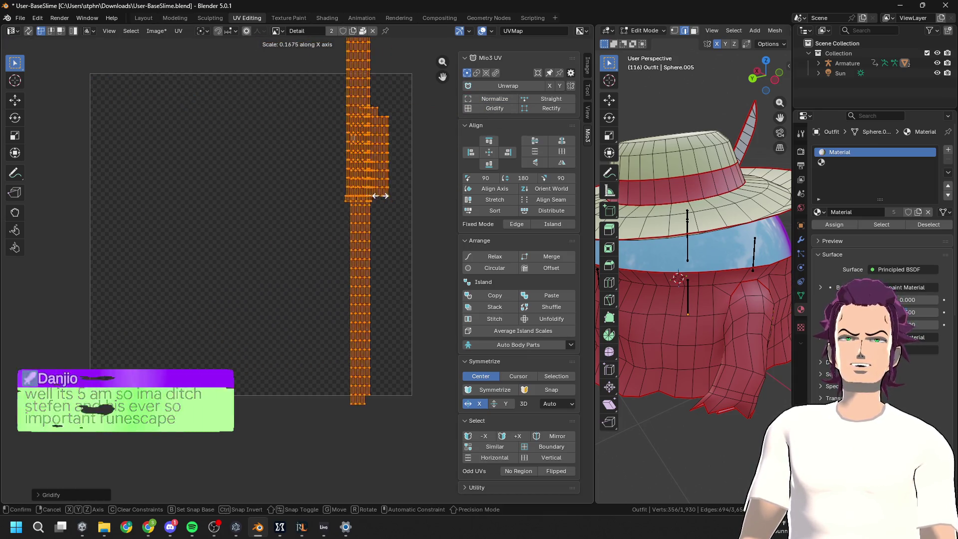
left_click(439, 192)
middle_click_drag(423, 176, 403, 176)
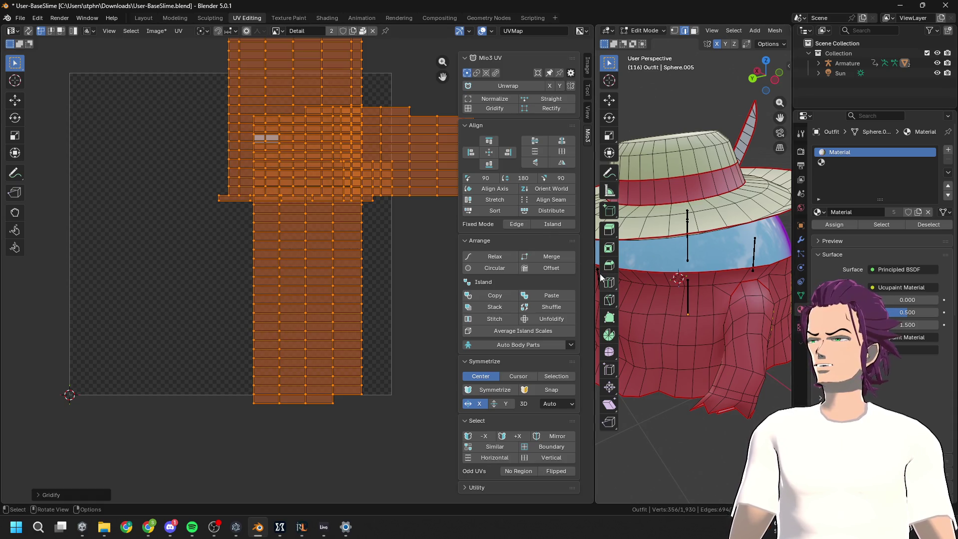
Orbit to a low angle near the staff and select an edge on the red cloth
mouse_move(621, 272)
middle_mouse_down()
mouse_move(613, 205)
mouse_move(648, 209)
middle_mouse_up()
mouse_move(708, 225)
middle_mouse_down()
mouse_move(736, 220)
mouse_move(651, 264)
mouse_move(733, 243)
middle_mouse_up()
left_click(735, 193)
middle_click_drag(736, 192, 670, 200)
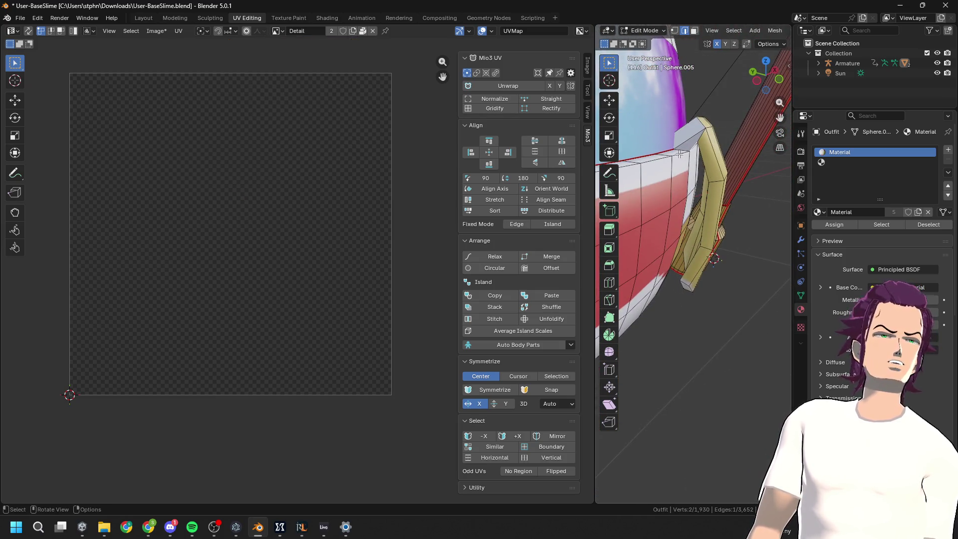
Select several edges near the staff and cloth corner and mark them as a seam
mouse_move(688, 155)
middle_mouse_down("ctrl")
mouse_move(665, 123)
mouse_move(787, 163)
mouse_move(794, 146)
middle_mouse_up("ctrl")
left_click(666, 123, "ctrl+shift")
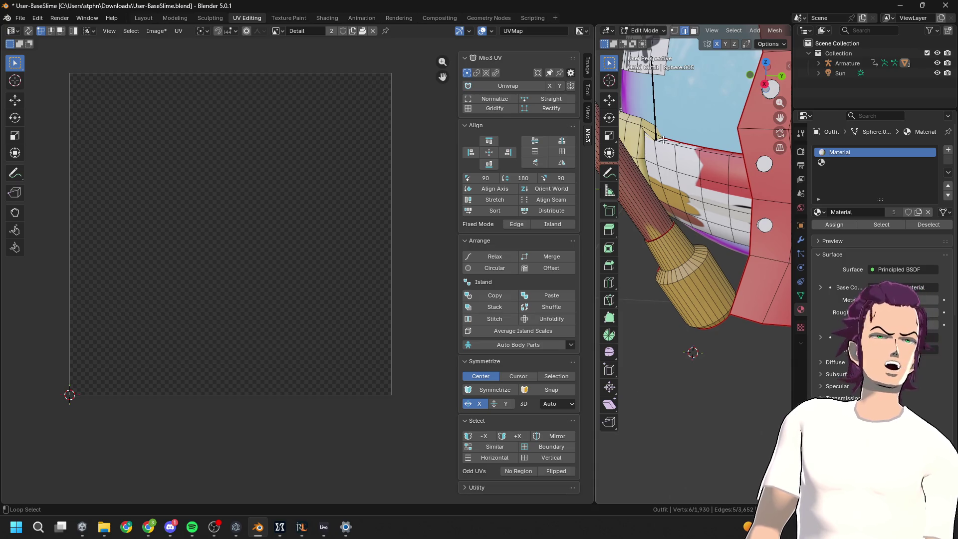
key("u")
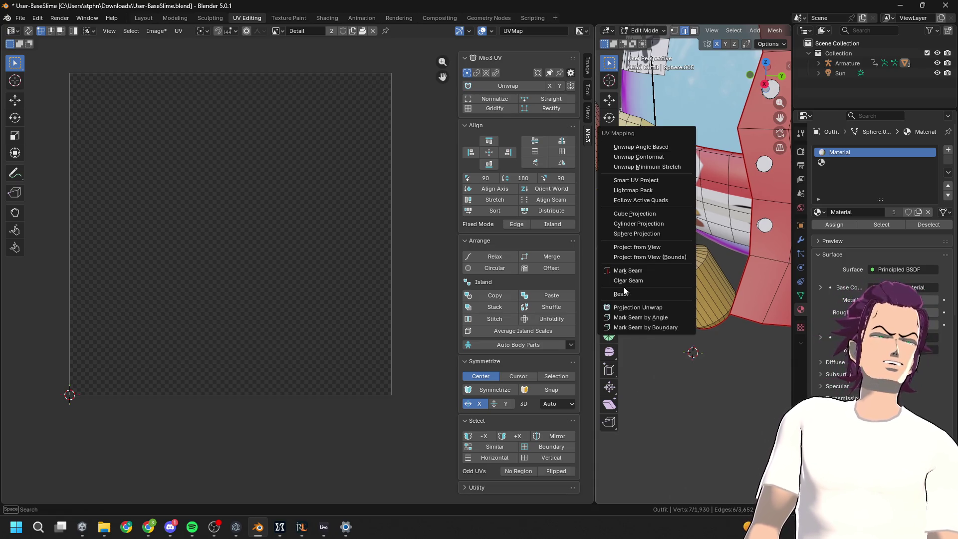
left_click(633, 271)
scroll(694, 194, "up", 5)
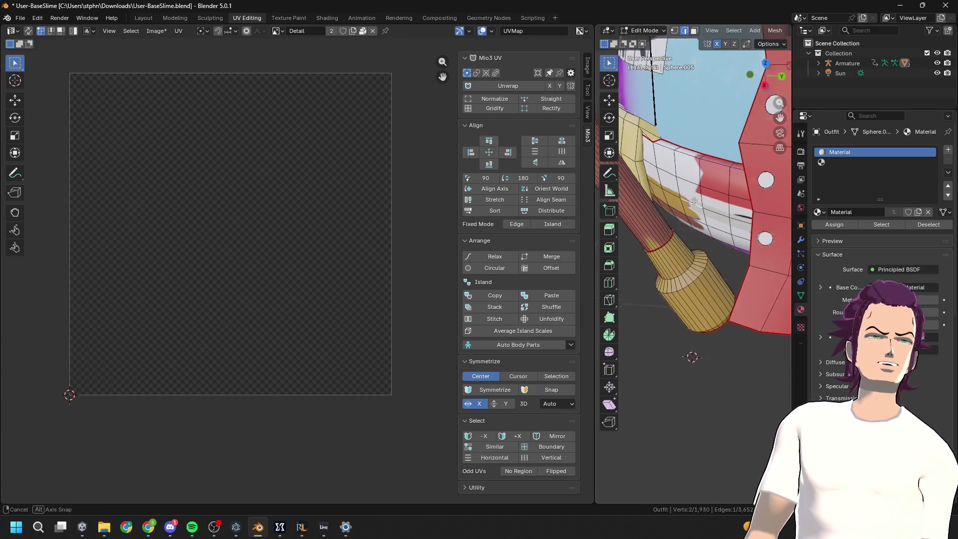
mouse_move(694, 194)
middle_mouse_down()
mouse_move(703, 186)
mouse_move(682, 211)
middle_mouse_up()
left_click(704, 218, "shift")
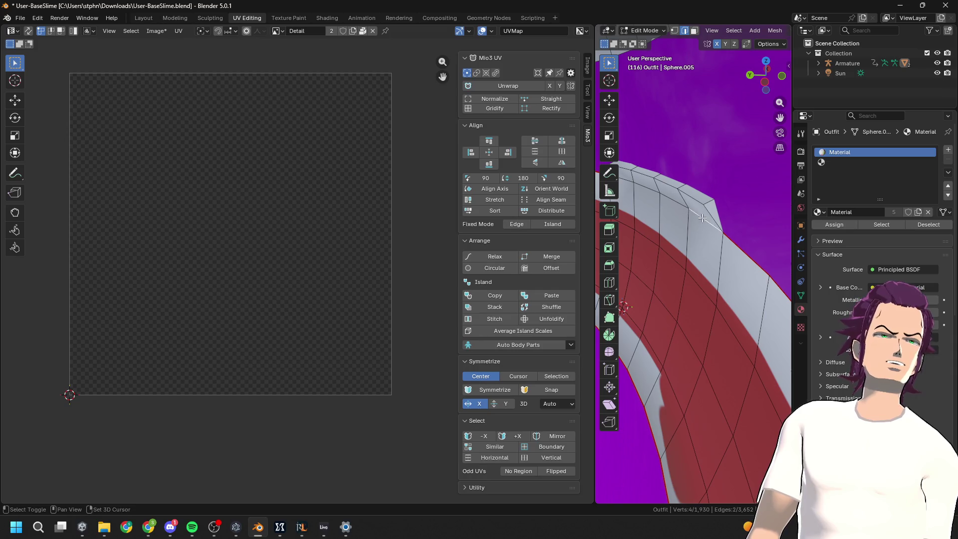
left_click(659, 198, "shift")
left_click(628, 181, "shift")
key("u")
left_click(628, 181)
Select the whole outfit and merge by distance, removing 6 duplicate vertices
middle_click_drag(628, 181, 602, 231)
middle_click_drag(668, 260, 690, 268)
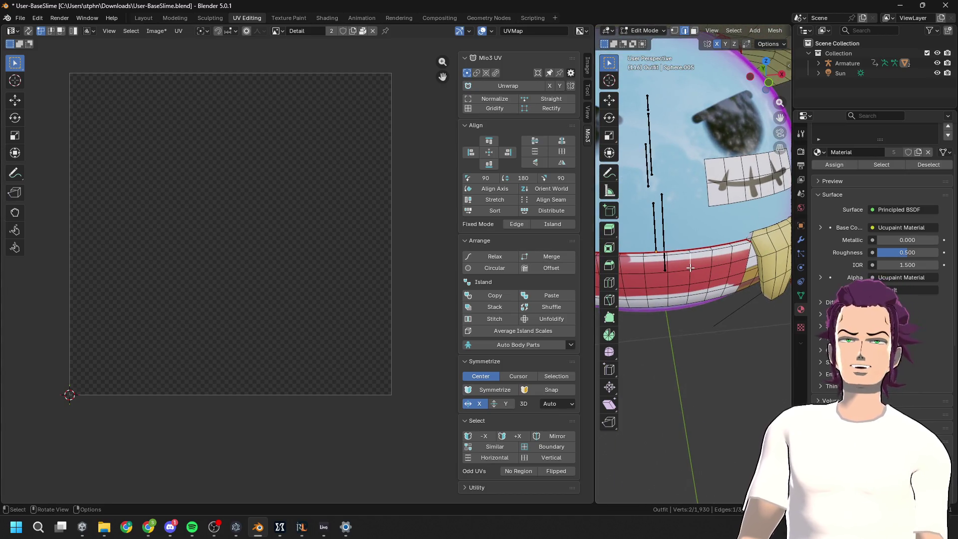
key("ctrl+l")
mouse_move(693, 269)
middle_mouse_down()
mouse_move(748, 238)
mouse_move(668, 265)
middle_mouse_up()
key("a")
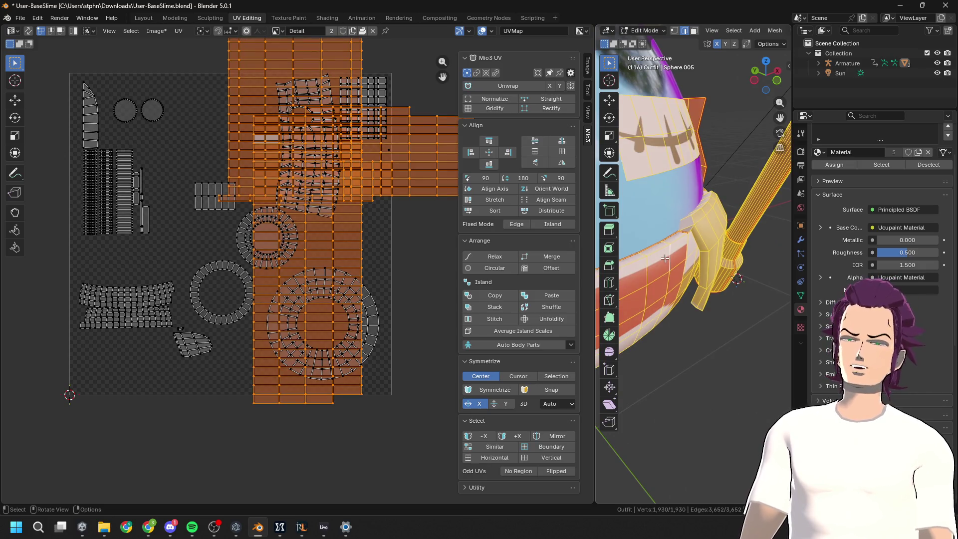
key("m")
left_click(664, 258)
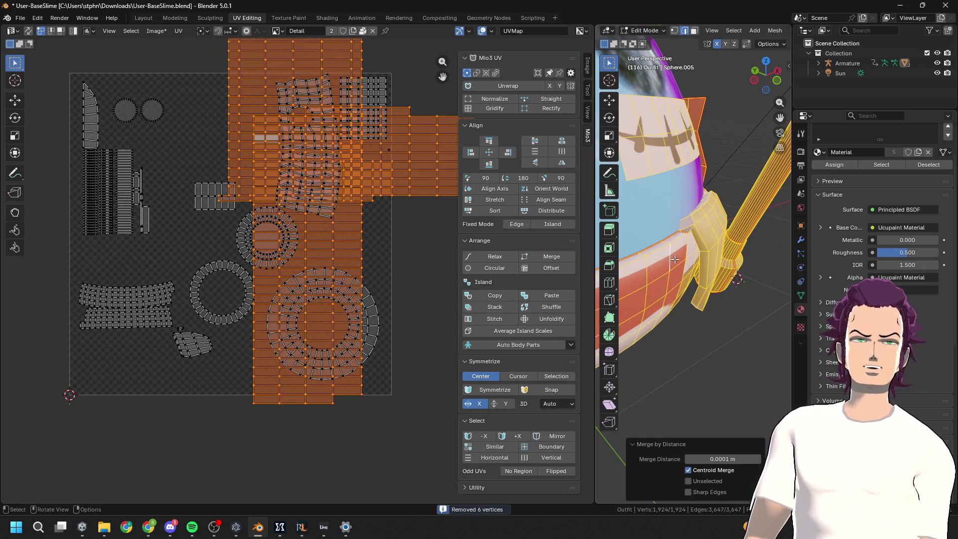
Select the connected sash piece with Ctrl+L and orbit in for a close-up
left_click(675, 259)
key("ctrl+l")
scroll(684, 255, "up", 5)
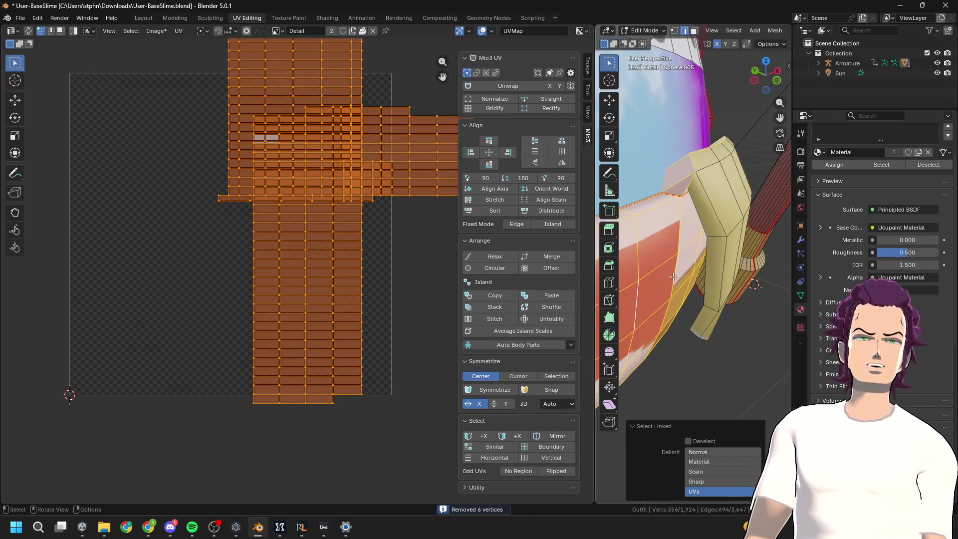
mouse_move(691, 241)
middle_mouse_down()
mouse_move(675, 291)
mouse_move(663, 244)
middle_mouse_up()
middle_click_drag(704, 83, 696, 107)
scroll(691, 119, "up", 2)
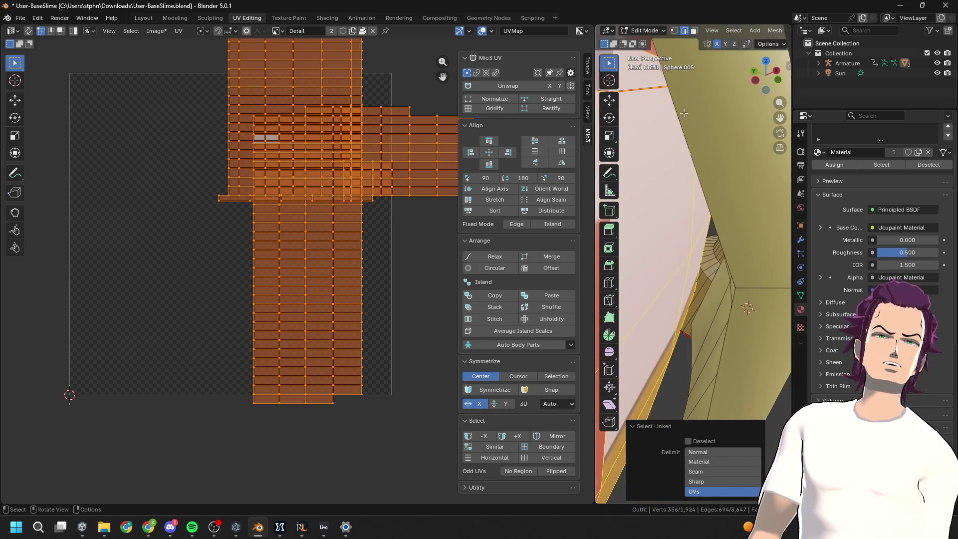
middle_click_drag(627, 98, 699, 210)
mouse_move(778, 249)
middle_mouse_down()
mouse_move(716, 209)
mouse_move(673, 200)
middle_mouse_up()
Re-unwrap and gridify the sash, then shrink, rotate horizontal and move islands to the lower-left corner
key("u")
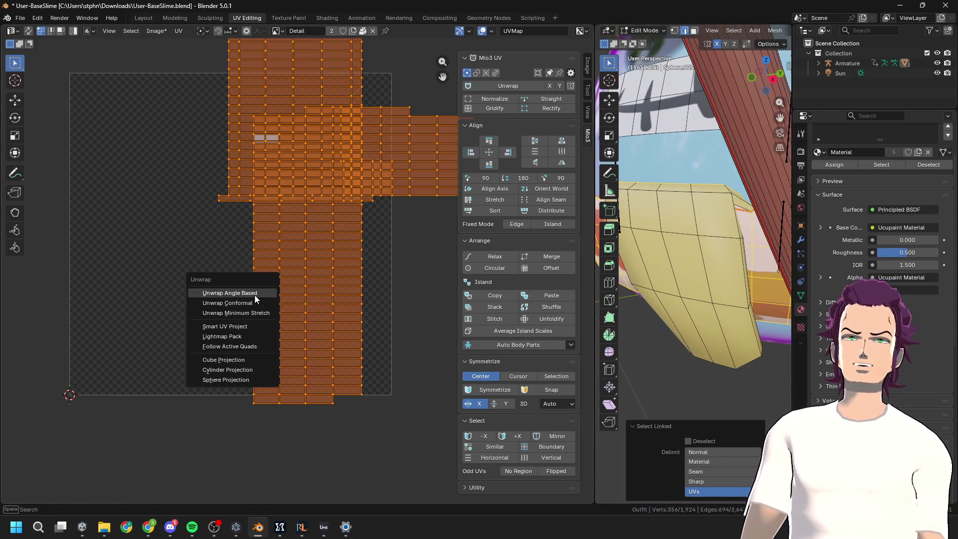
left_click(230, 292)
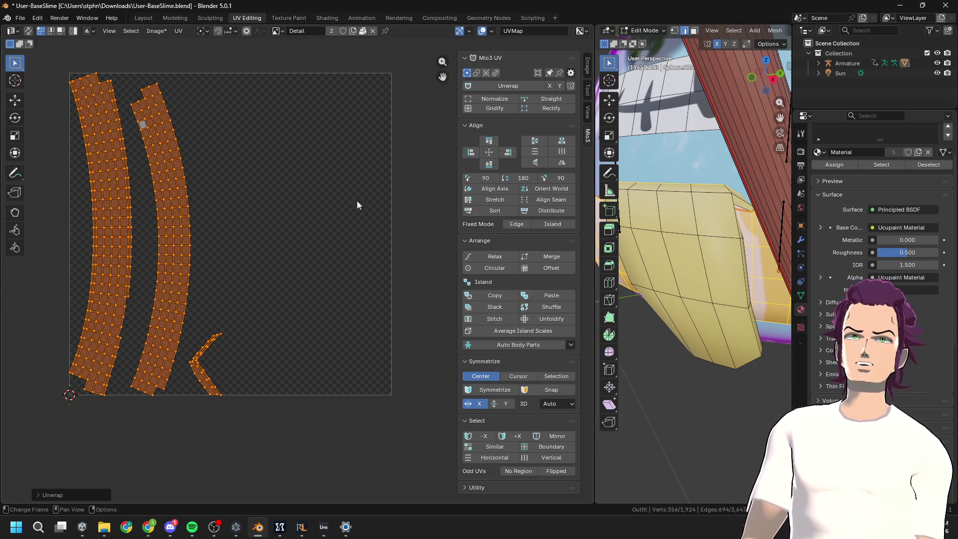
left_click(501, 108)
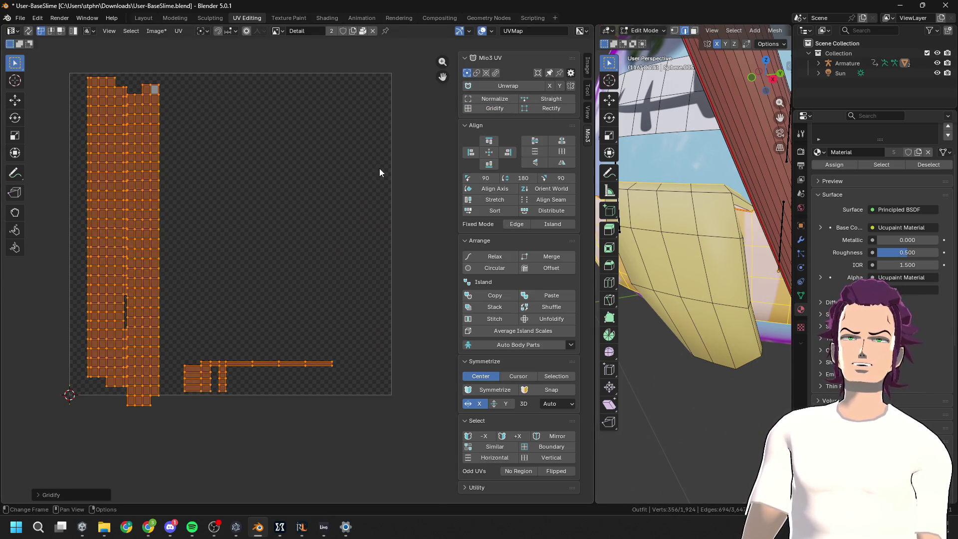
key("s")
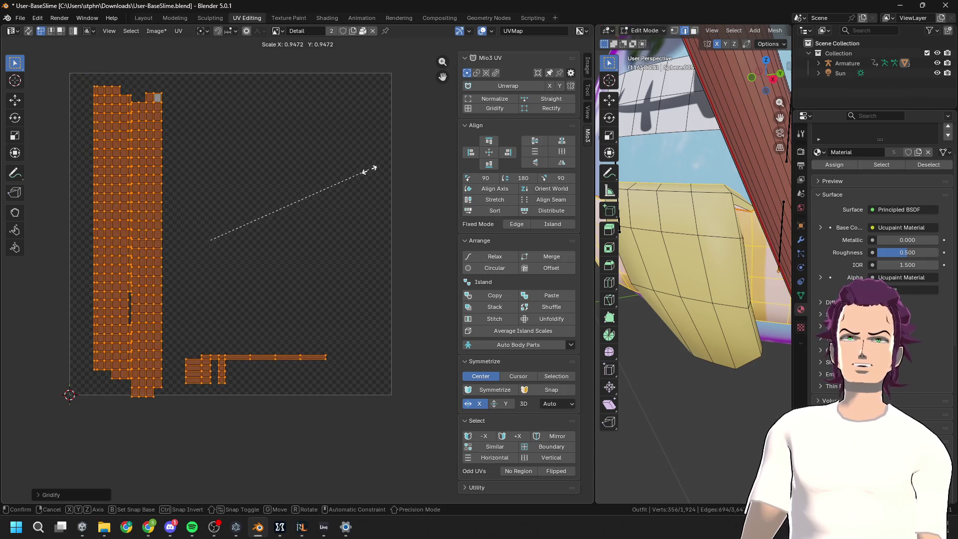
left_click(252, 215)
key("r")
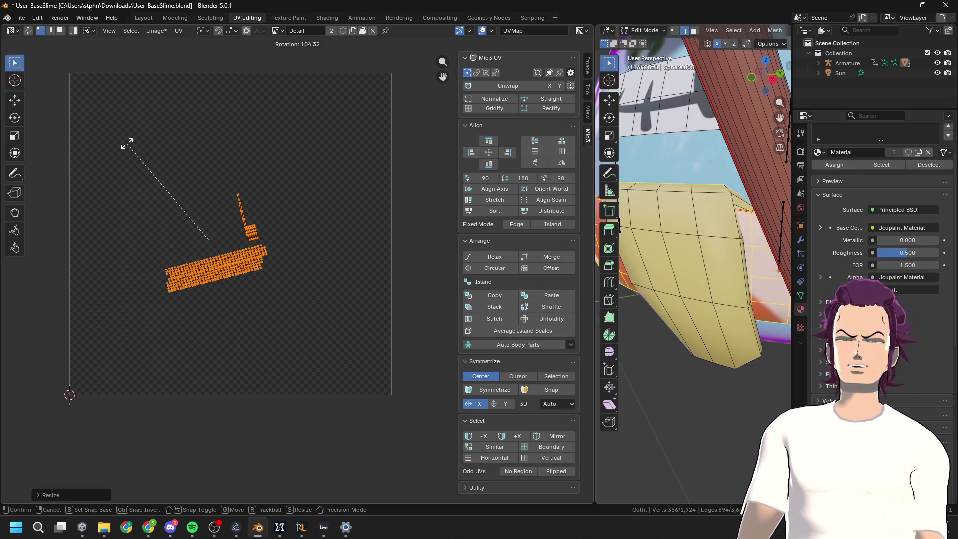
left_click(127, 147)
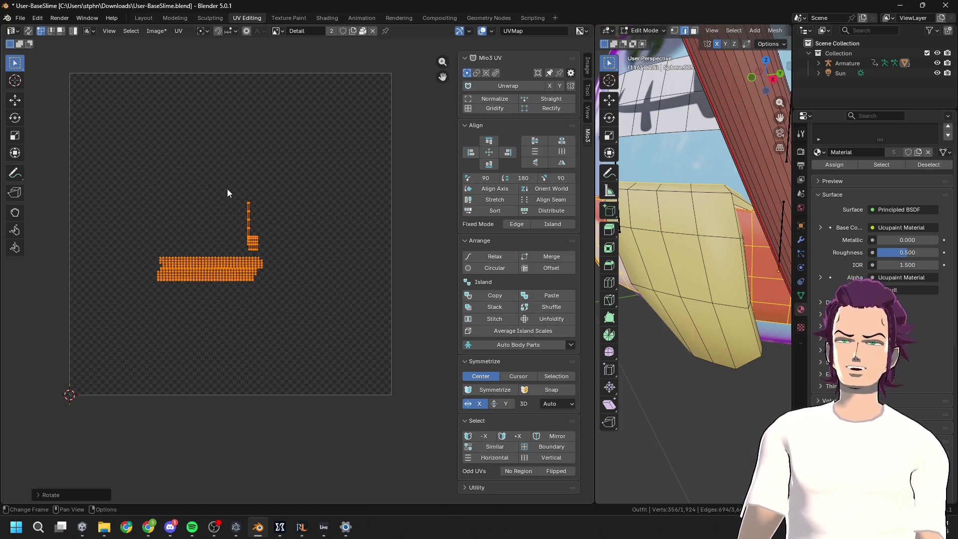
key("g")
left_click(156, 306)
mouse_move(663, 250)
middle_mouse_down()
mouse_move(691, 281)
mouse_move(590, 249)
mouse_move(705, 231)
mouse_move(698, 250)
mouse_move(703, 232)
mouse_move(648, 250)
mouse_move(714, 251)
middle_mouse_up()
key("ctrl+Tab")
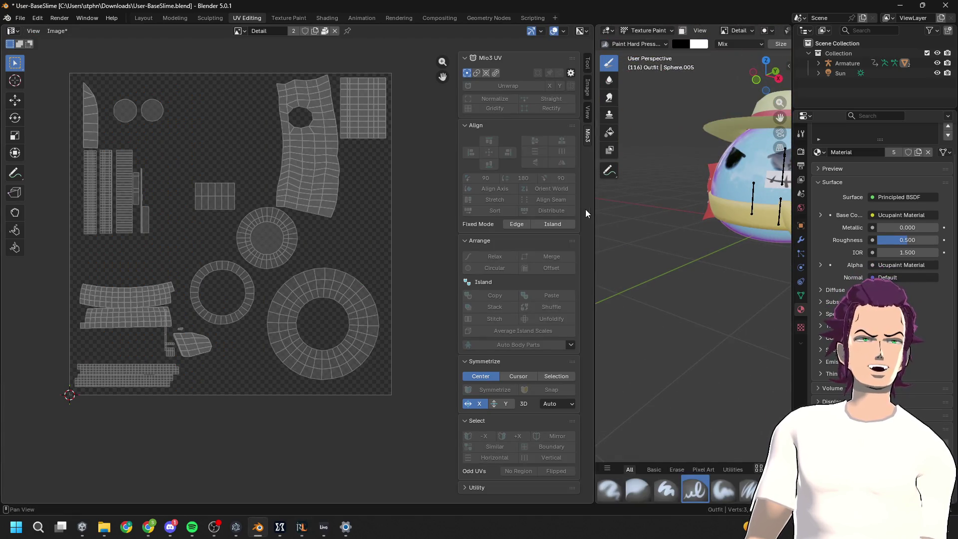
In Edit Mode, select the connected hat rim and the yellow sash band with L
key("Tab")
key("KP_Decimal")
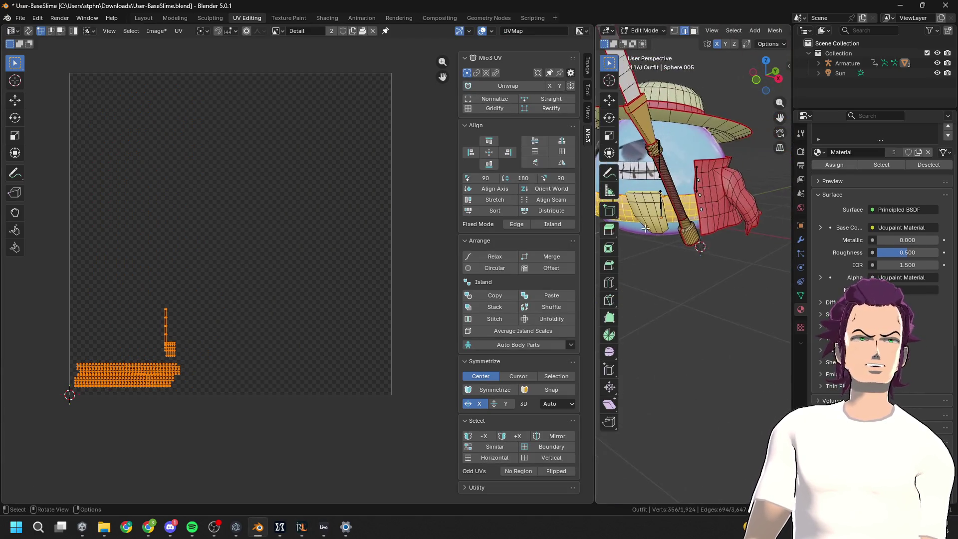
key("Tab")
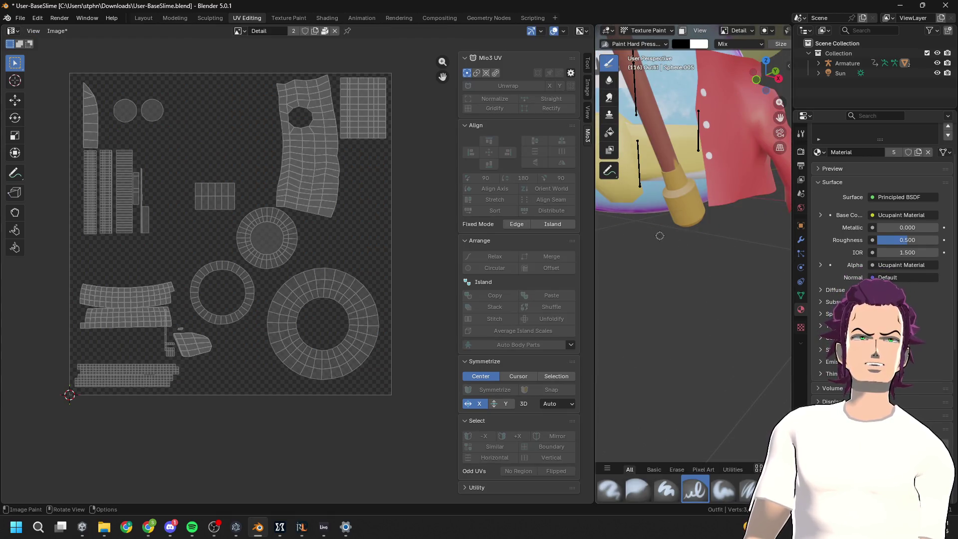
key("Tab")
mouse_move(652, 239)
middle_mouse_down()
mouse_move(729, 250)
mouse_move(662, 235)
mouse_move(690, 206)
mouse_move(719, 106)
middle_mouse_up()
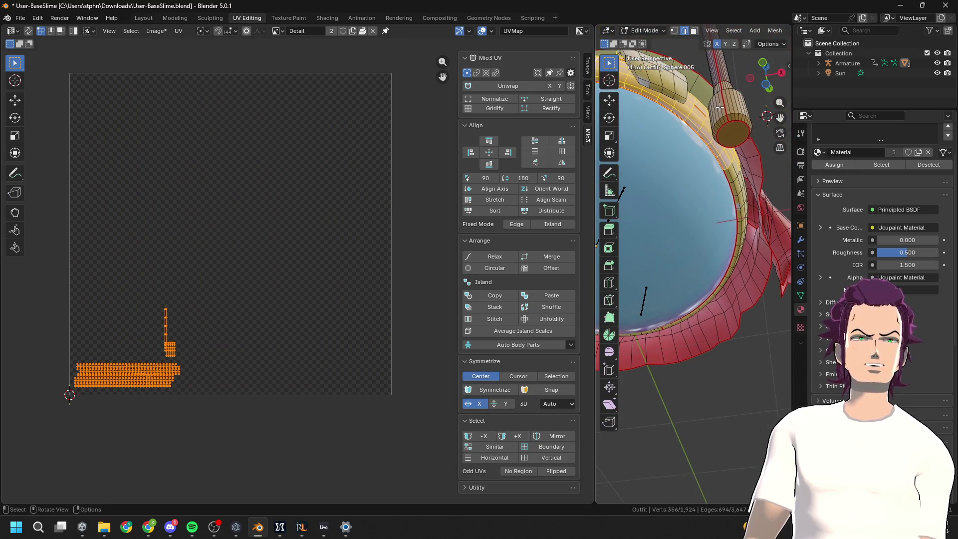
middle_click_drag(707, 172, 694, 171)
left_click(722, 157)
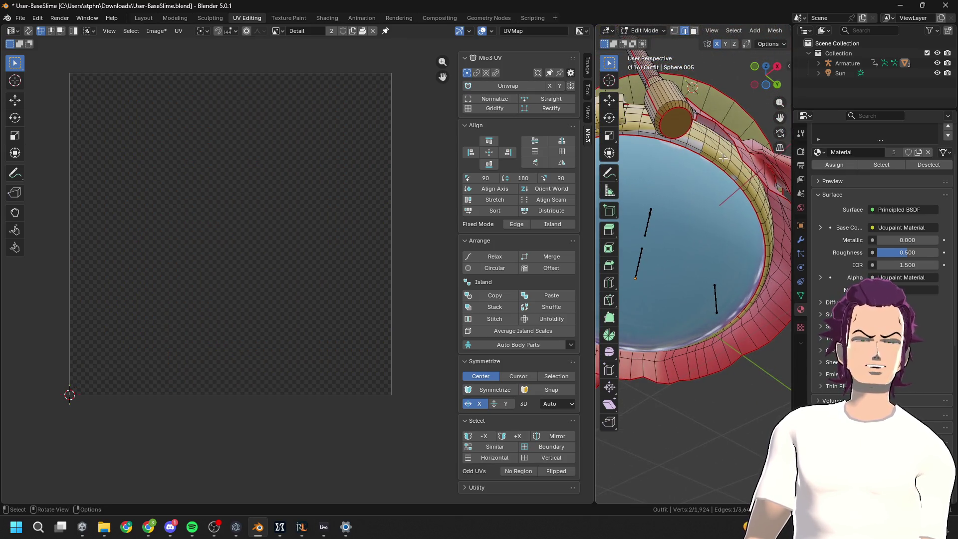
key("l")
mouse_move(721, 158)
middle_mouse_down()
mouse_move(679, 103)
mouse_move(607, 369)
middle_mouse_up()
mouse_move(726, 212)
middle_mouse_down()
mouse_move(617, 204)
mouse_move(748, 210)
middle_mouse_up()
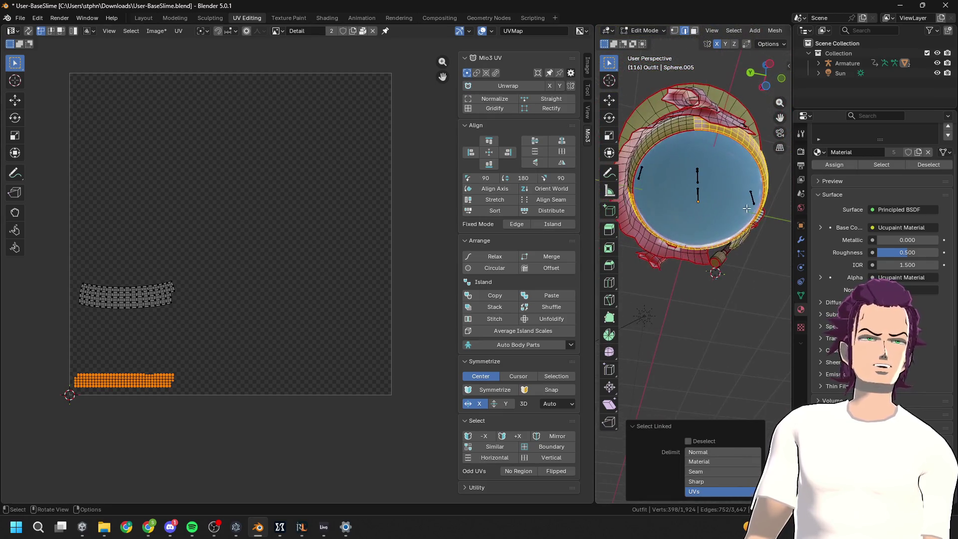
key("l")
middle_click_drag(672, 131, 795, 207)
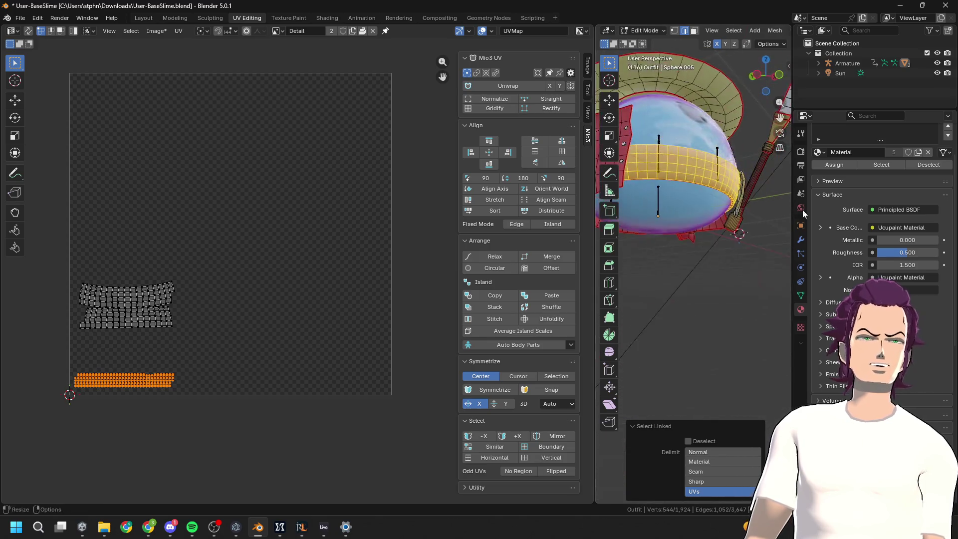
Re-unwrap the rim and sash and straighten them into grid strips with Mio3 Gridify
key("a")
key("u")
left_click(370, 291)
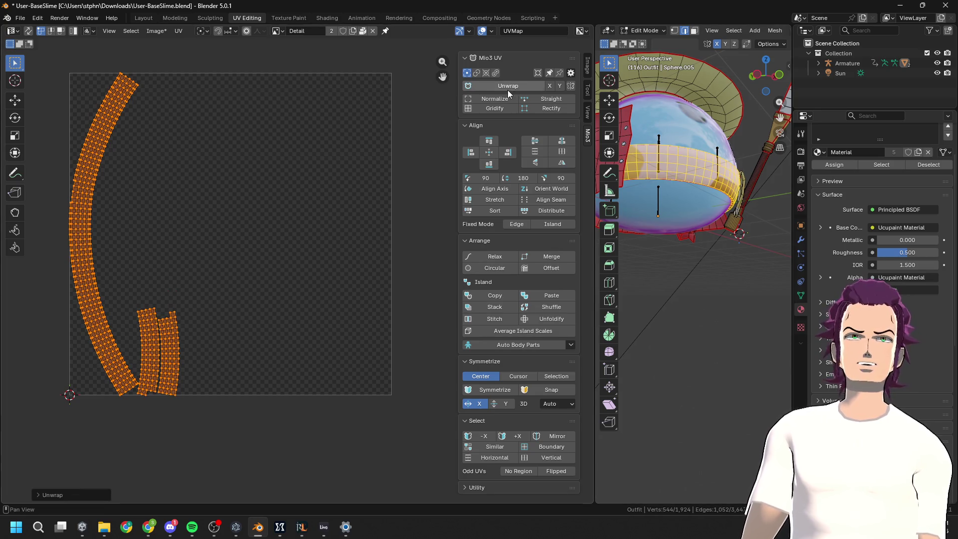
left_click(495, 108)
mouse_move(693, 189)
middle_mouse_down()
mouse_move(718, 247)
mouse_move(708, 209)
middle_mouse_up()
Rotate the UV strips exactly 90 degrees, scale them down and move them lower
key("r")
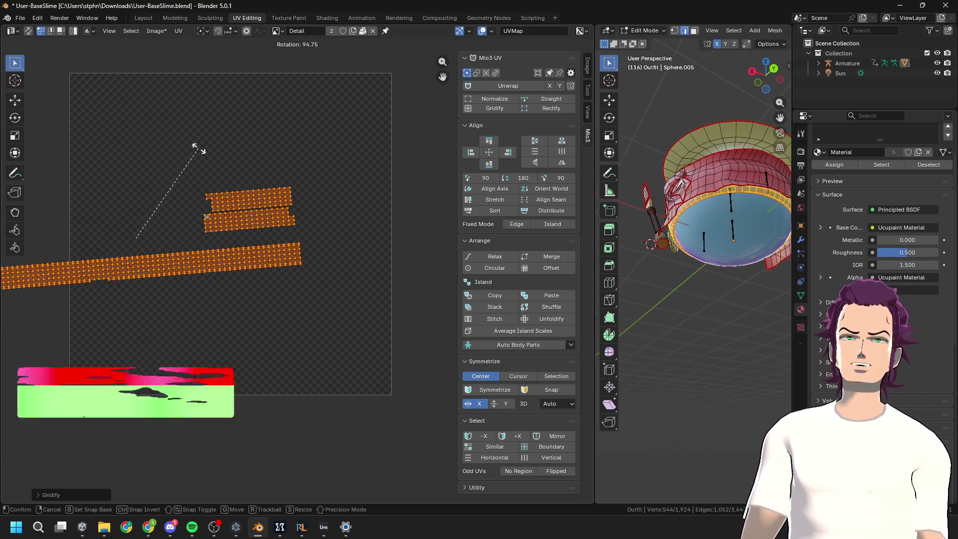
left_click(204, 154)
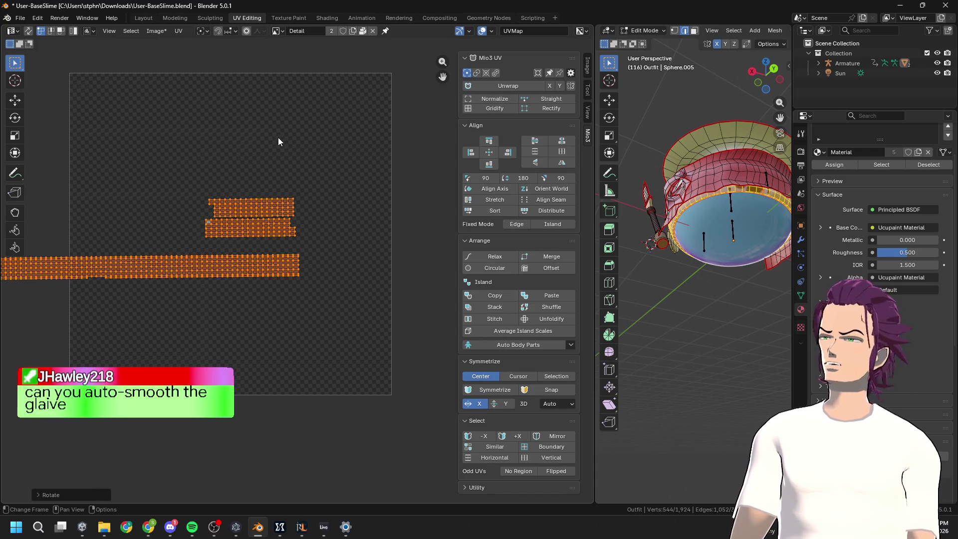
key("ctrl+z")
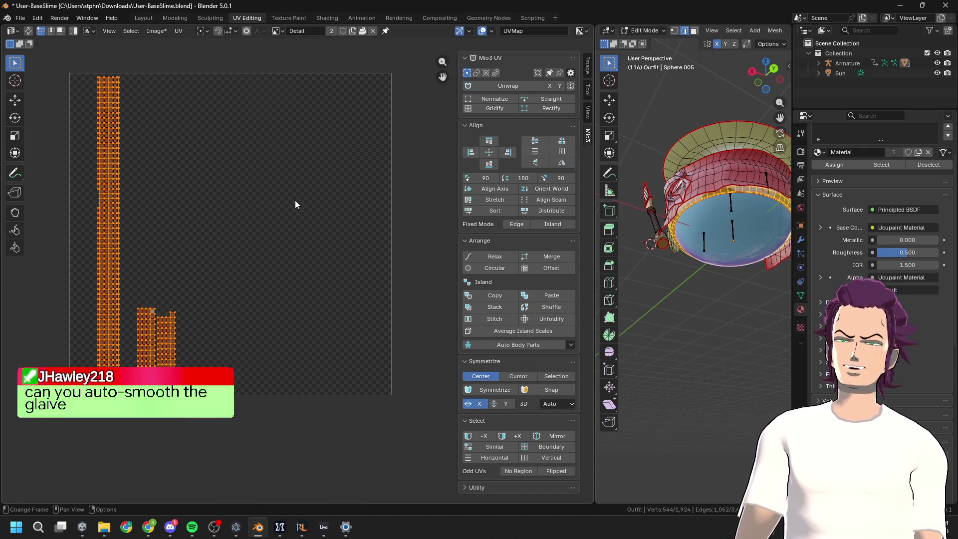
type("r90")
key("Return")
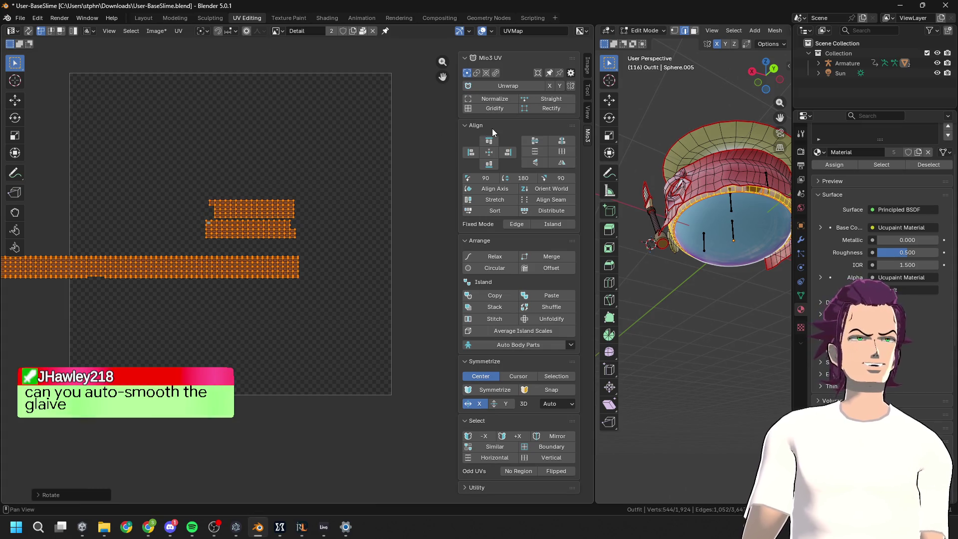
key("s")
left_click(220, 242)
key("g")
left_click(235, 374)
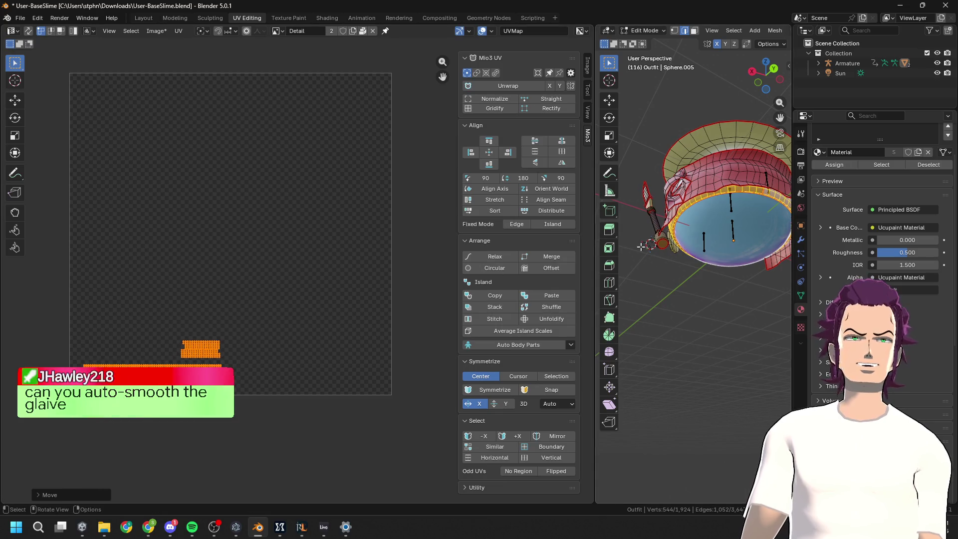
Check the new UV layout in painting mode, then pick an edge on the spear
middle_click_drag(699, 224, 726, 298)
scroll(726, 298, "down", 3)
key("ctrl+Tab")
scroll(648, 235, "up", 5)
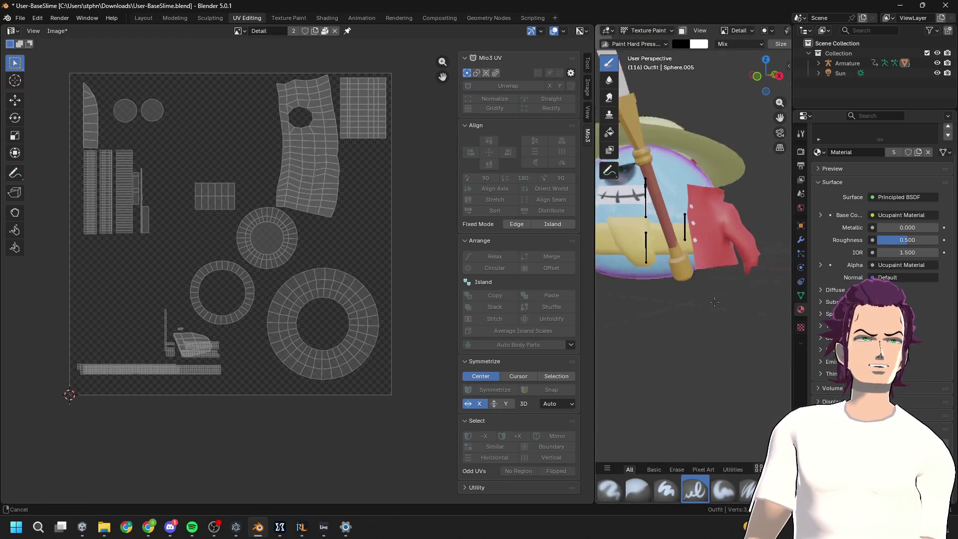
key("ctrl+Tab")
left_click(638, 215)
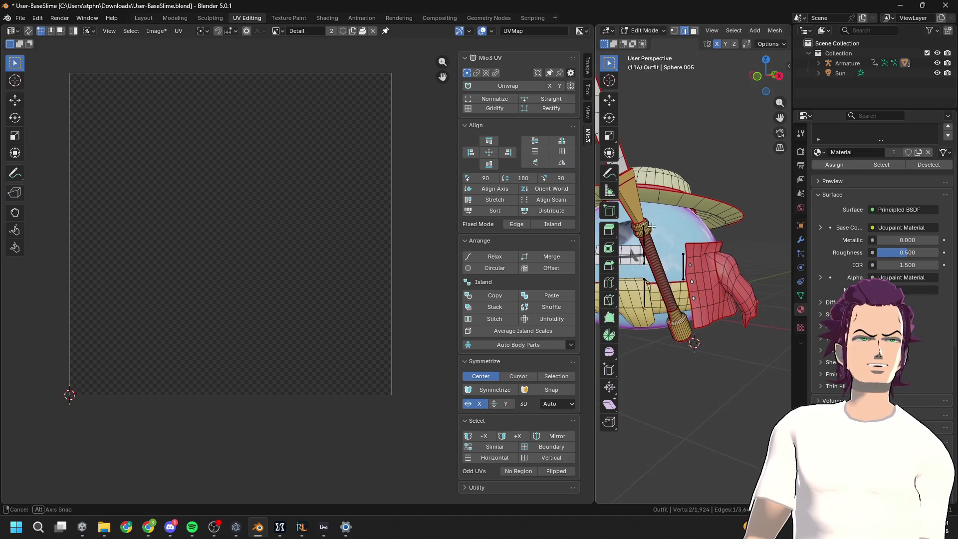
Select all the connected spear parts, including its lower part and cap
middle_click_drag(638, 216, 760, 224)
key("ctrl+Tab")
key("ctrl+Tab")
key("l")
key("l")
key("l")
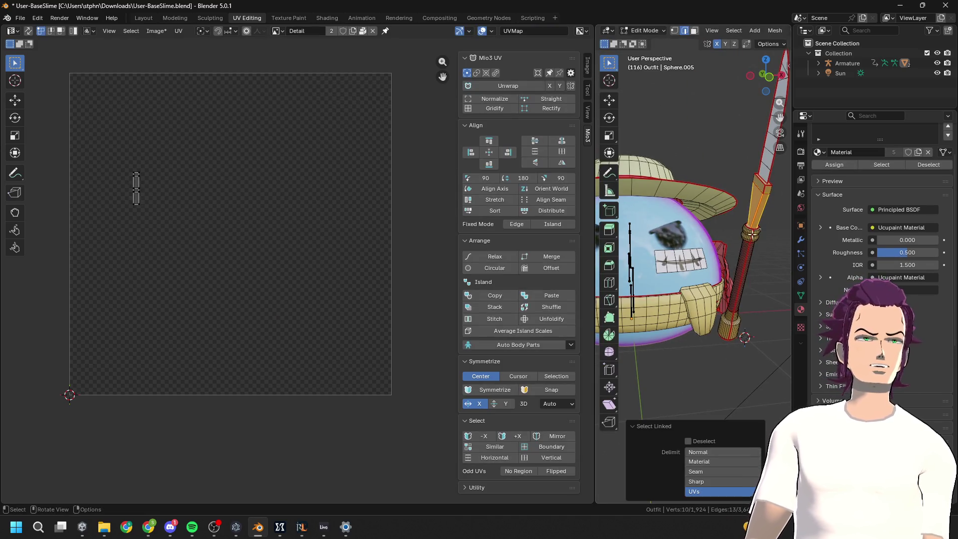
key("l")
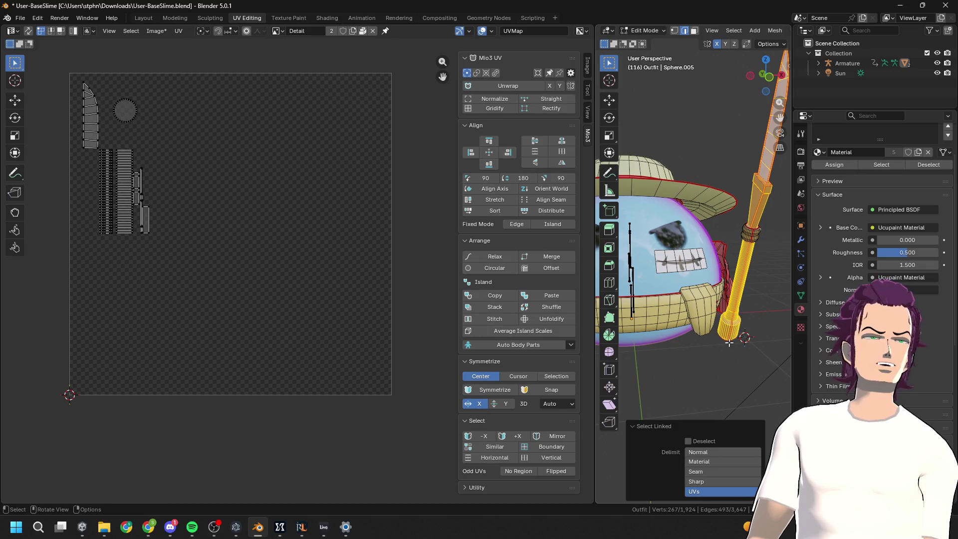
key("l")
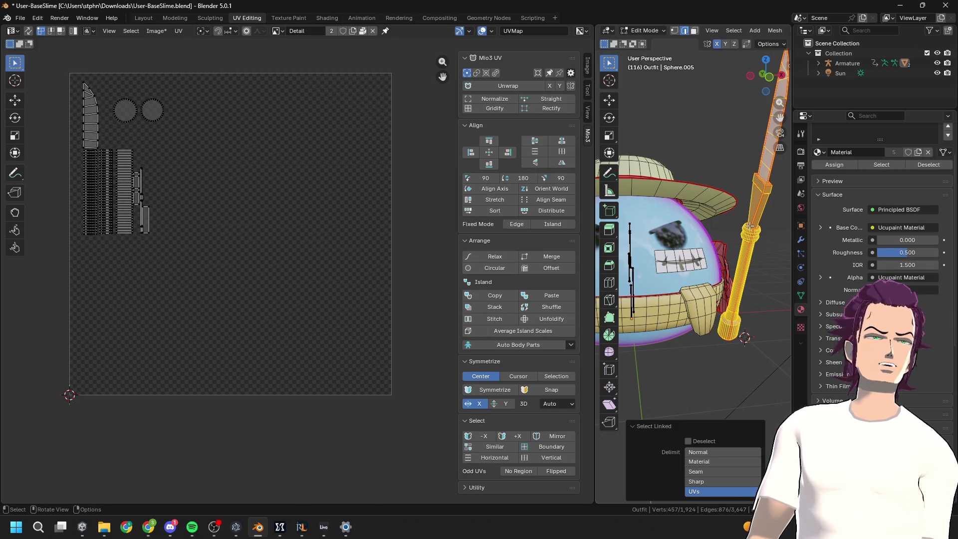
middle_click_drag(758, 233, 695, 231)
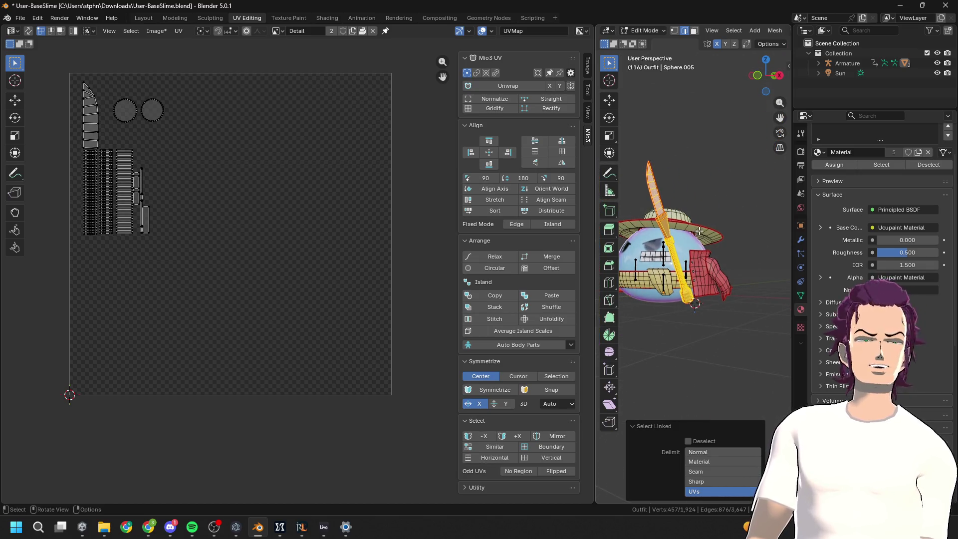
Separate the selected spear into its own object via F3 Separate and frame it
key("F3")
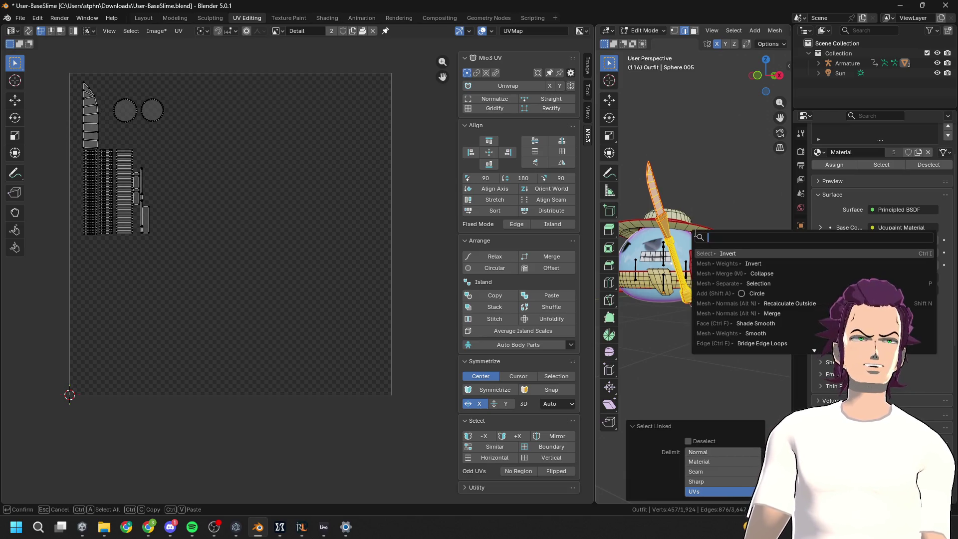
type("SER")
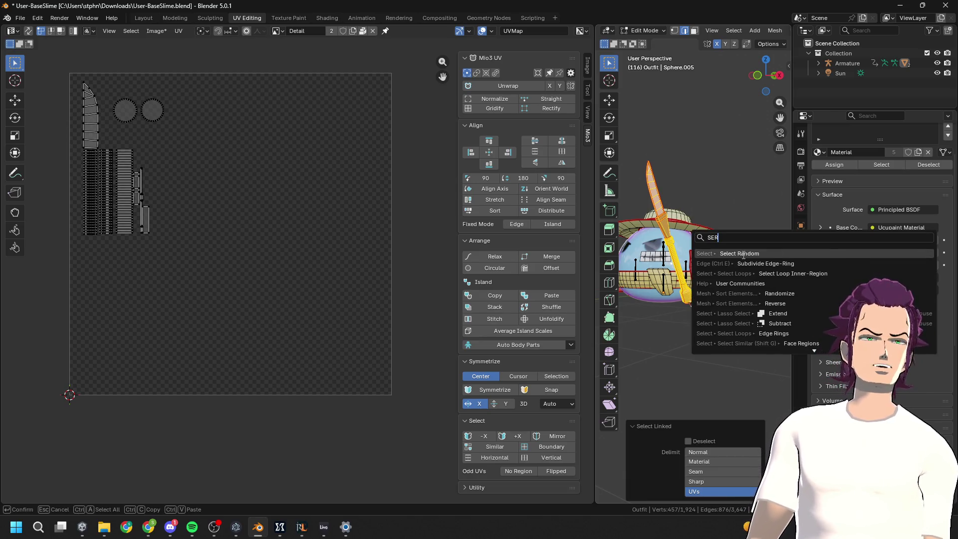
key("BackSpace")
type("P")
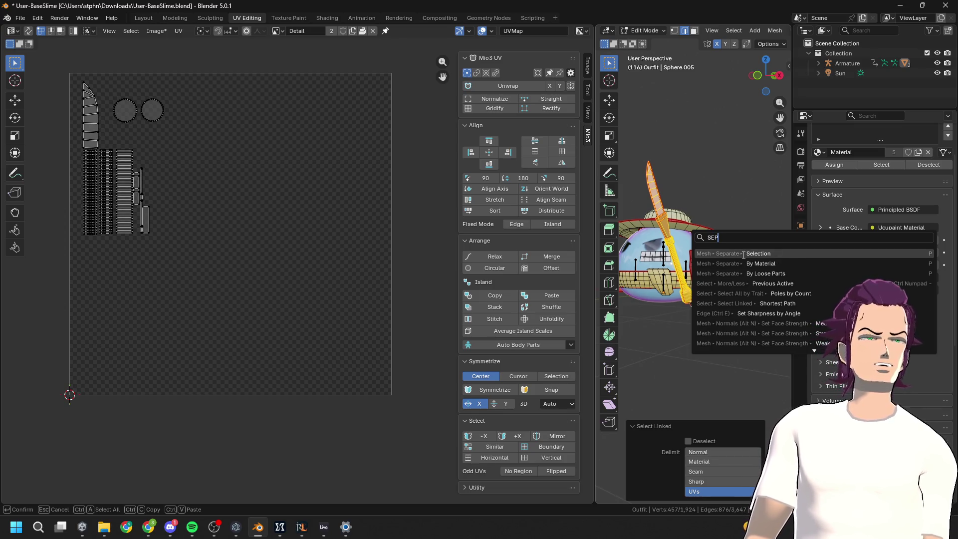
key("Return")
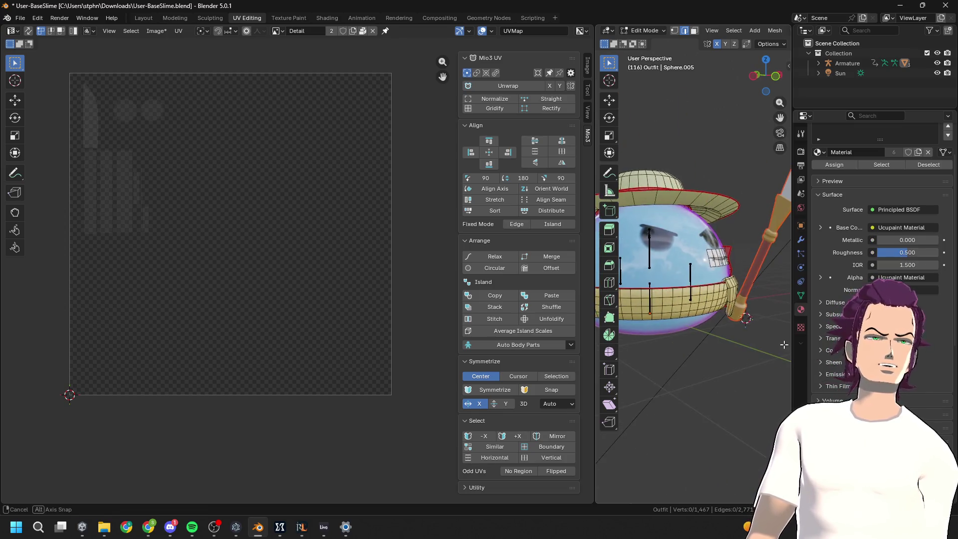
key("KP_Decimal")
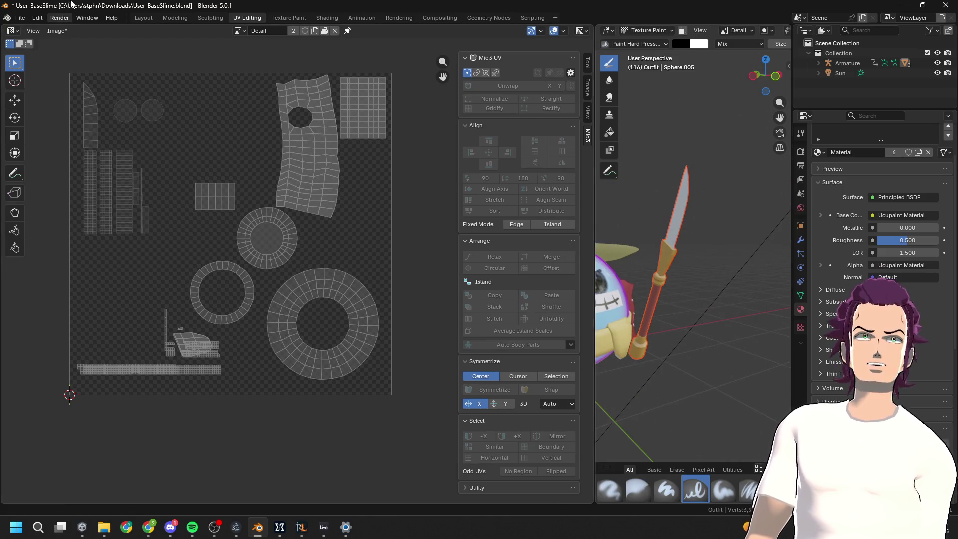
left_click(145, 17)
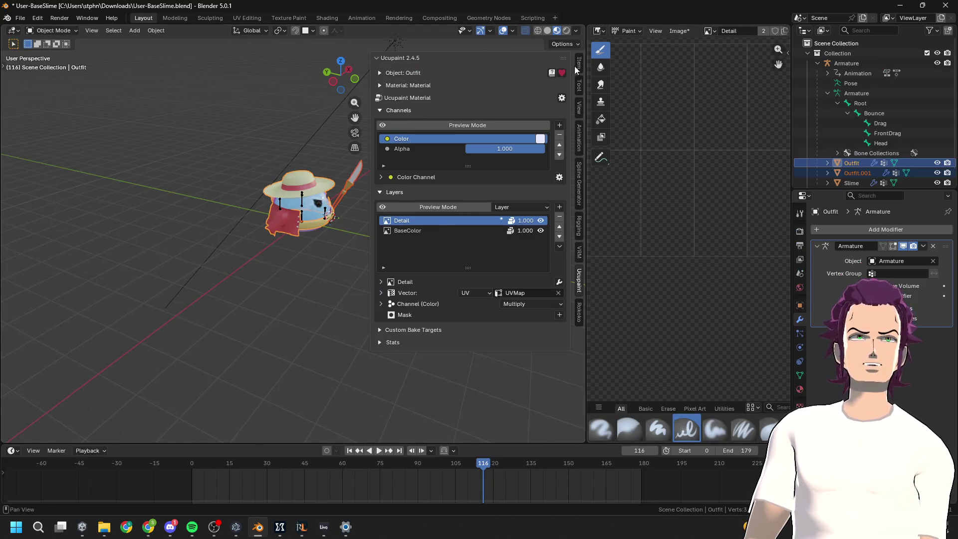
Widen the 3D view, select Outfit.001 and show its modifier properties
left_click_drag(582, 68, 721, 70)
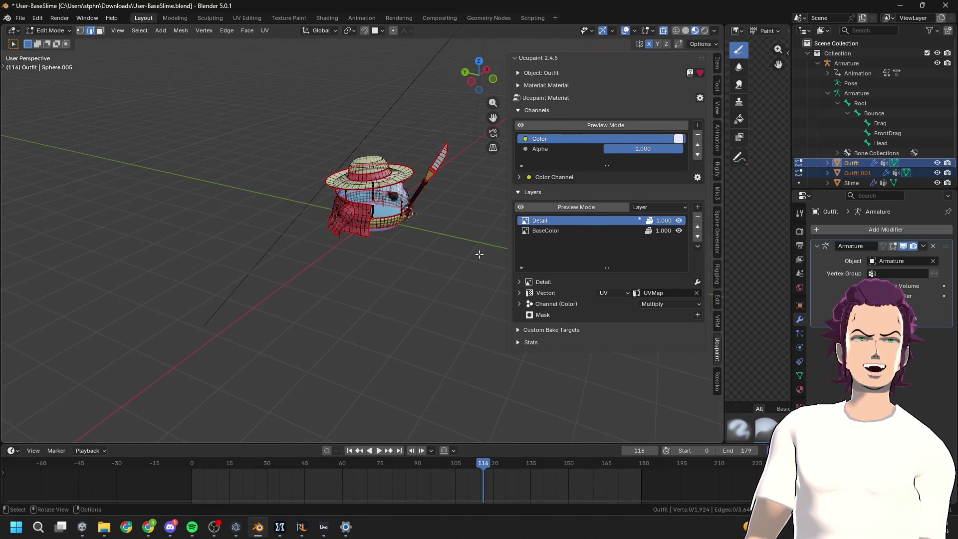
scroll(465, 231, "up", 2)
left_click(857, 172)
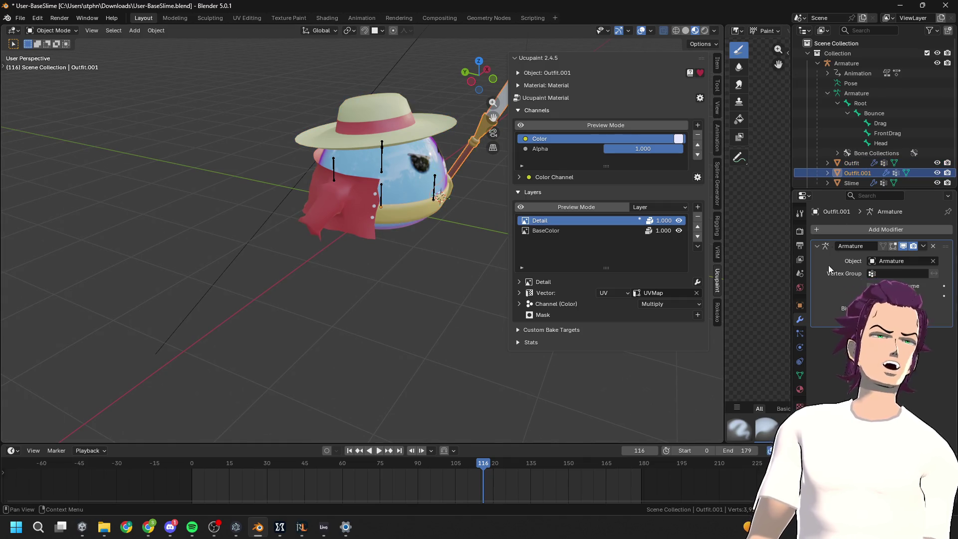
left_click(800, 390)
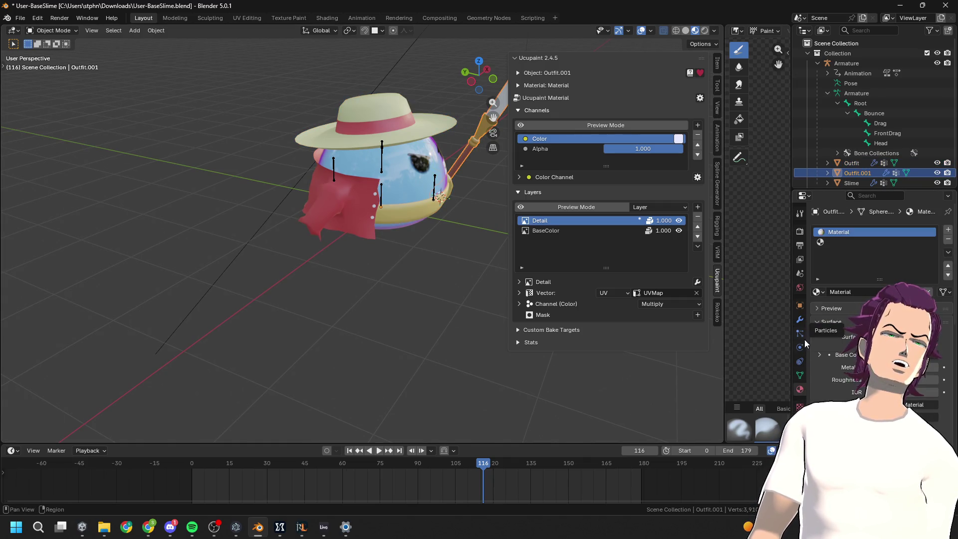
left_click(801, 320)
Add a Smooth by Angle modifier to the spear, inspect the shading, then undo it
left_click(858, 229)
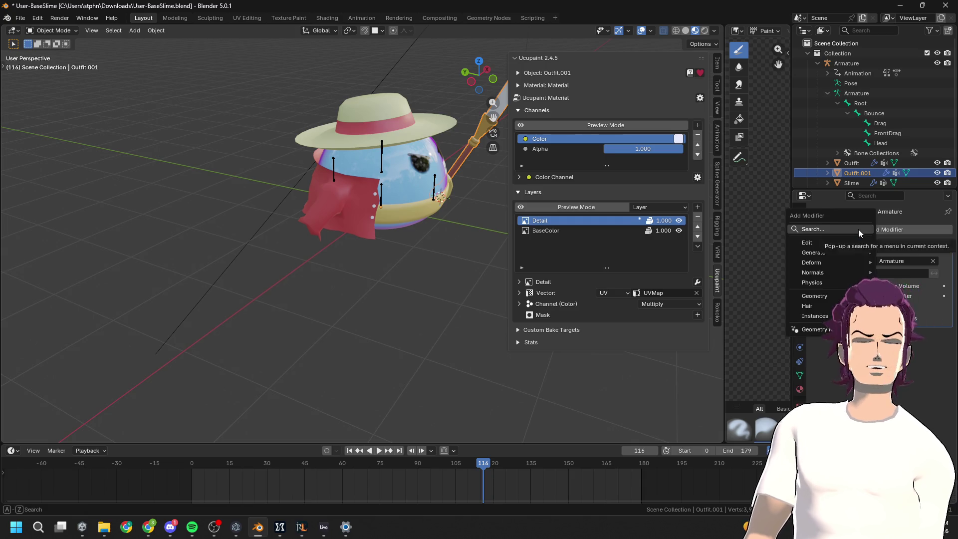
type("SMOOTH")
key("Down")
key("Return")
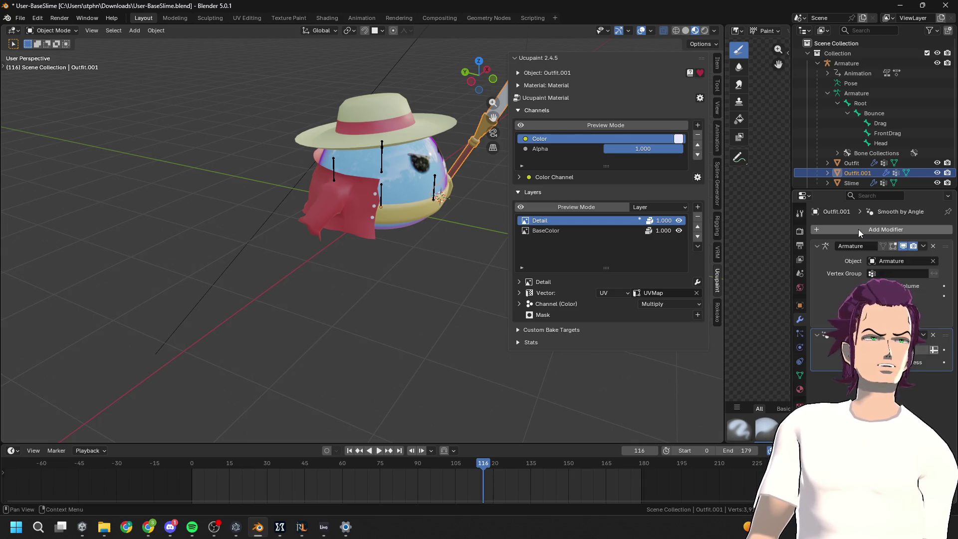
scroll(439, 274, "up", 8)
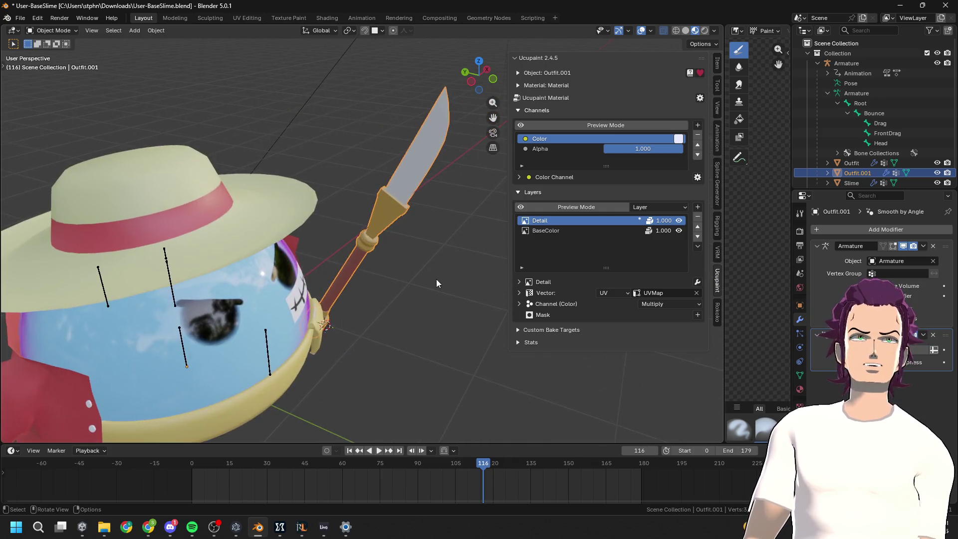
middle_click_drag(451, 265, 239, 219)
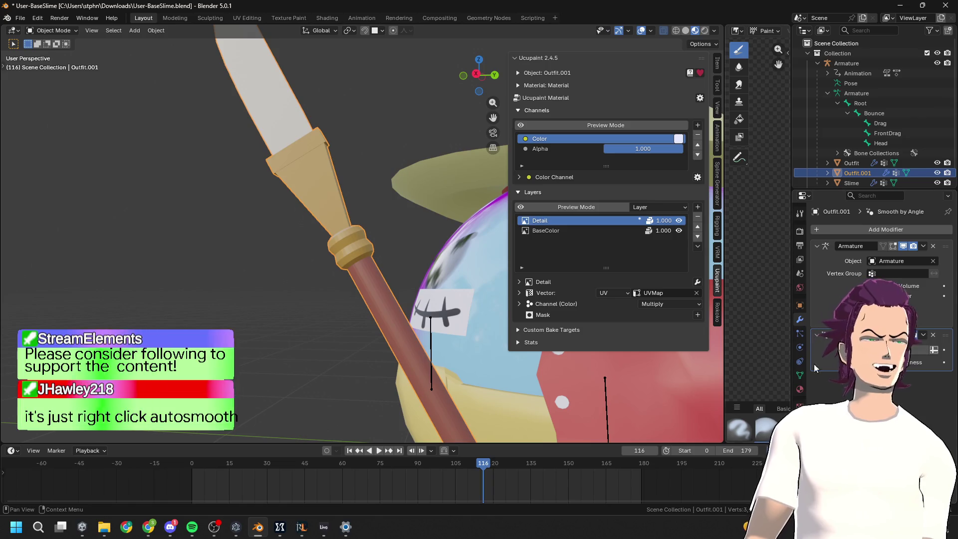
key("ctrl+z")
scroll(374, 233, "down", 5)
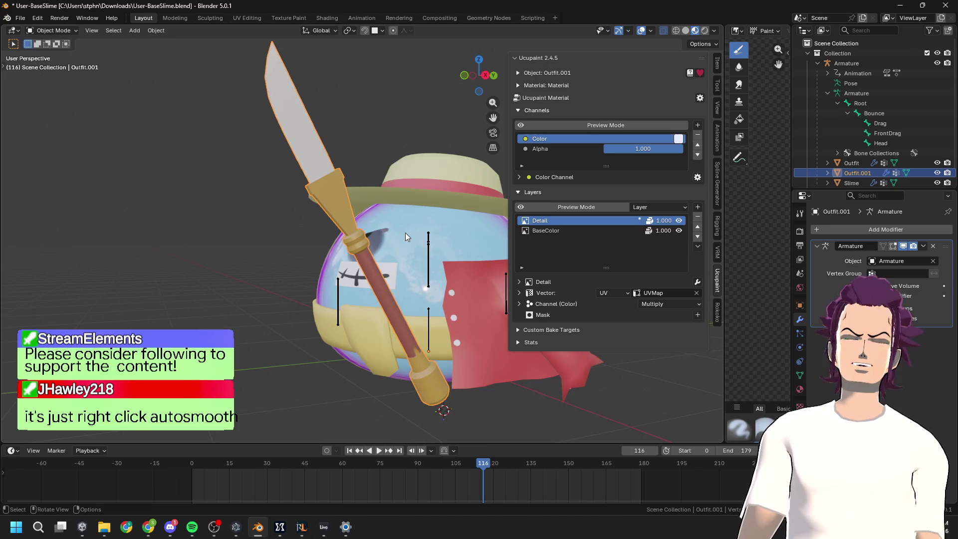
left_click(405, 232)
Apply Shade Auto Smooth to the Outfit.001 knife object
left_click(370, 275)
right_click(373, 275)
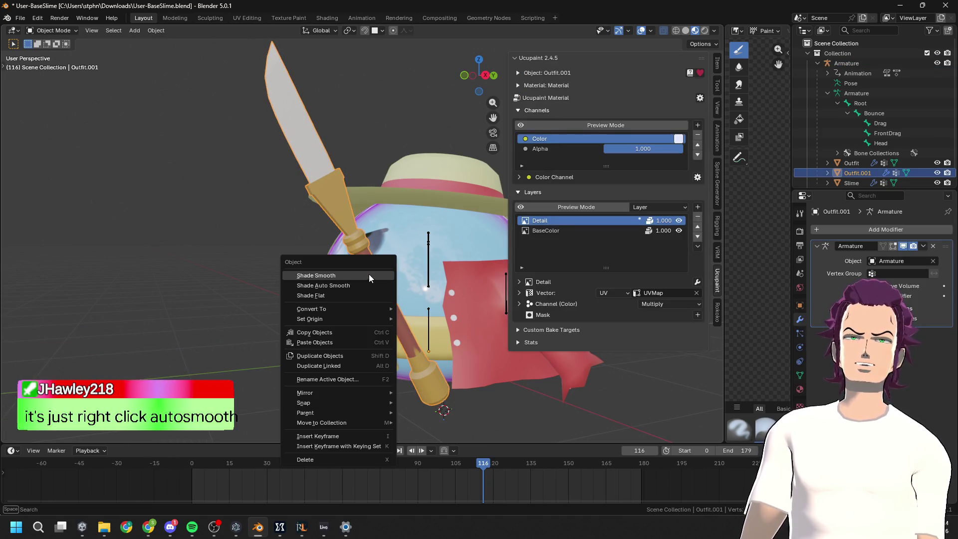
left_click(347, 286)
middle_click_drag(347, 286, 390, 292)
scroll(421, 250, "up", 5)
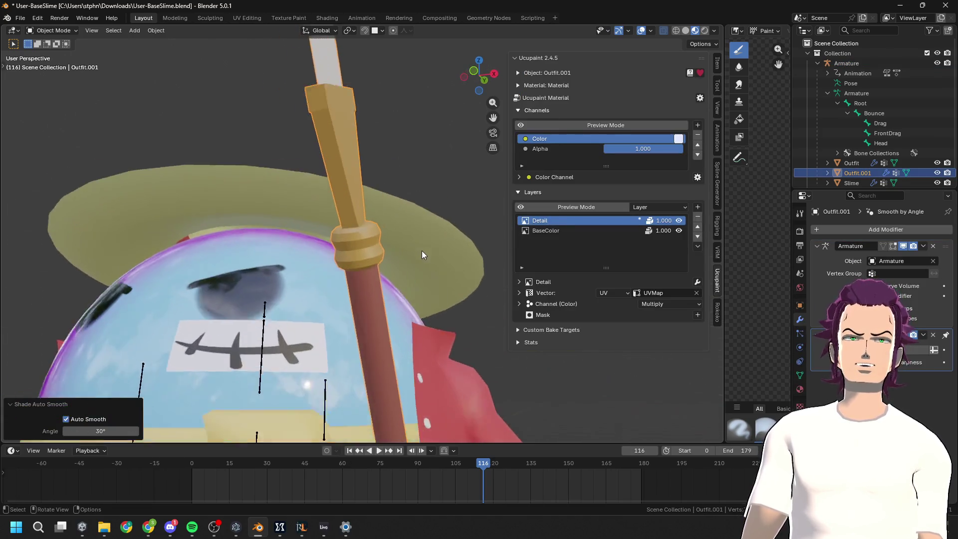
scroll(421, 250, "up", 2)
middle_click_drag(418, 255, 336, 298)
scroll(336, 298, "down", 6)
Toggle into Edit Mode and back, clear the selection, and inspect the smoothed knife
key("Tab")
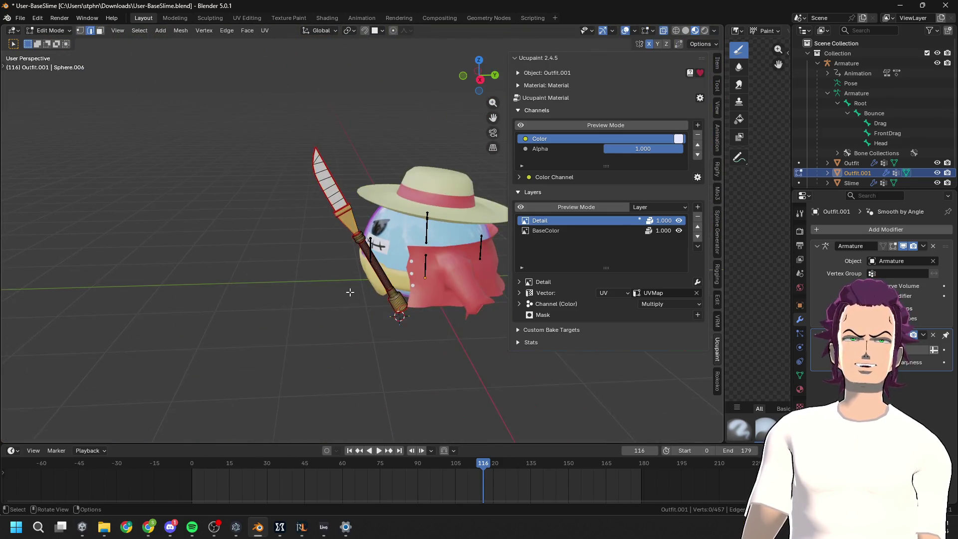
key("Tab")
scroll(369, 291, "up", 4)
left_click(339, 304)
scroll(465, 269, "up", 5)
scroll(451, 304, "up", 2)
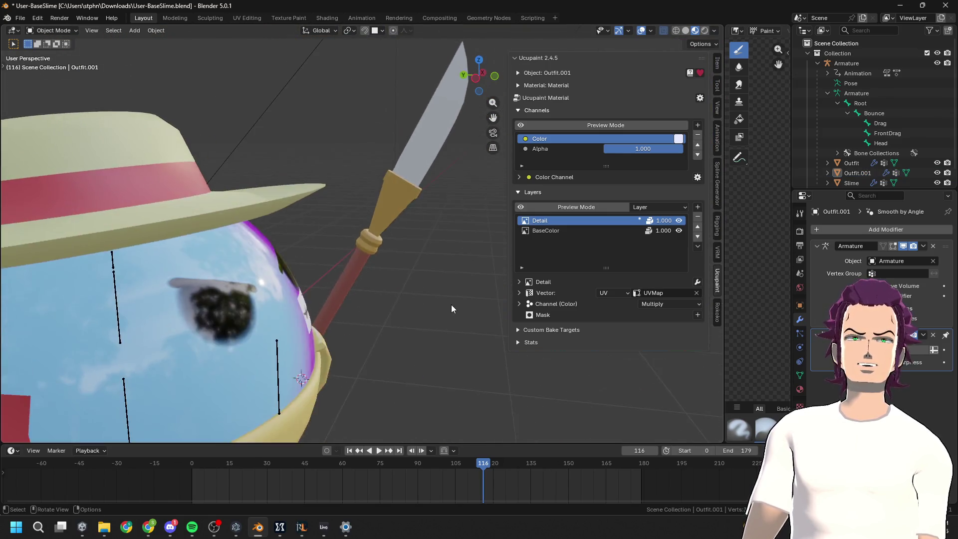
scroll(450, 304, "down", 6)
mouse_move(366, 321)
middle_mouse_down()
mouse_move(208, 320)
mouse_move(322, 321)
mouse_move(255, 325)
mouse_move(456, 236)
middle_mouse_up()
scroll(432, 258, "up", 3)
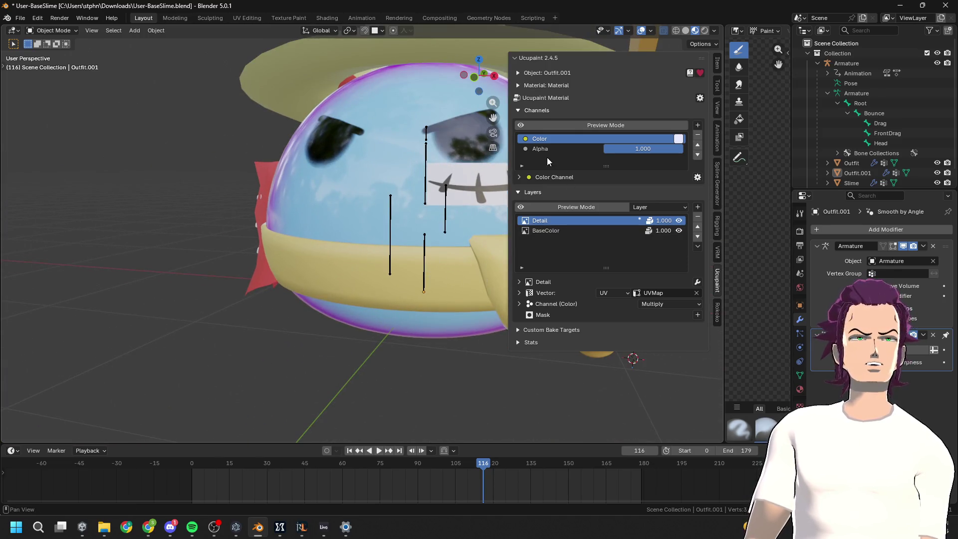
left_click_drag(659, 148, 606, 149)
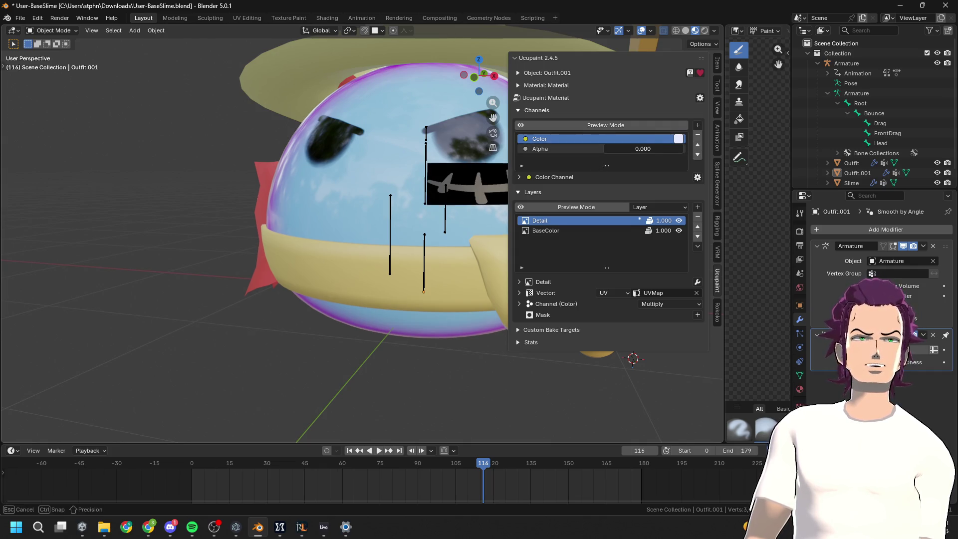
scroll(416, 183, "down", 3)
left_click(685, 30)
left_click(695, 31)
left_click(715, 30)
left_click(713, 32)
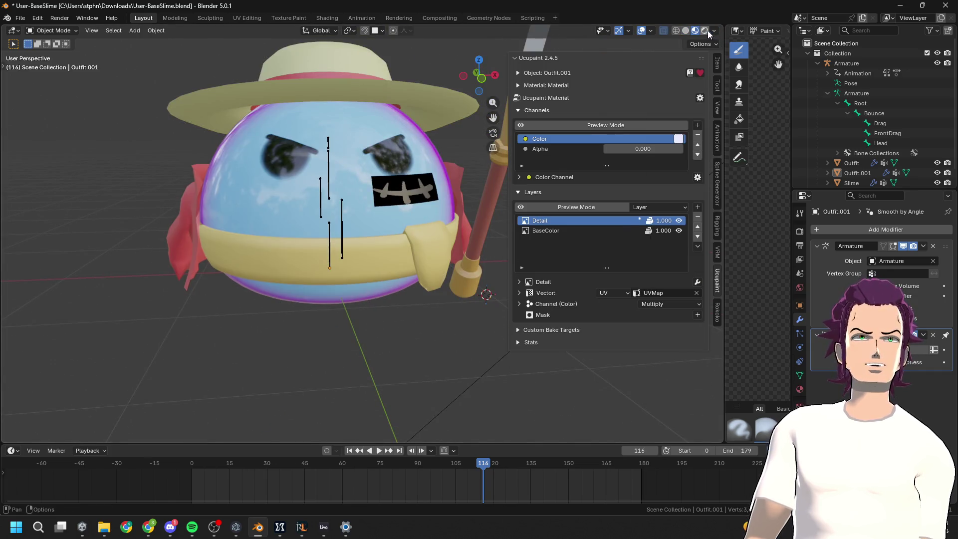
left_click(704, 30)
left_click(689, 31)
left_click(695, 31)
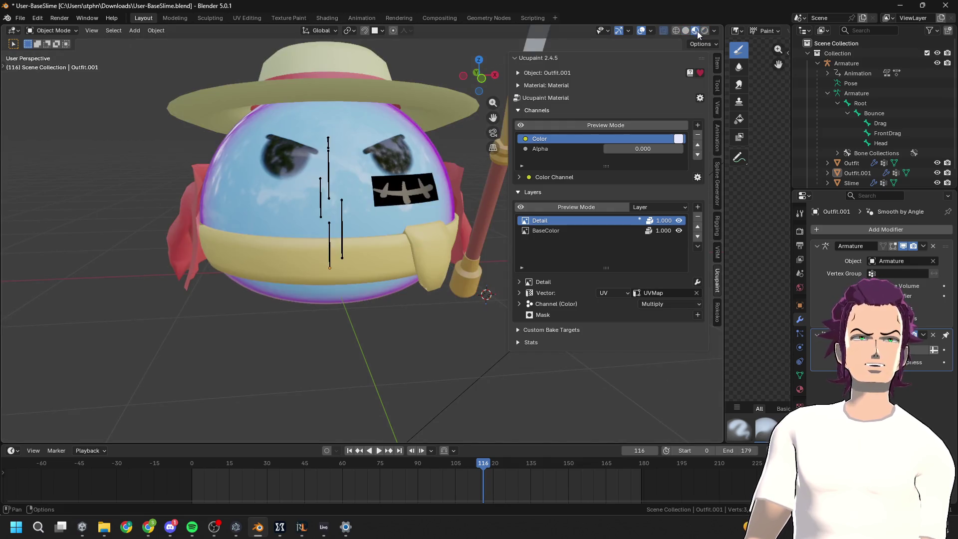
left_click_drag(637, 149, 664, 148)
mouse_move(469, 209)
middle_mouse_down()
mouse_move(298, 257)
mouse_move(359, 239)
middle_mouse_up()
key("KP_1")
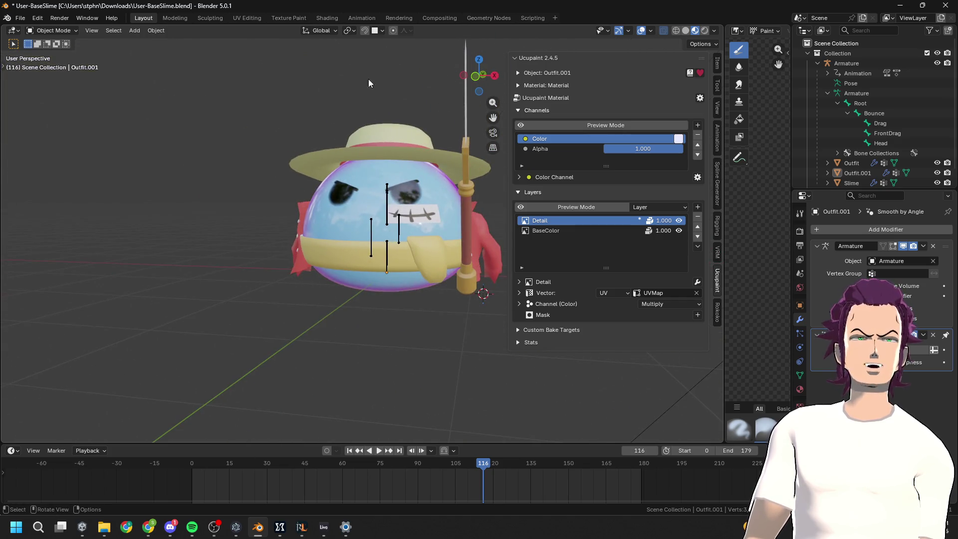
In the UV Editing workspace, return to Object Mode and select the Outfit object
left_click(247, 19)
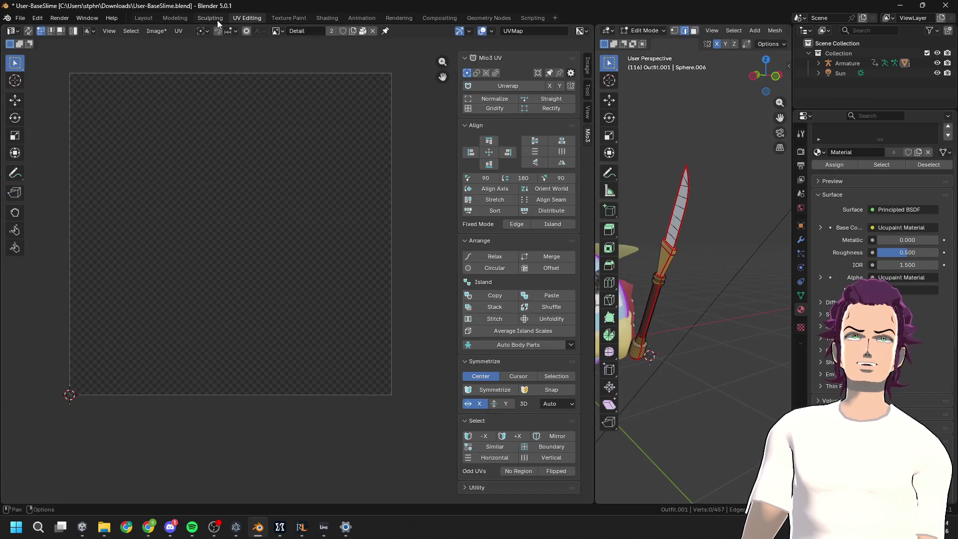
left_click(288, 18)
left_click(247, 18)
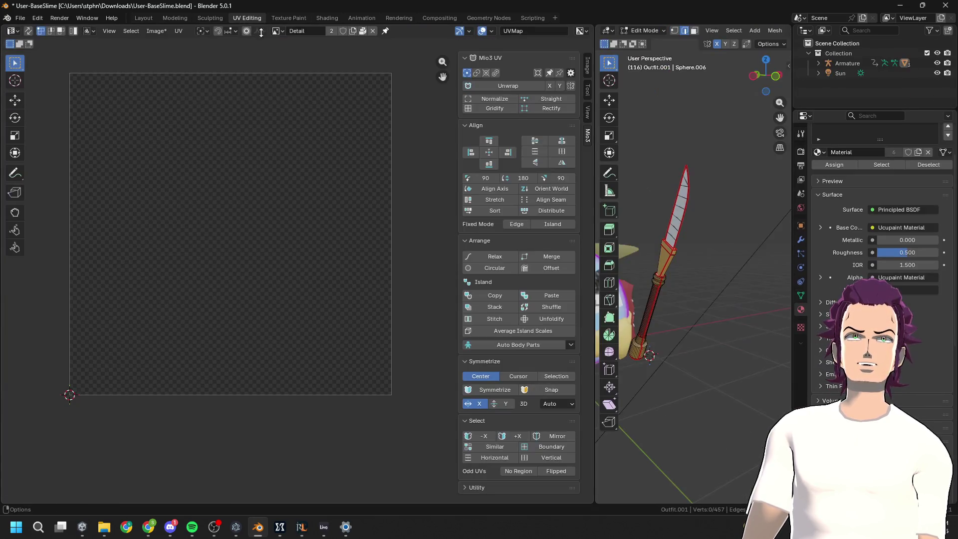
middle_click_drag(711, 266, 554, 312)
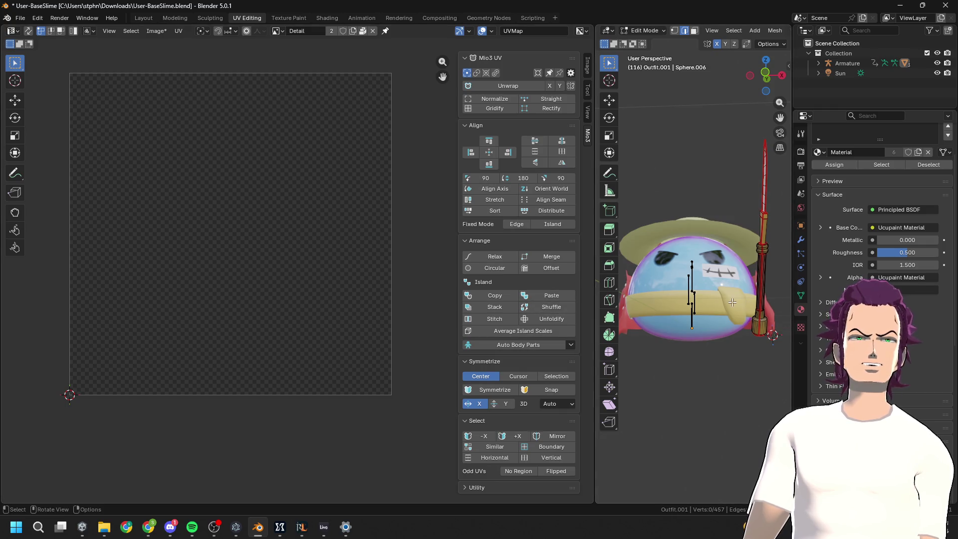
key("Tab")
left_click(687, 306)
left_click(673, 307)
left_click(673, 307)
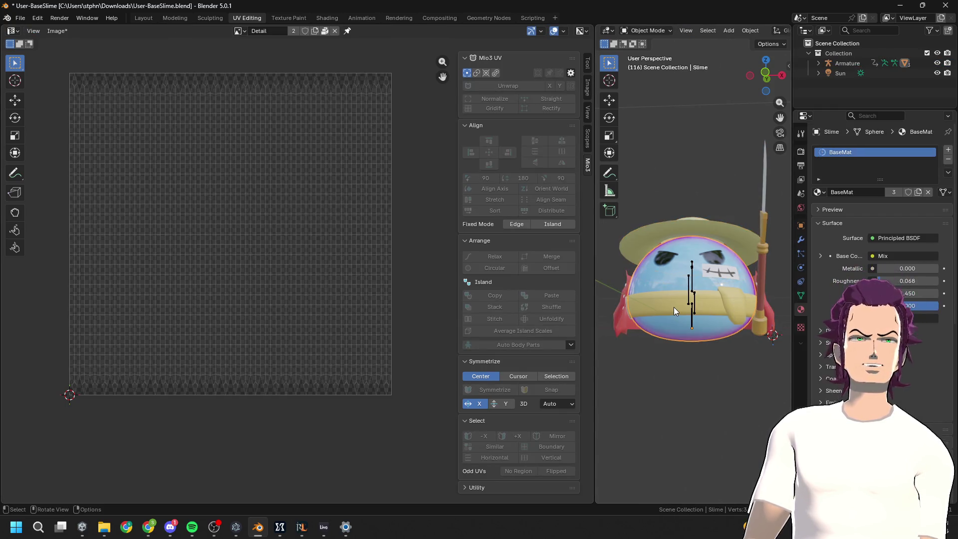
left_click(673, 307)
Select the connected belt island in Edit Mode, then return to Texture Paint
key("Tab")
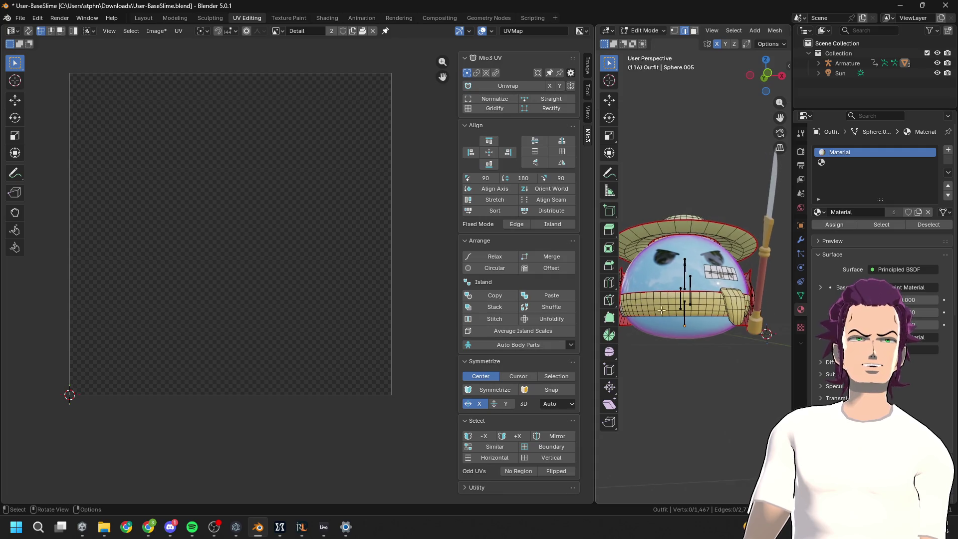
key("l")
middle_click_drag(653, 302, 644, 308)
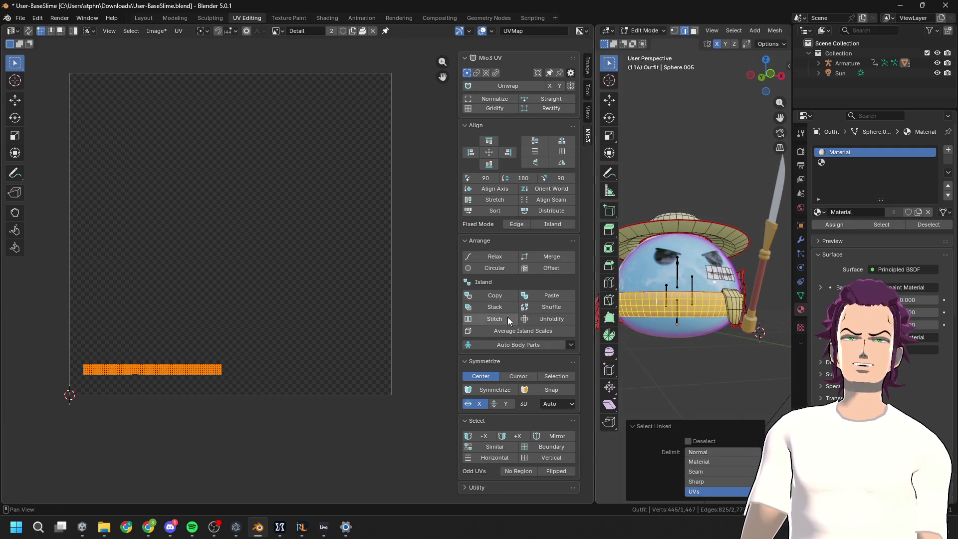
scroll(686, 319, "up", 10)
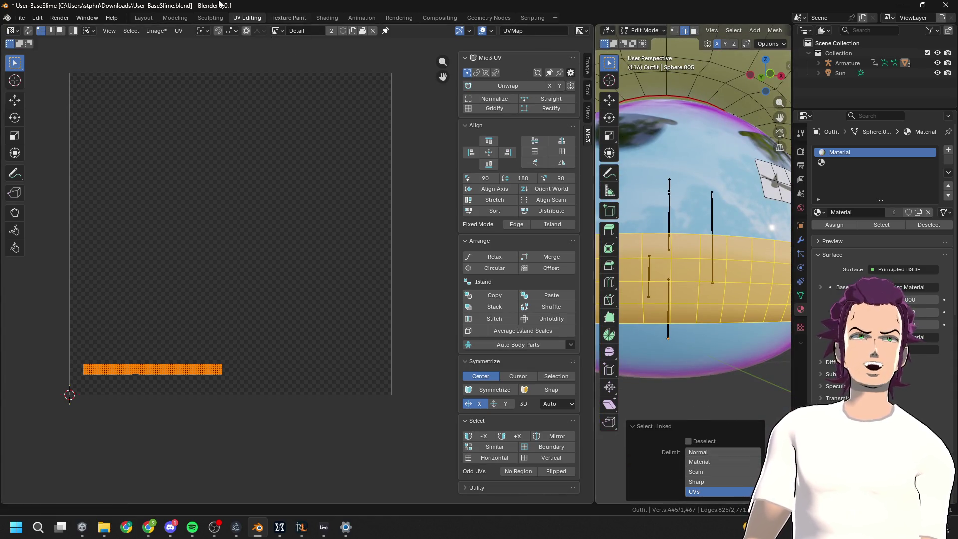
left_click(285, 18)
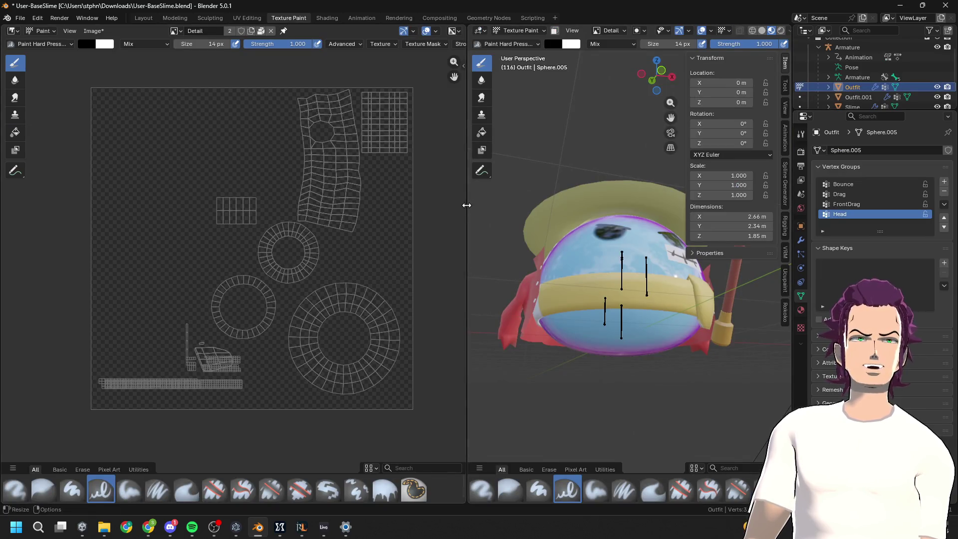
Widen the 3D view and paint dark fold strokes across the yellow sash, undoing bad ones
left_click_drag(466, 205, 115, 205)
scroll(443, 317, "up", 5)
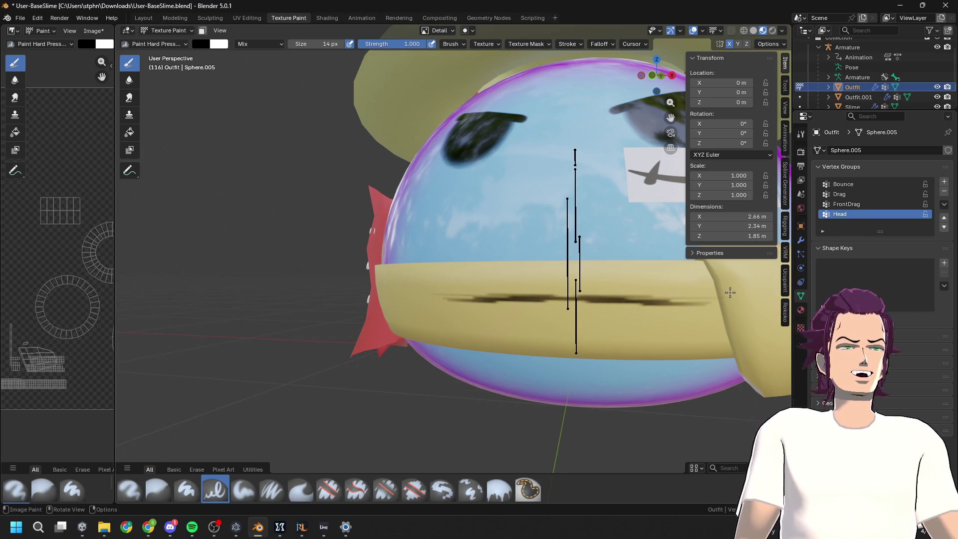
key("ctrl+z")
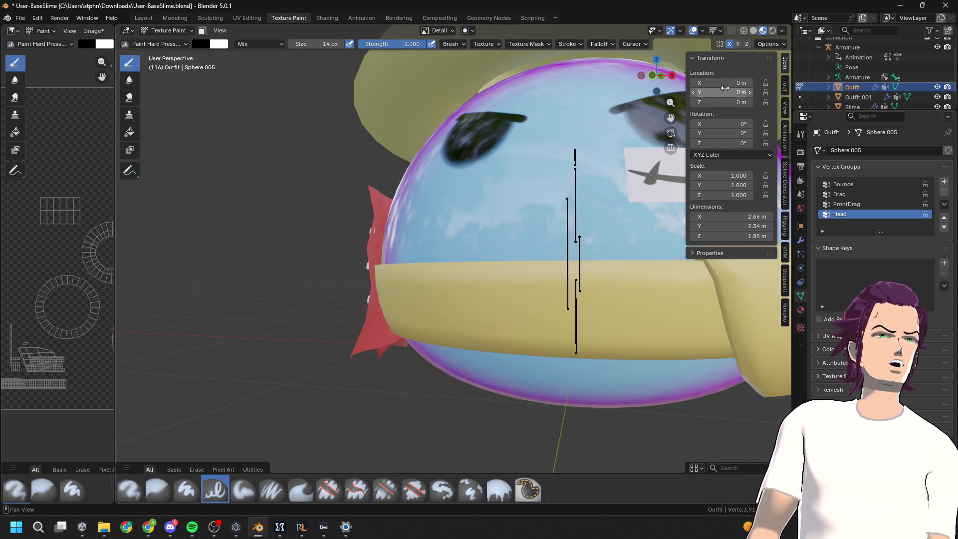
middle_click_drag(479, 227, 588, 299)
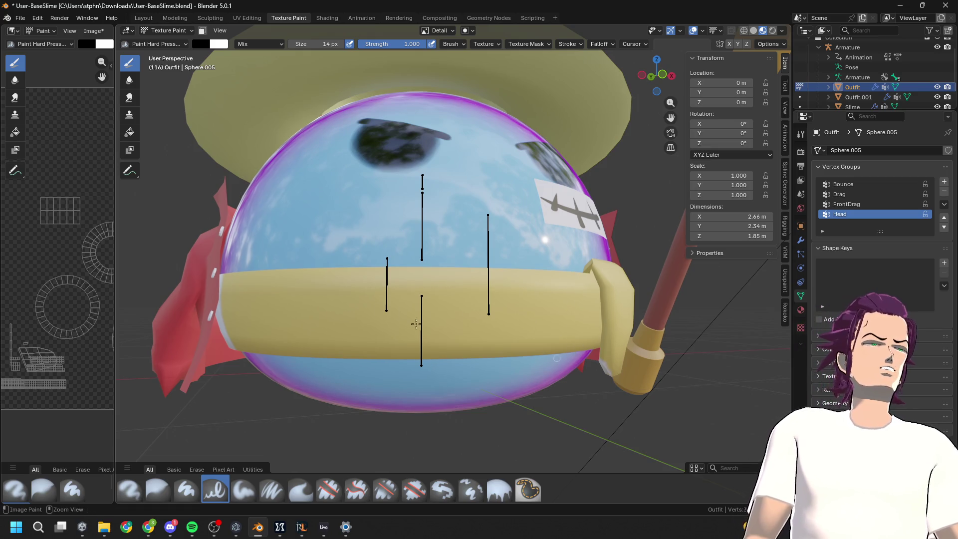
key("ctrl+z")
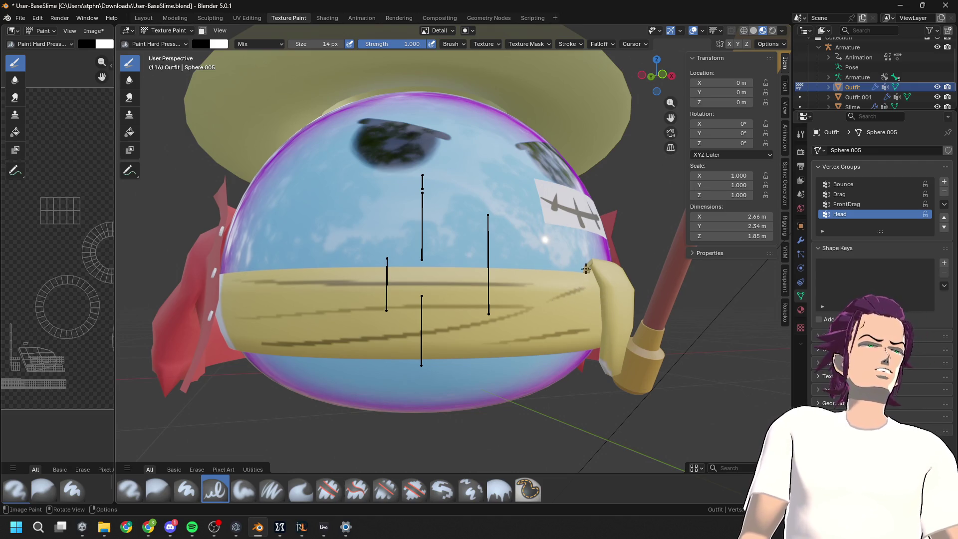
scroll(220, 448, "down", 3)
Orbit toward the slime's face, enter Edit Mode and select an edge on the front piece
mouse_move(349, 300)
middle_mouse_down()
mouse_move(536, 114)
mouse_move(553, 308)
middle_mouse_up()
scroll(536, 115, "up", 2)
middle_click_drag(630, 344, 646, 177)
scroll(646, 177, "up", 2)
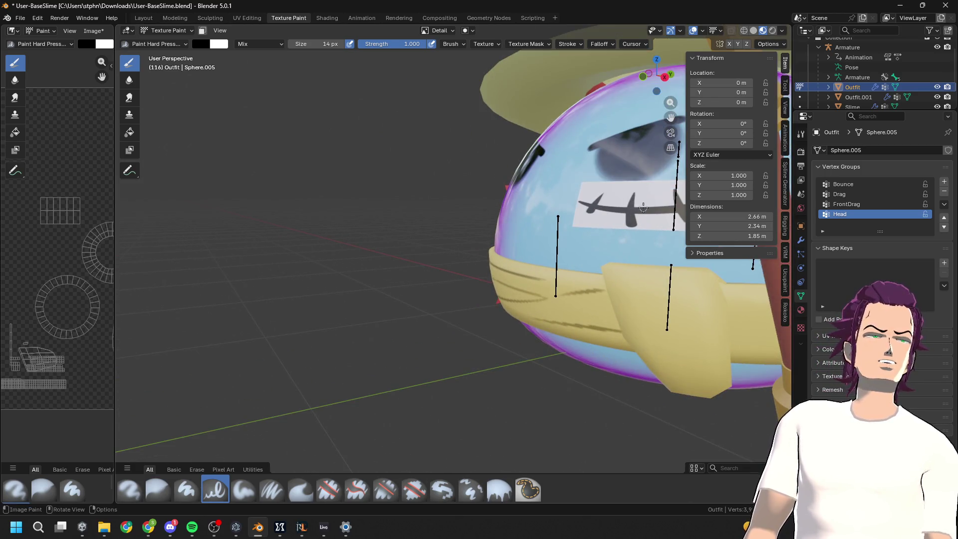
key("Tab")
left_click(691, 359)
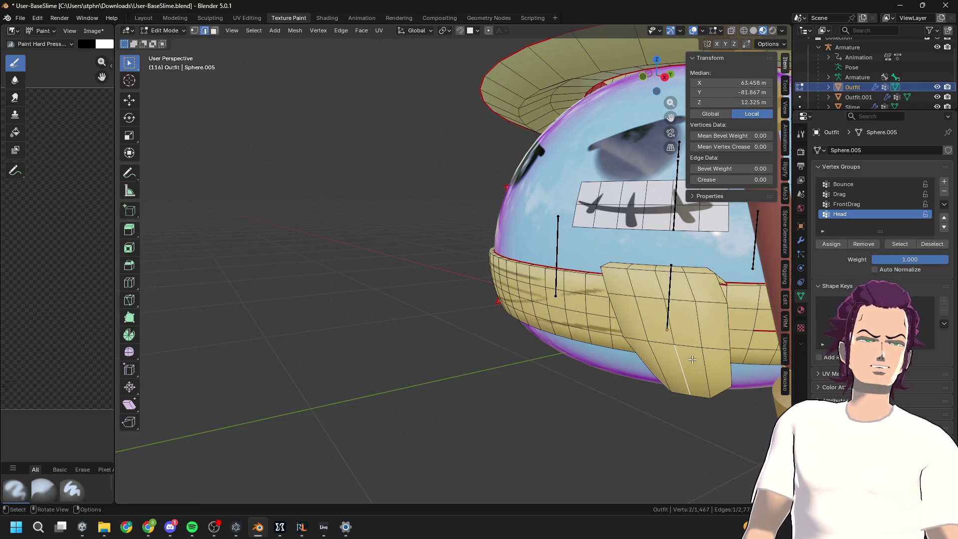
Select the whole connected knot piece and unwrap it angle-based
key("ctrl+l")
mouse_move(530, 280)
middle_mouse_down()
mouse_move(590, 353)
mouse_move(588, 285)
mouse_move(614, 220)
mouse_move(568, 380)
mouse_move(572, 366)
middle_mouse_up()
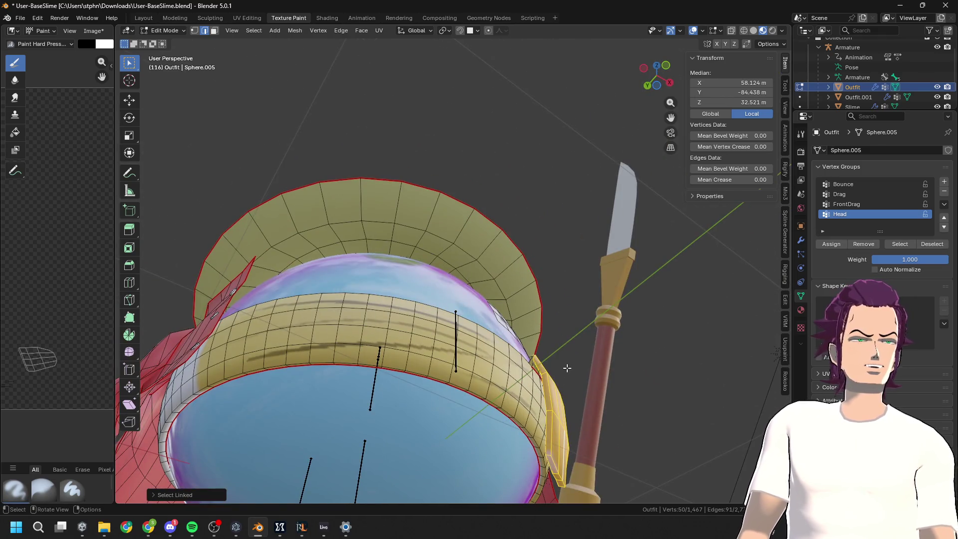
key("u")
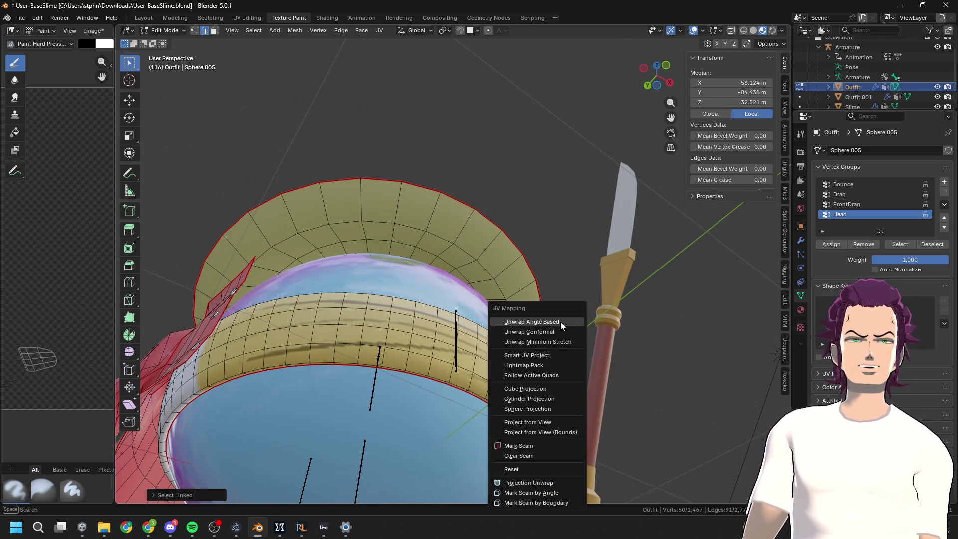
left_click(561, 322)
mouse_move(569, 331)
middle_mouse_down()
mouse_move(650, 340)
mouse_move(564, 224)
mouse_move(537, 264)
middle_mouse_up()
Select a continuous line of edges across the knot mesh, vertex by vertex
left_click(561, 225)
left_click(529, 189, "shift")
mouse_move(529, 189)
middle_mouse_down()
mouse_move(568, 328)
mouse_move(547, 405)
middle_mouse_up()
left_click(567, 345, "shift")
mouse_move(486, 484)
middle_mouse_down()
mouse_move(522, 454)
mouse_move(262, 338)
middle_mouse_up()
left_click(415, 385, "shift")
left_click(256, 311, "shift")
left_click(263, 286, "shift")
left_click(267, 264, "shift")
mouse_move(266, 265)
middle_mouse_down()
mouse_move(316, 256)
mouse_move(318, 227)
mouse_move(294, 215)
mouse_move(304, 192)
mouse_move(348, 206)
middle_mouse_up()
left_click(305, 191, "shift")
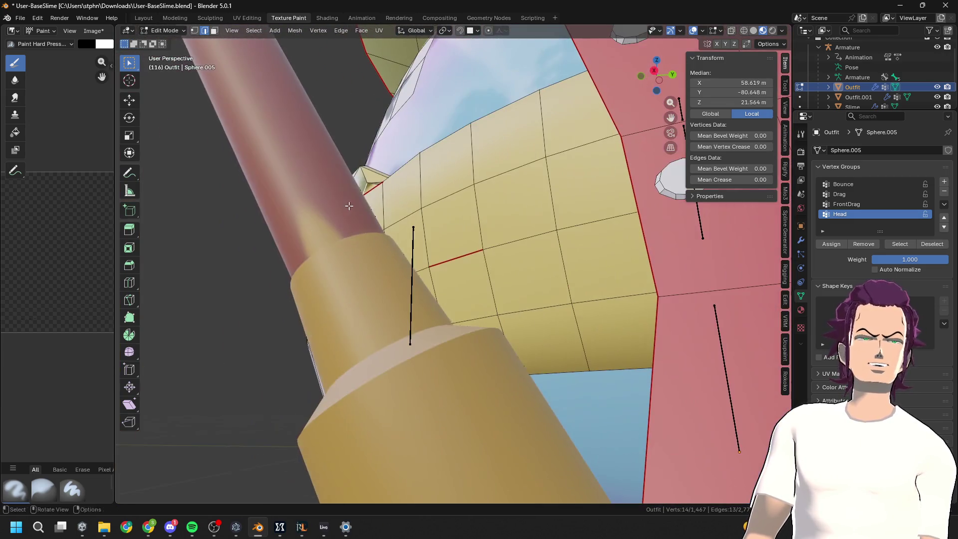
left_click(372, 180, "shift")
Project-unwrap the edge line, then select and unwrap the whole sash flap
key("u")
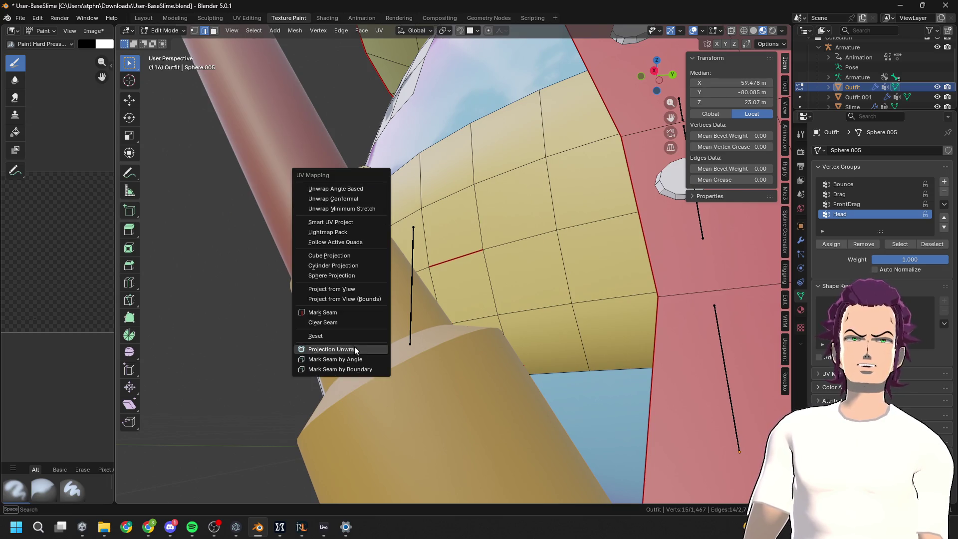
left_click(360, 349)
middle_click_drag(360, 349, 565, 317)
left_click(565, 316)
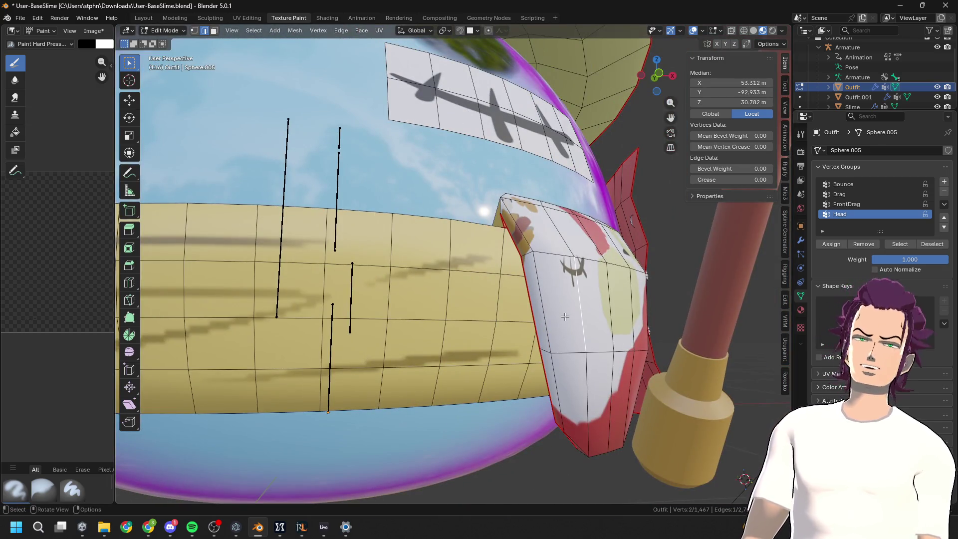
key("ctrl+l")
key("u")
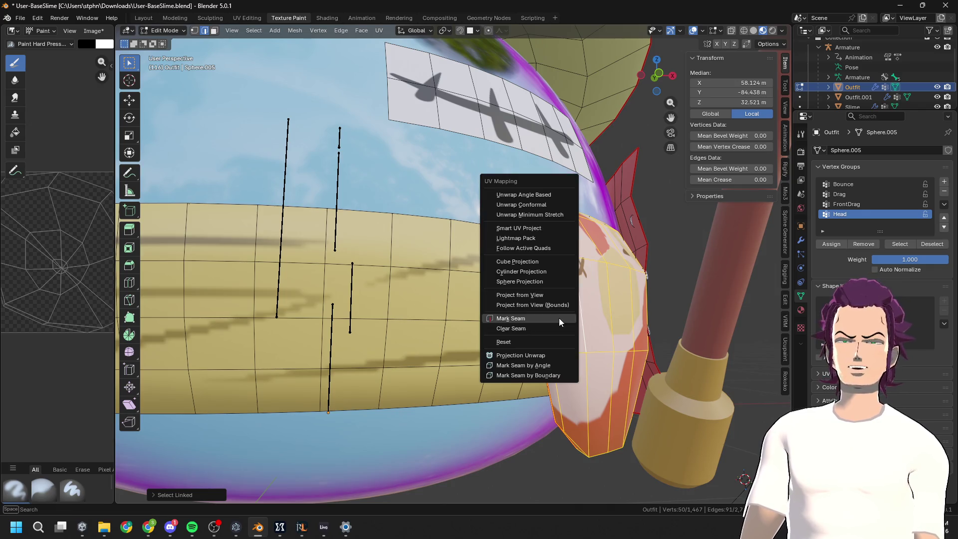
left_click(540, 204)
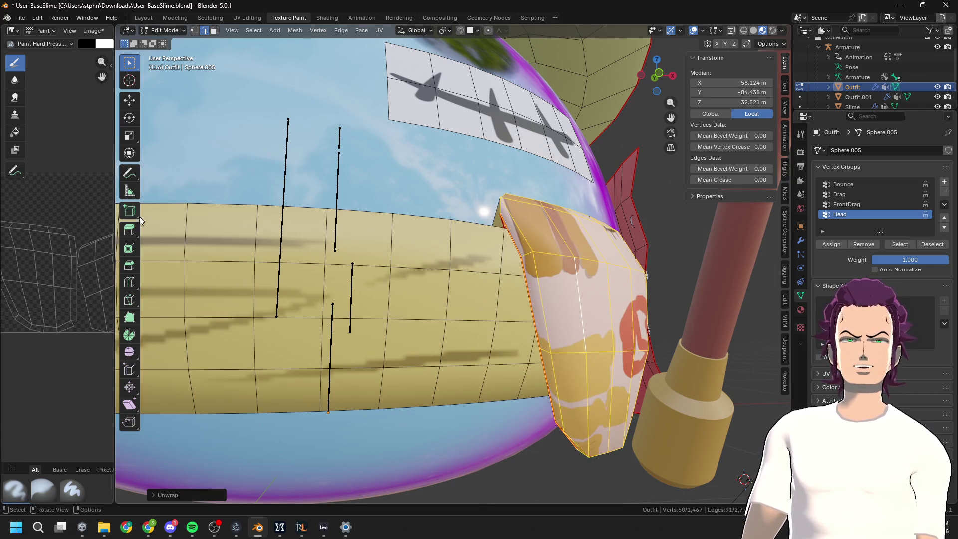
left_click_drag(115, 216, 405, 216)
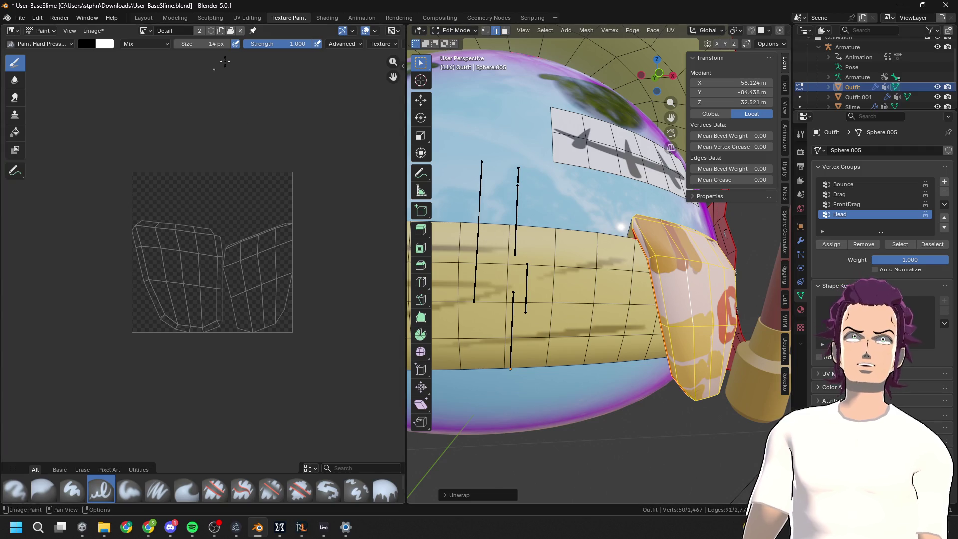
left_click(244, 18)
Shrink all of the knot piece's UV islands
key("a")
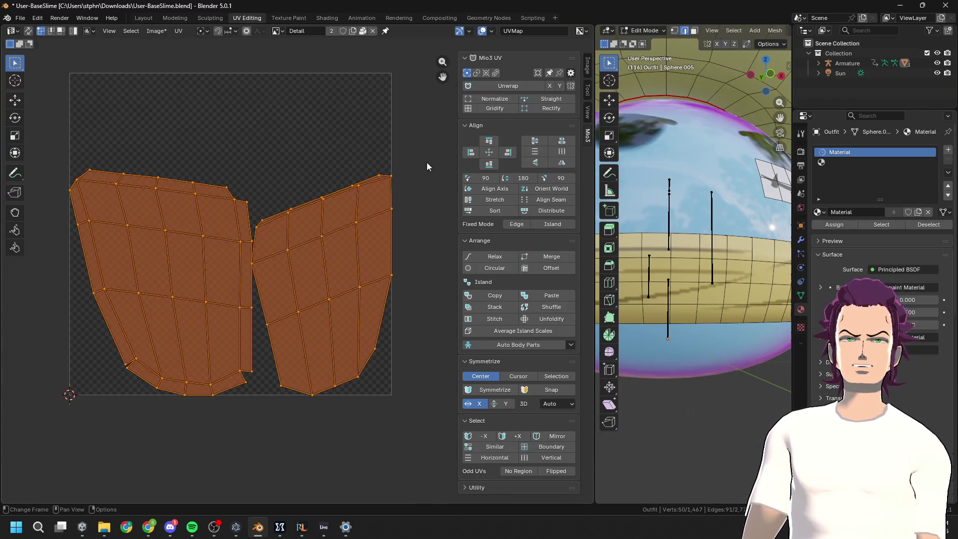
key("s")
left_click(254, 275)
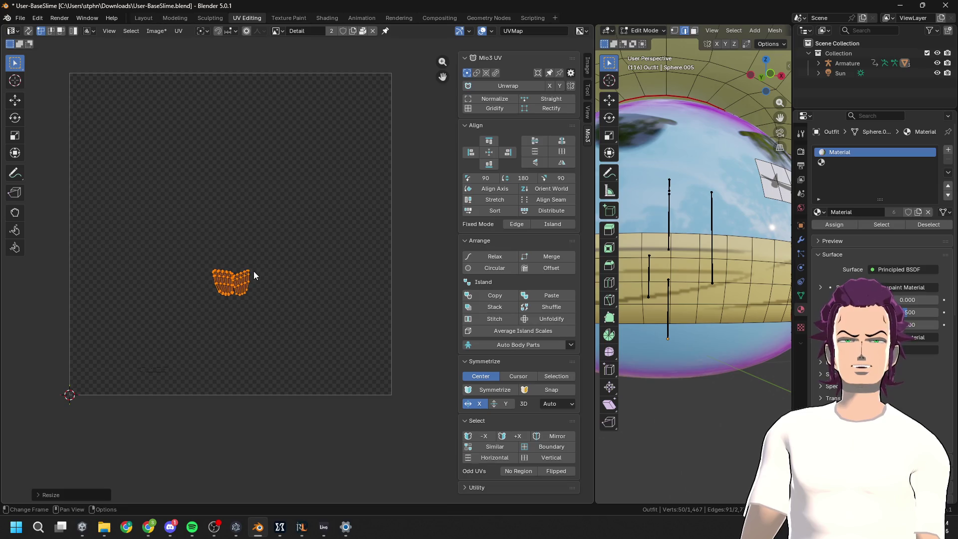
Move the knot's UV island into the lower-left empty space and shrink it further
key("a")
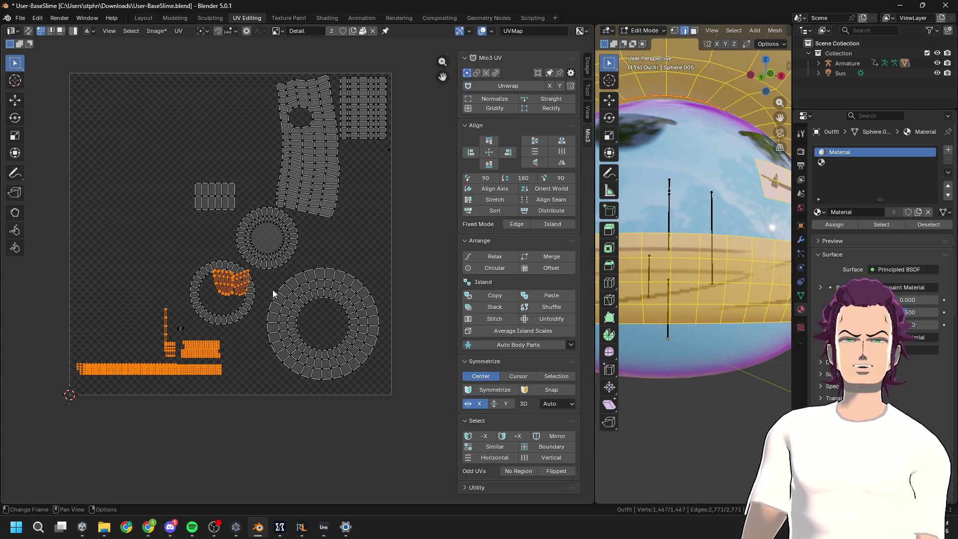
left_click(224, 294)
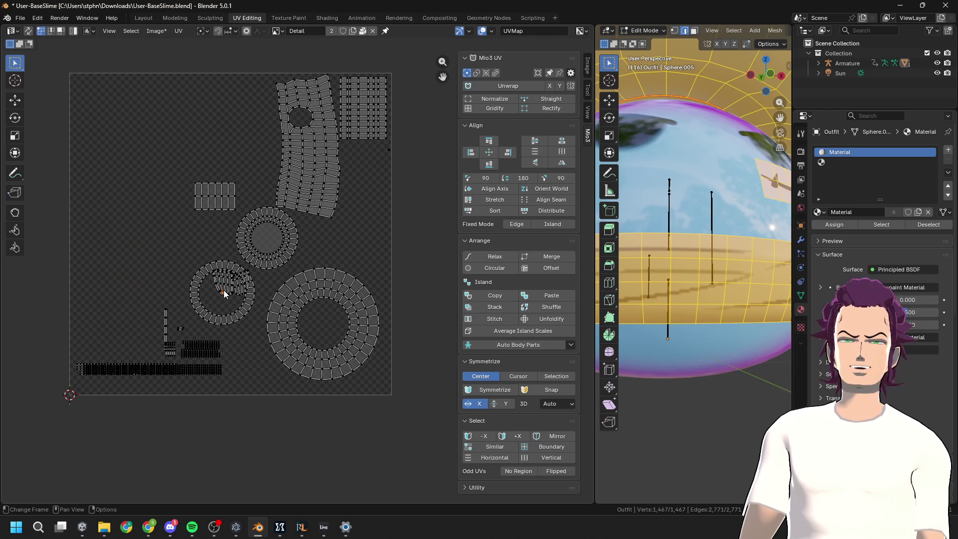
key("l")
key("g")
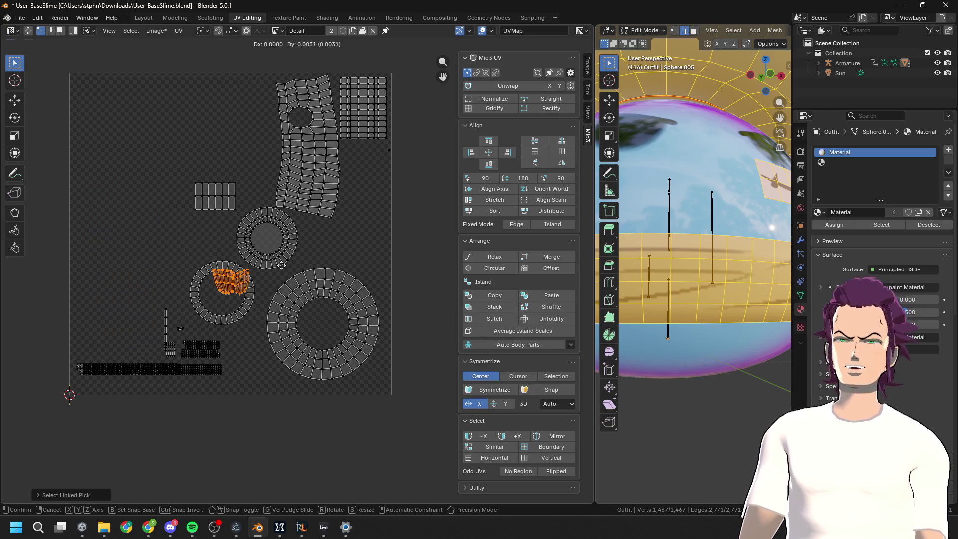
left_click(175, 326)
middle_click_drag(689, 294, 714, 306)
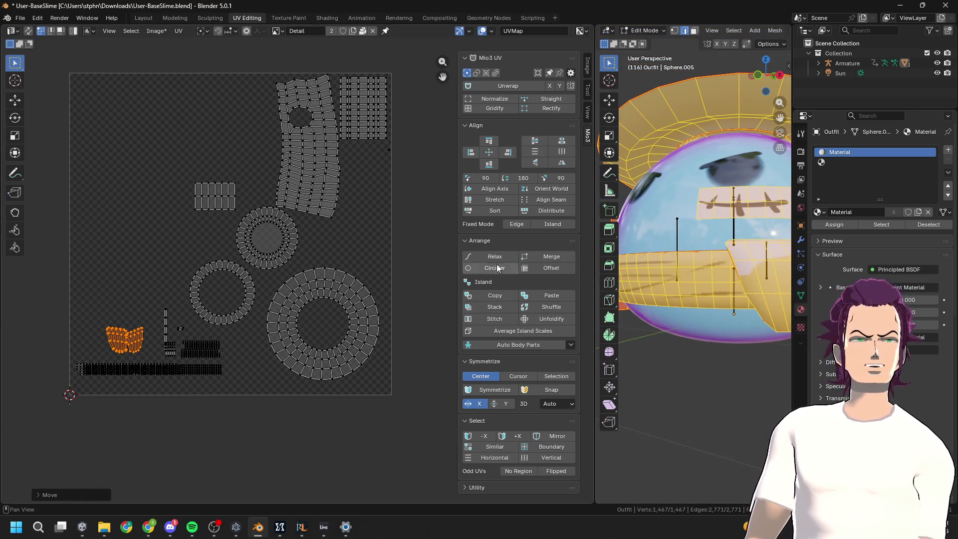
key("s")
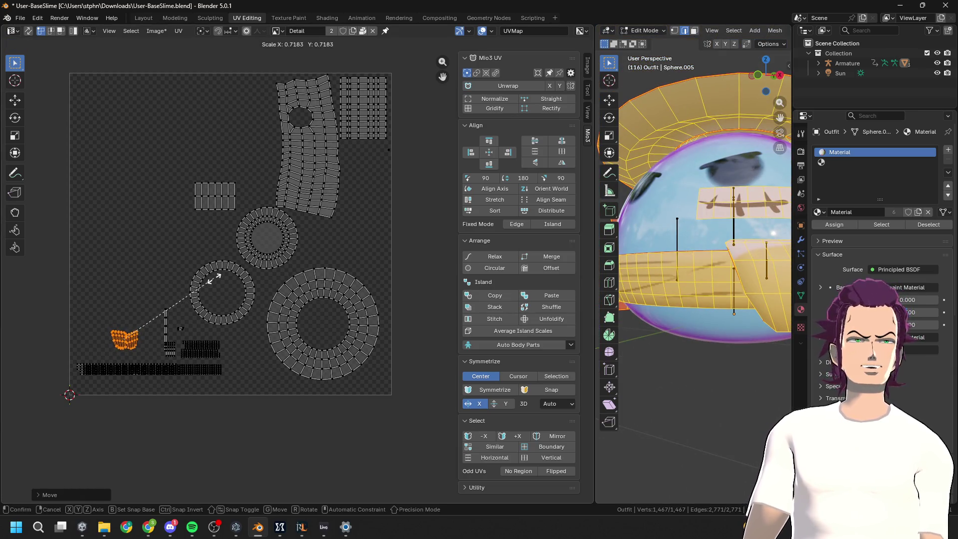
left_click(225, 285)
key("g")
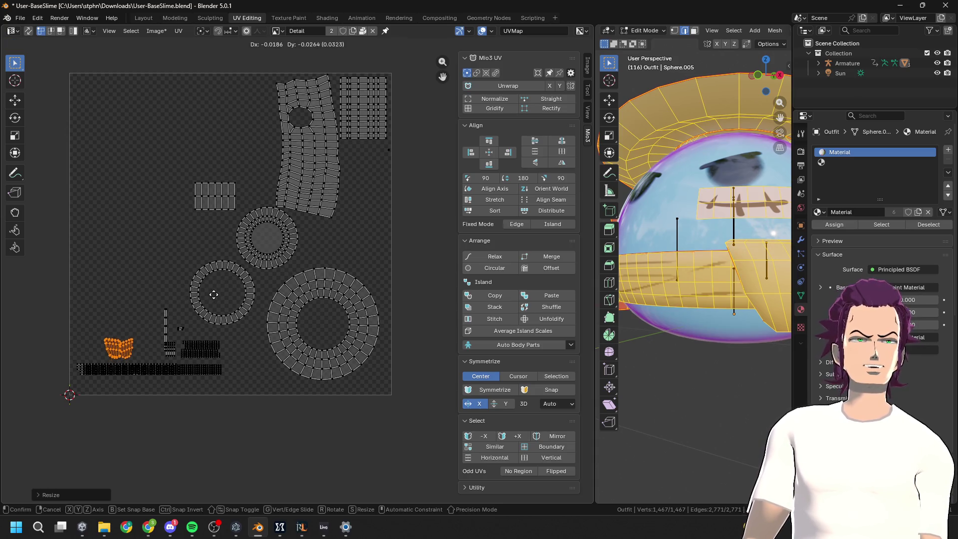
left_click(217, 297)
scroll(689, 348, "down", 5)
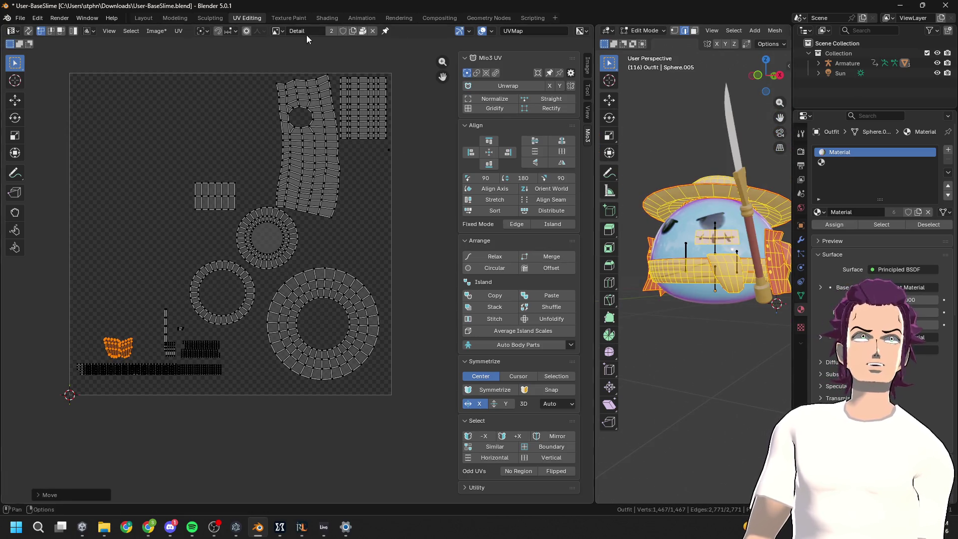
Go back to the Texture Paint workspace with a wider 3D view facing the slime's front
left_click(279, 20)
left_click_drag(395, 223, 201, 223)
scroll(586, 269, "down", 5)
middle_click_drag(586, 270, 545, 278)
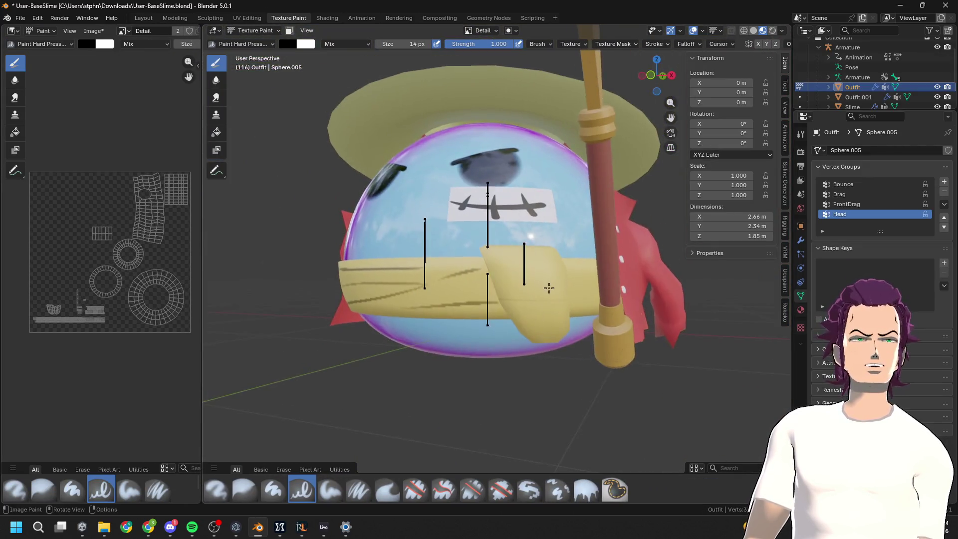
Select the pressure-sensitive hard paint brush in black for fold shading
scroll(549, 324, "up", 3)
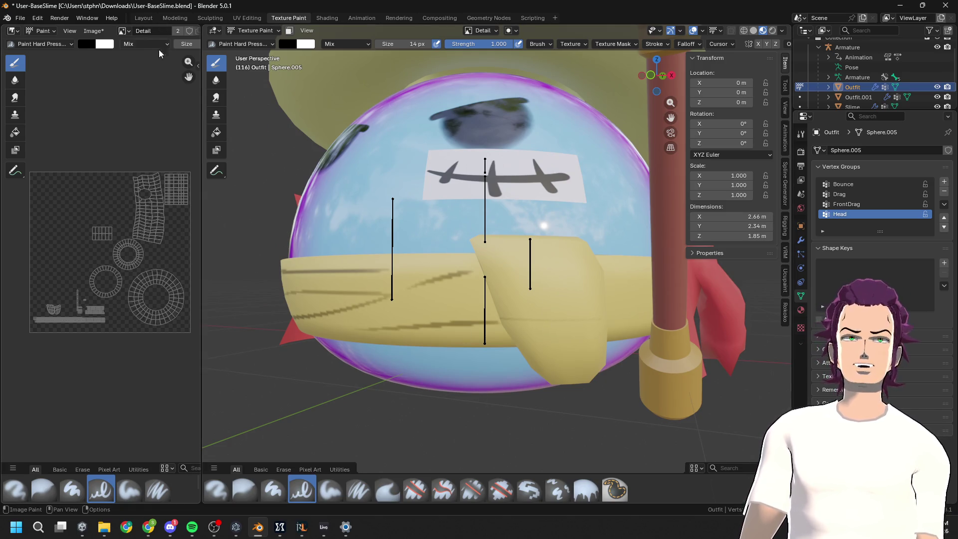
left_click(43, 30)
left_click(242, 32)
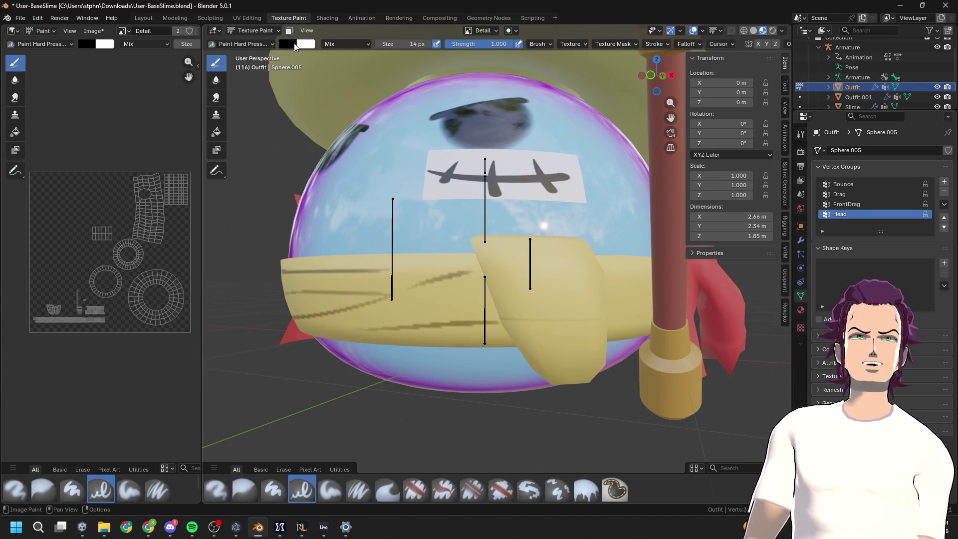
left_click(233, 43)
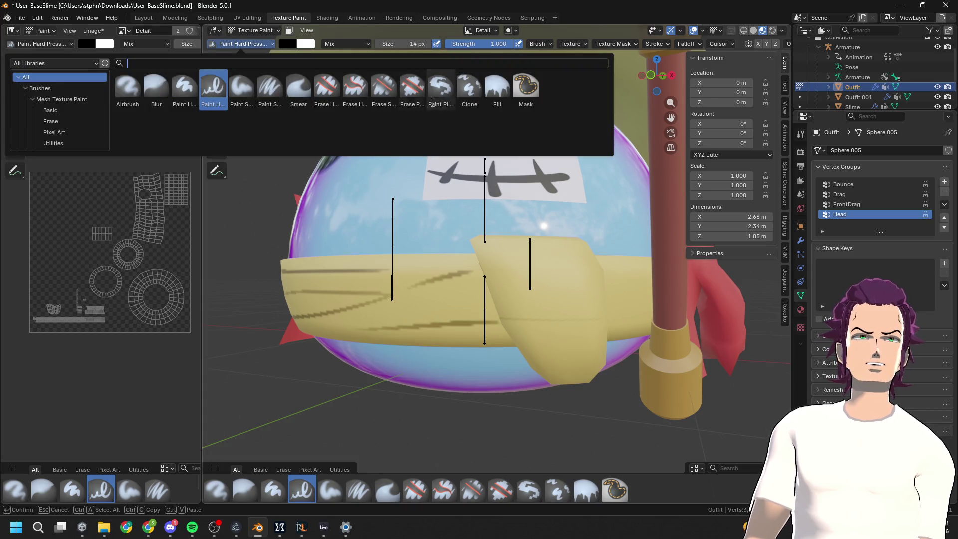
left_click(326, 92)
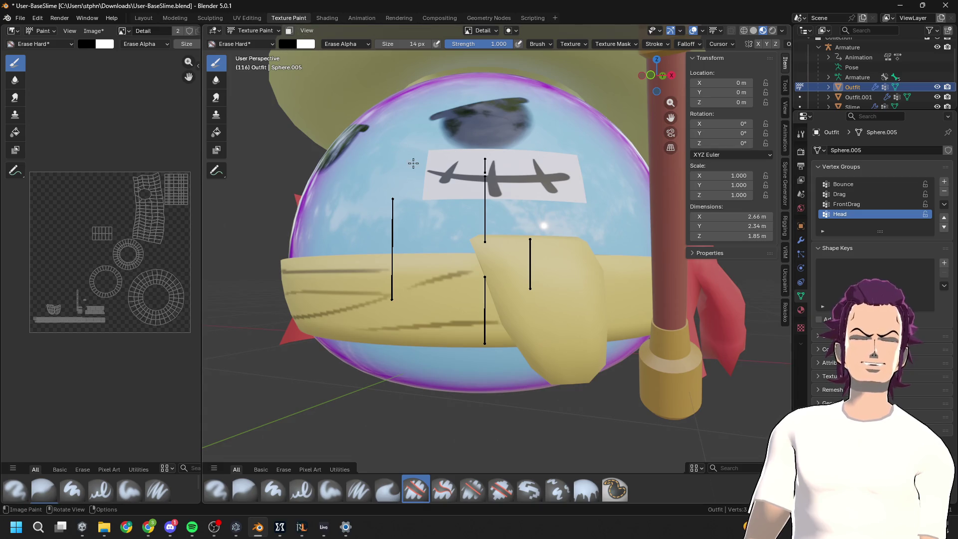
mouse_move(551, 285)
middle_mouse_down()
mouse_move(534, 300)
mouse_move(543, 316)
middle_mouse_up()
left_click(228, 43)
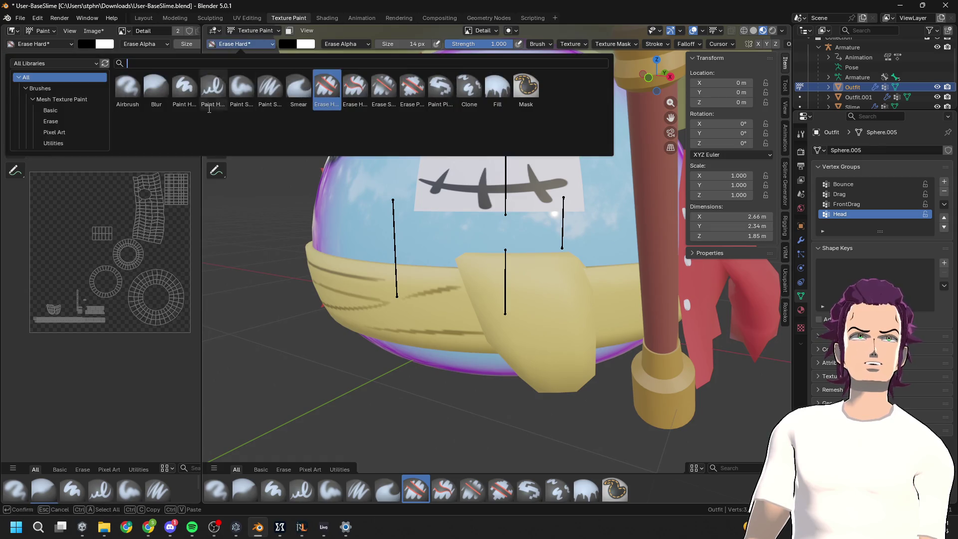
left_click(184, 89)
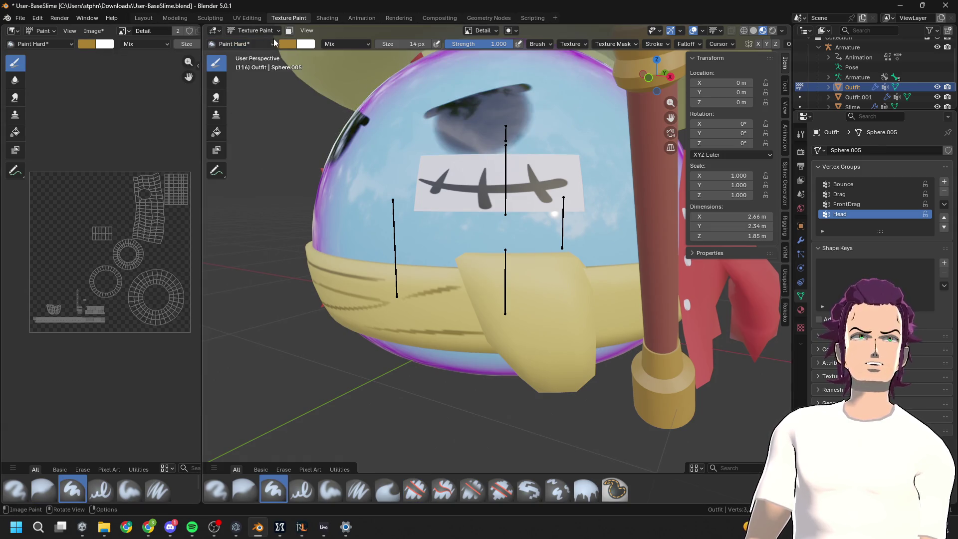
left_click(234, 44)
left_click(213, 88)
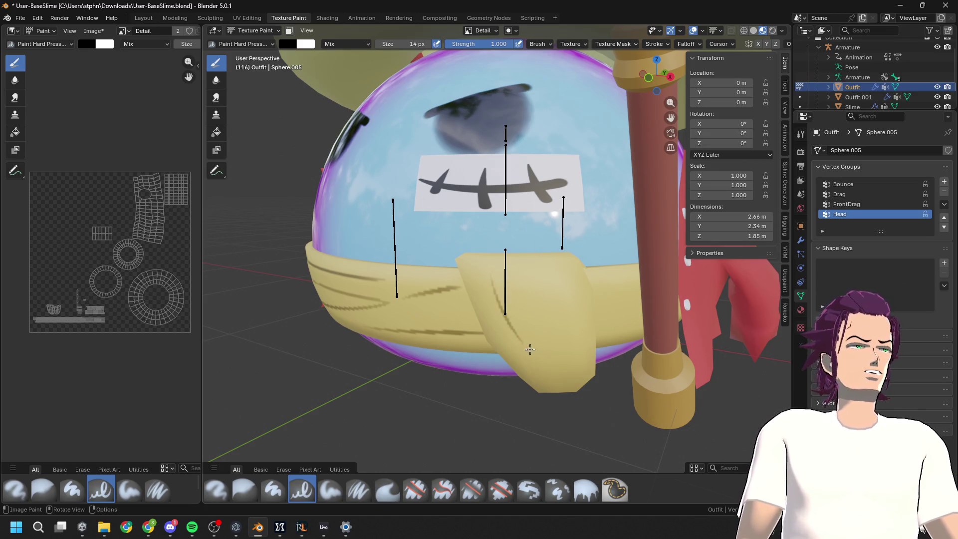
Paint thin dark vertical fold lines down the yellow sash, redoing failed strokes
key("ctrl+z")
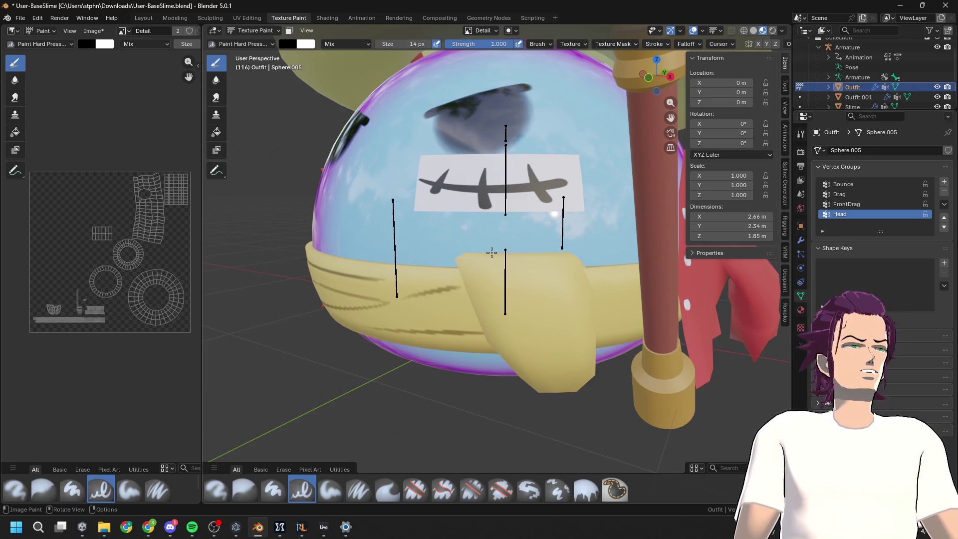
middle_click_drag(495, 260, 494, 272)
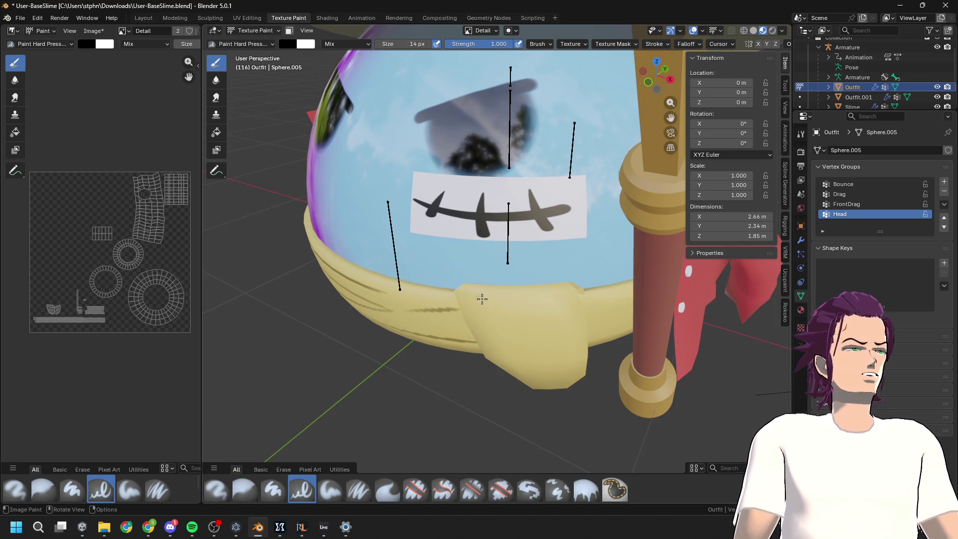
key("ctrl+z")
left_click_drag(490, 292, 515, 377)
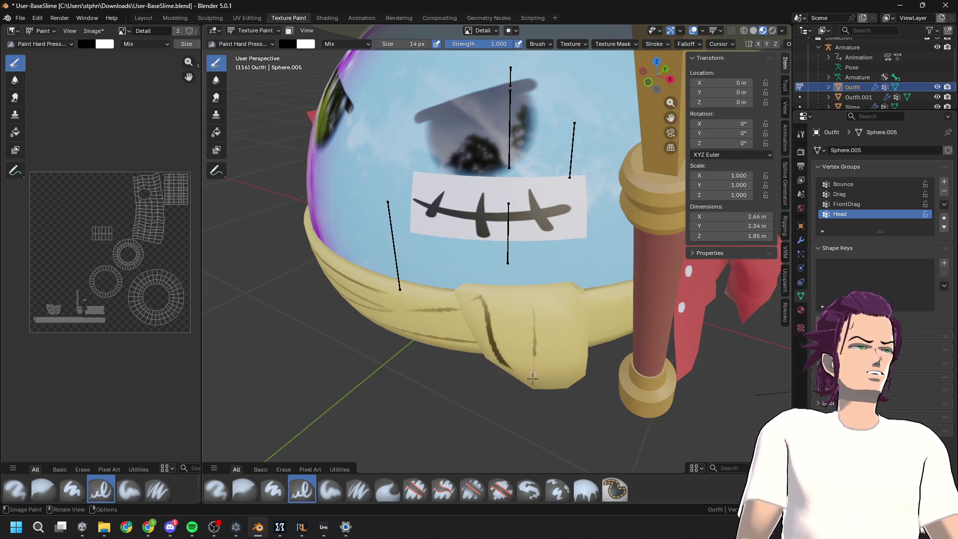
mouse_move(518, 268)
middle_mouse_down()
mouse_move(534, 272)
mouse_move(532, 244)
middle_mouse_up()
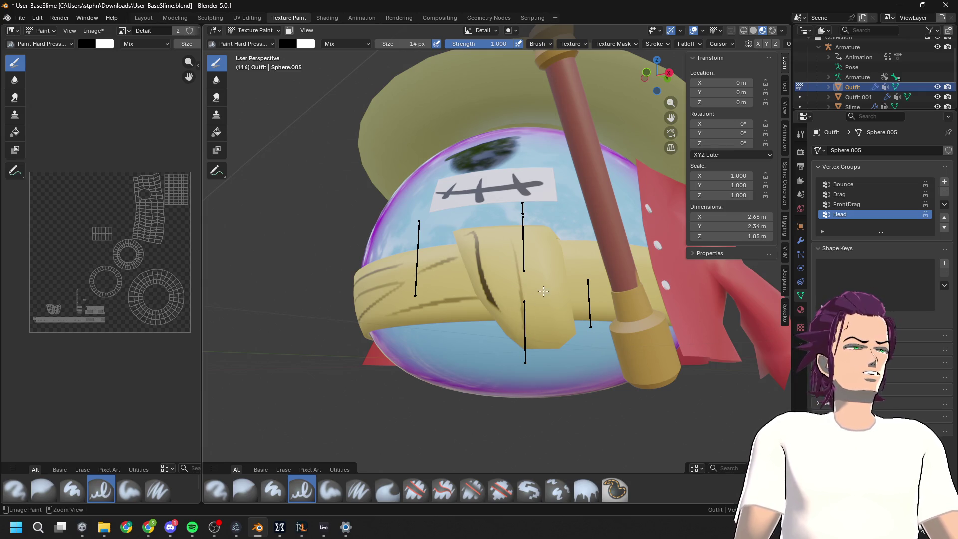
left_click_drag(528, 270, 530, 339)
key("ctrl+z")
left_click_drag(515, 225, 546, 350)
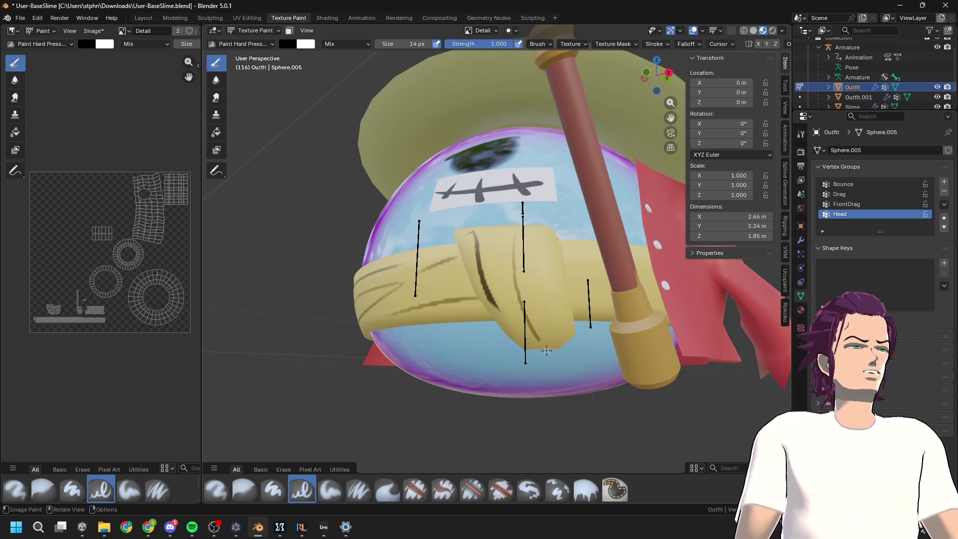
key("ctrl+z")
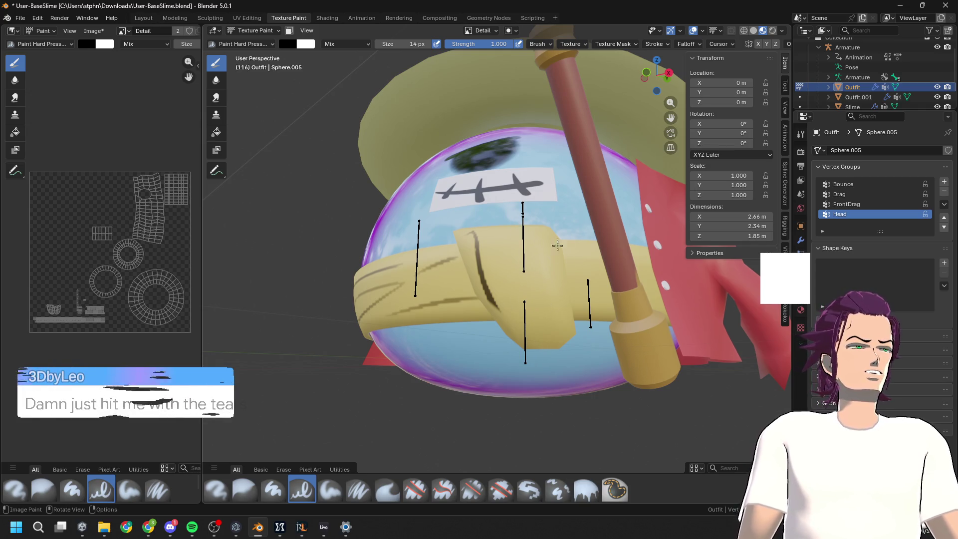
left_click_drag(552, 236, 548, 339)
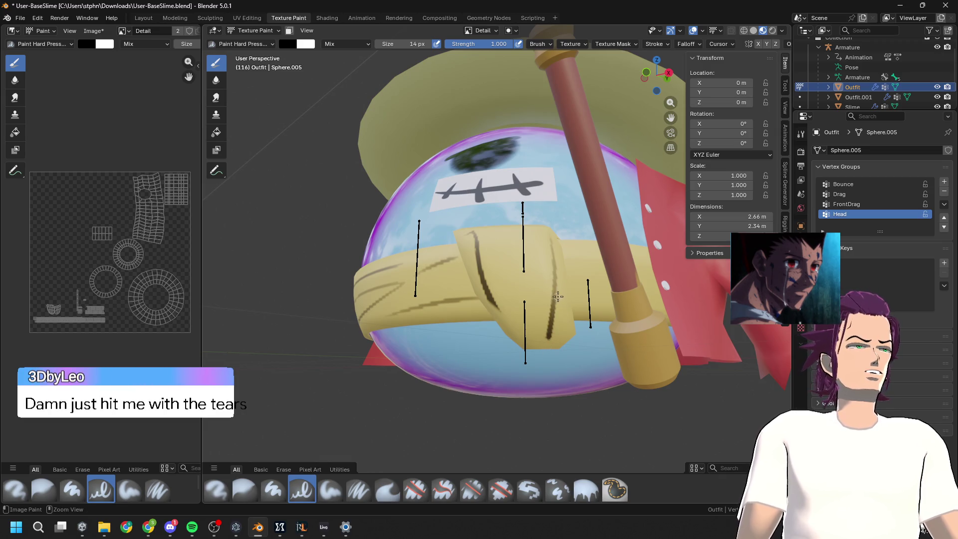
key("ctrl+z")
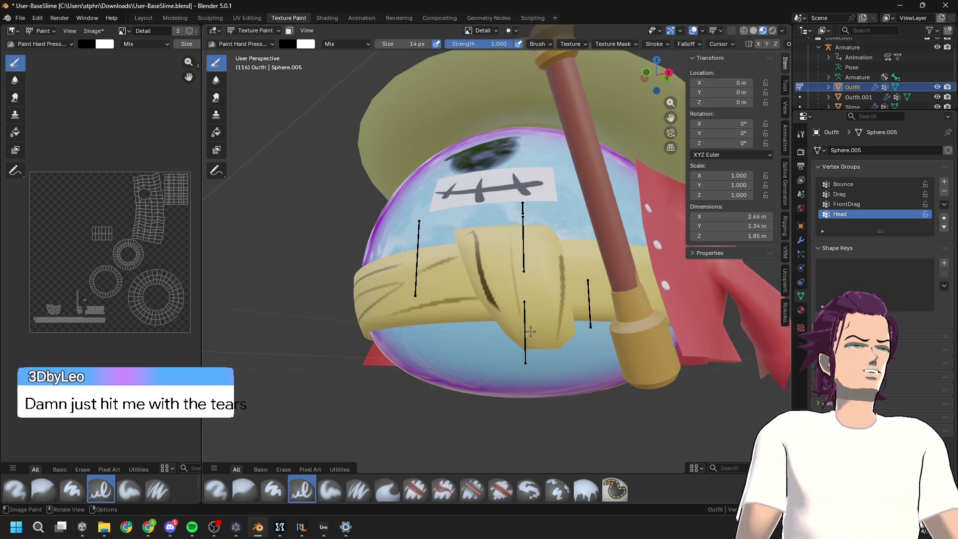
left_click_drag(513, 234, 513, 283)
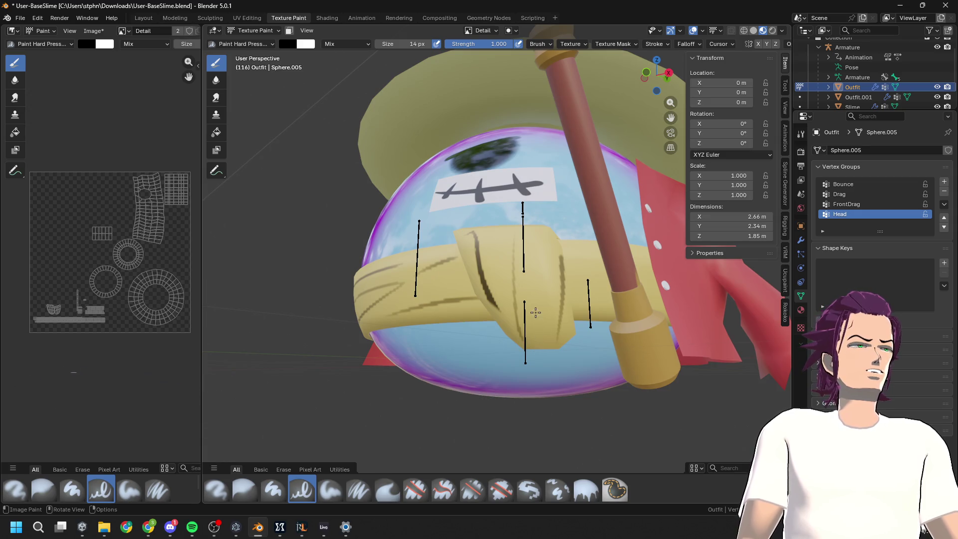
Orbit and zoom out to view the whole outfitted slime from front and above
scroll(519, 259, "down", 5)
middle_click_drag(519, 260, 533, 293)
scroll(532, 293, "up", 6)
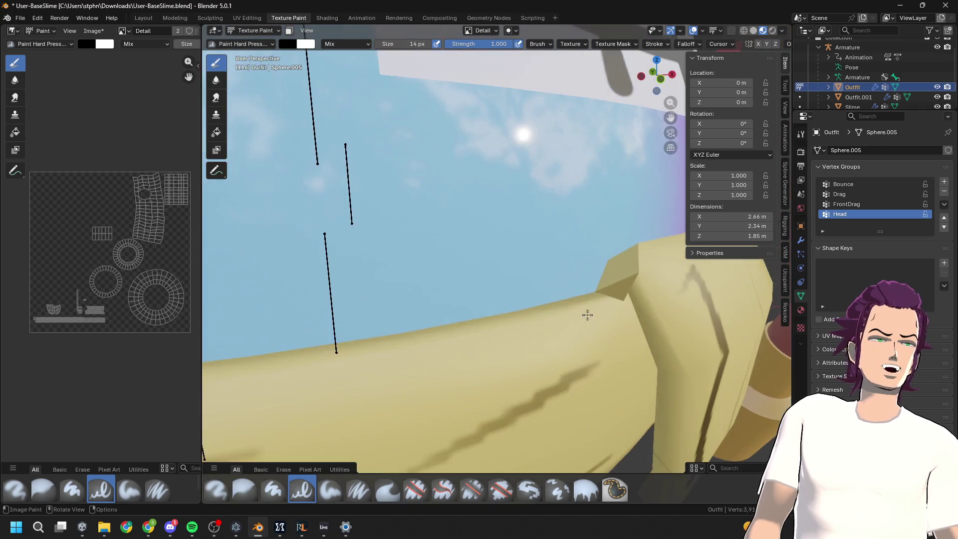
scroll(566, 276, "down", 6)
middle_click_drag(566, 277, 509, 216)
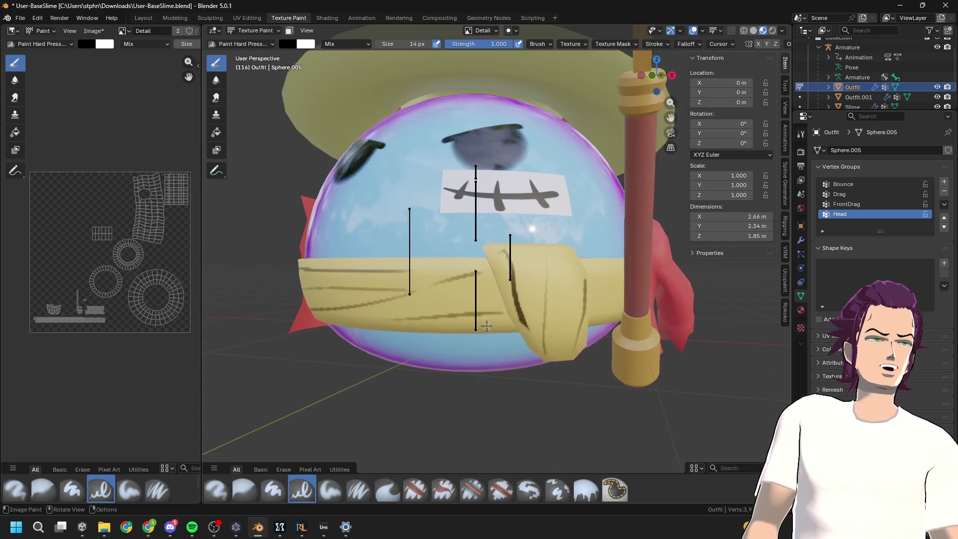
scroll(529, 332, "down", 5)
mouse_move(529, 332)
middle_mouse_down()
mouse_move(563, 314)
mouse_move(529, 289)
middle_mouse_up()
scroll(562, 313, "up", 4)
scroll(153, 287, "up", 2)
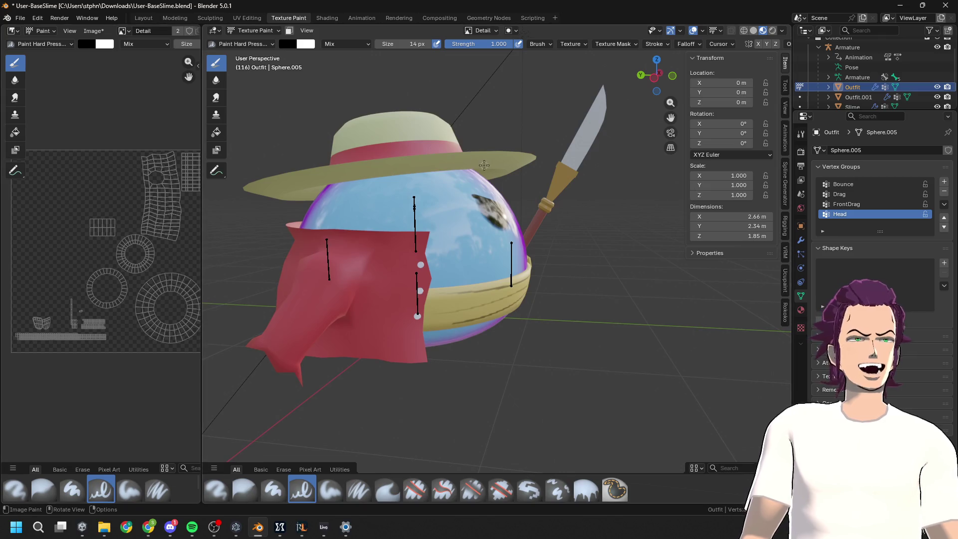
middle_click_drag(483, 164, 508, 208)
scroll(509, 208, "up", 4)
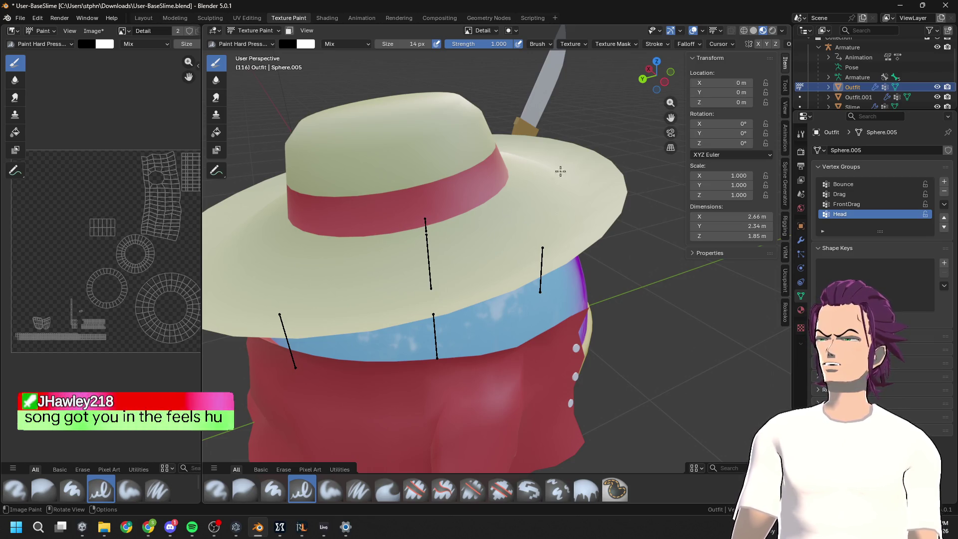
Try straight line strokes across the hat brim from a top-down view
middle_click_drag(550, 177, 509, 300, "alt")
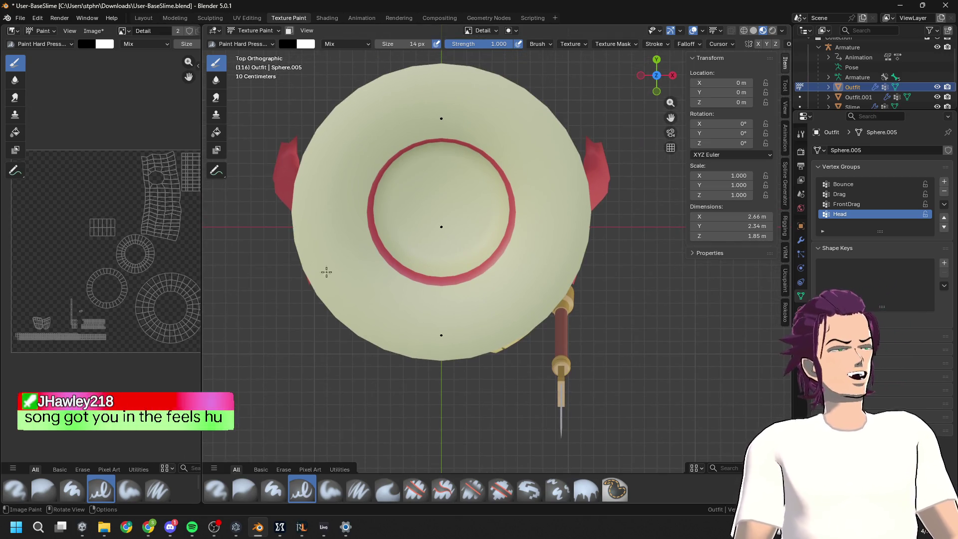
left_click_drag(323, 194, 330, 173)
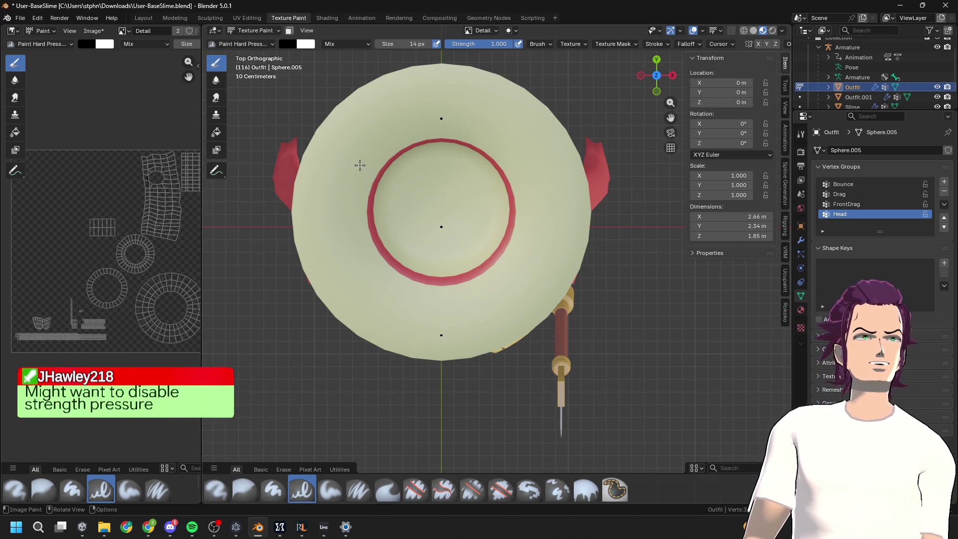
key("ctrl+z")
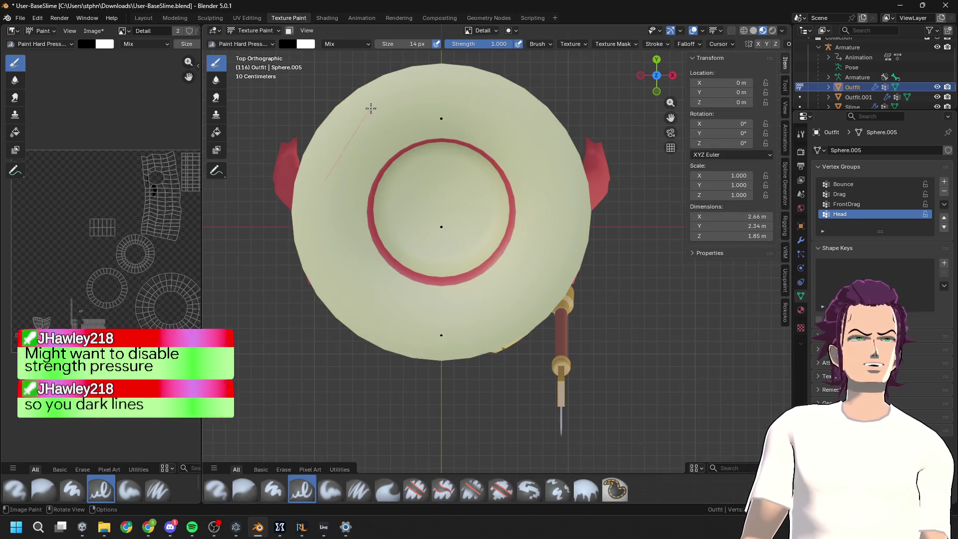
left_click_drag(566, 244, 525, 332)
left_click_drag(397, 214, 474, 153)
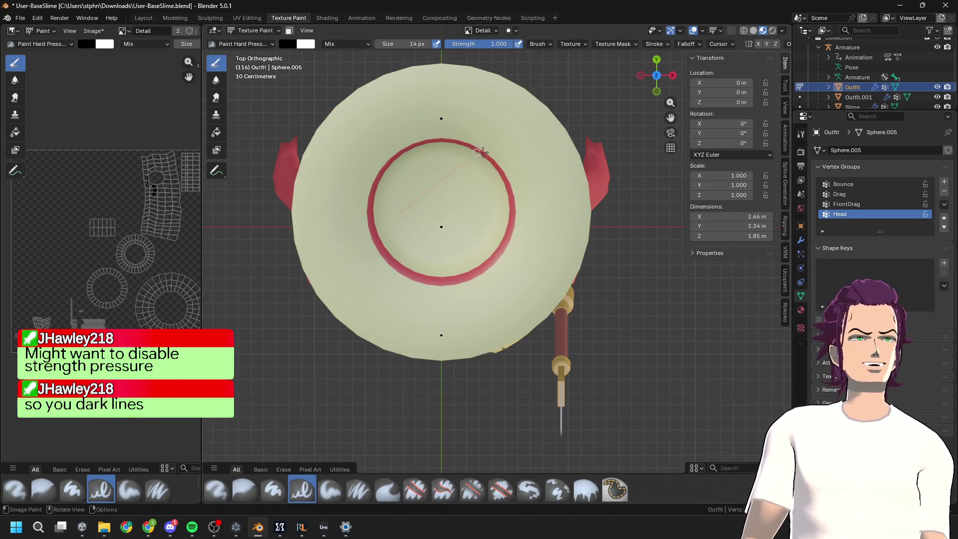
Enlarge the brush to 631 px and put the Outfit mesh into Edit Mode
left_click_drag(391, 45, 429, 45)
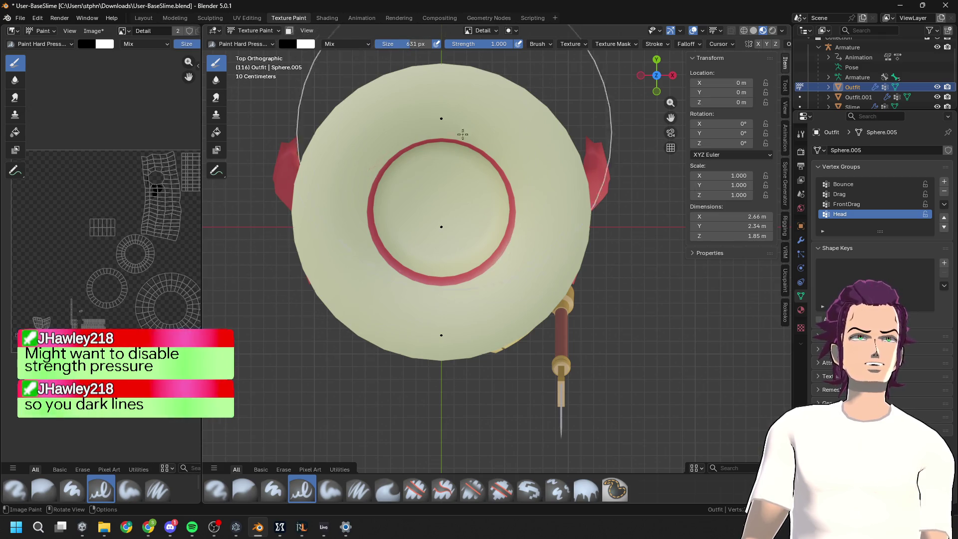
mouse_move(518, 197)
middle_mouse_down()
mouse_move(531, 178)
mouse_move(535, 250)
middle_mouse_up()
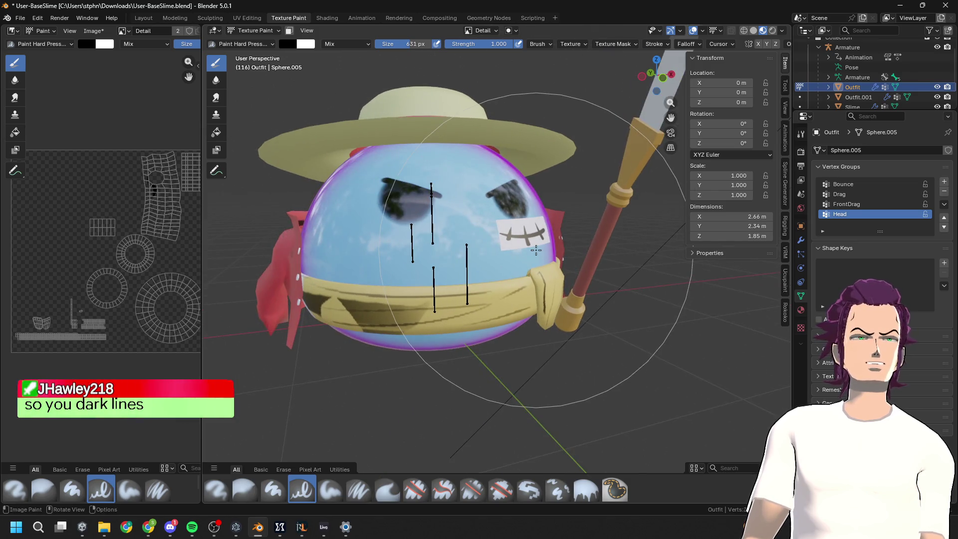
key("Tab")
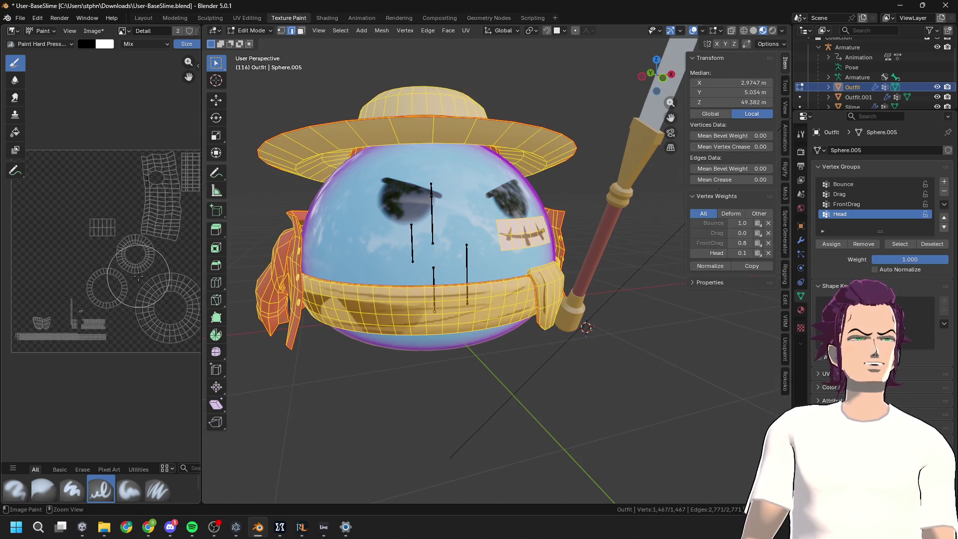
Select the hat brim vertices, return to Texture Paint, and pick the Erase Hard Pressure brush
left_click_drag(440, 119, 443, 136)
key("Tab")
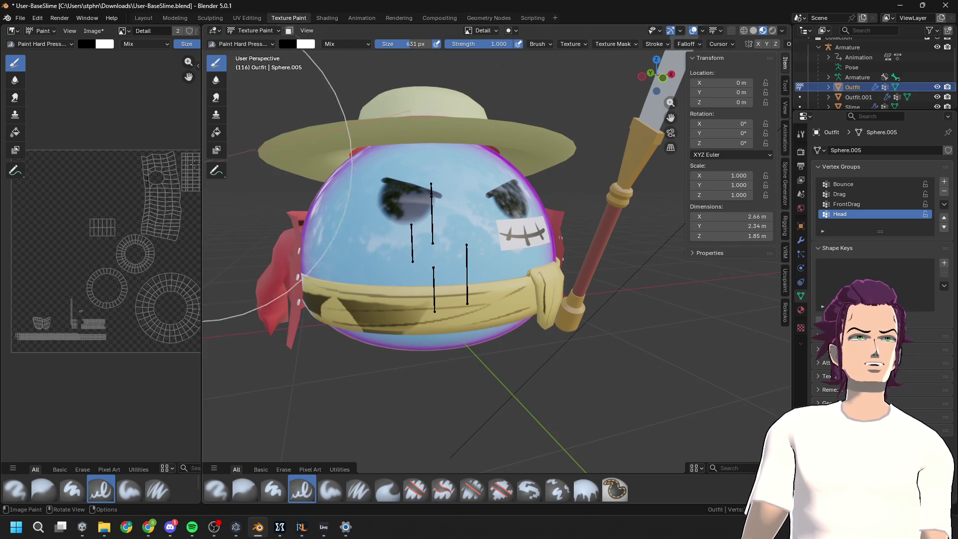
scroll(462, 171, "down", 2)
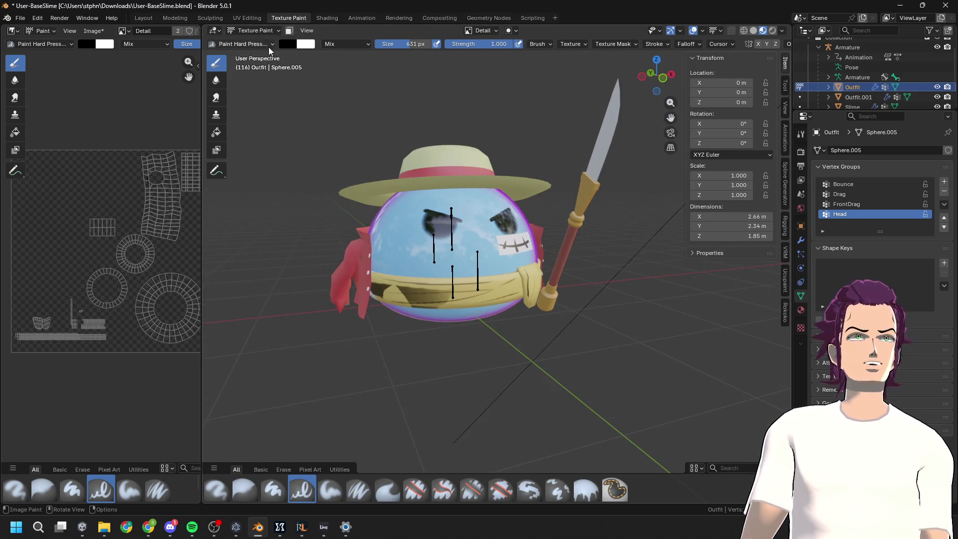
left_click(265, 30)
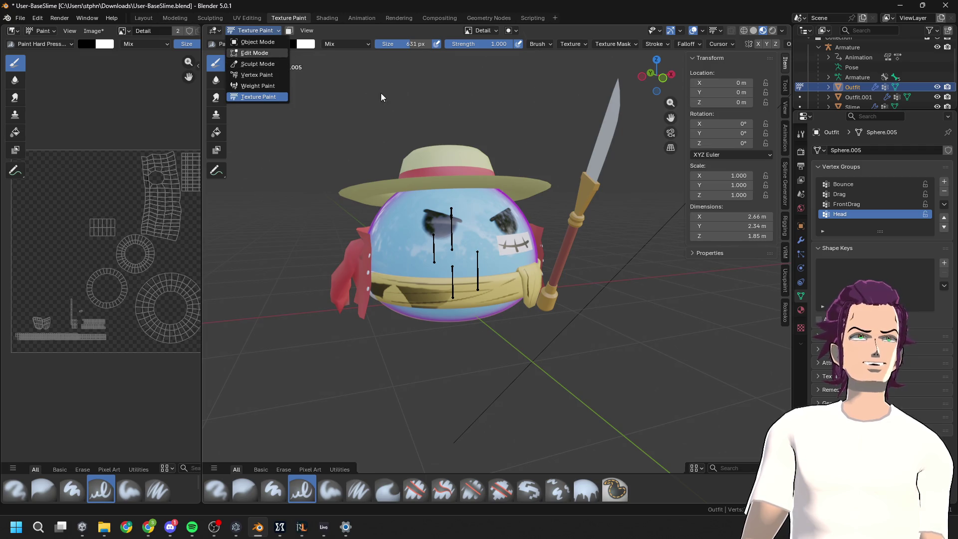
left_click(234, 44)
left_click(355, 87)
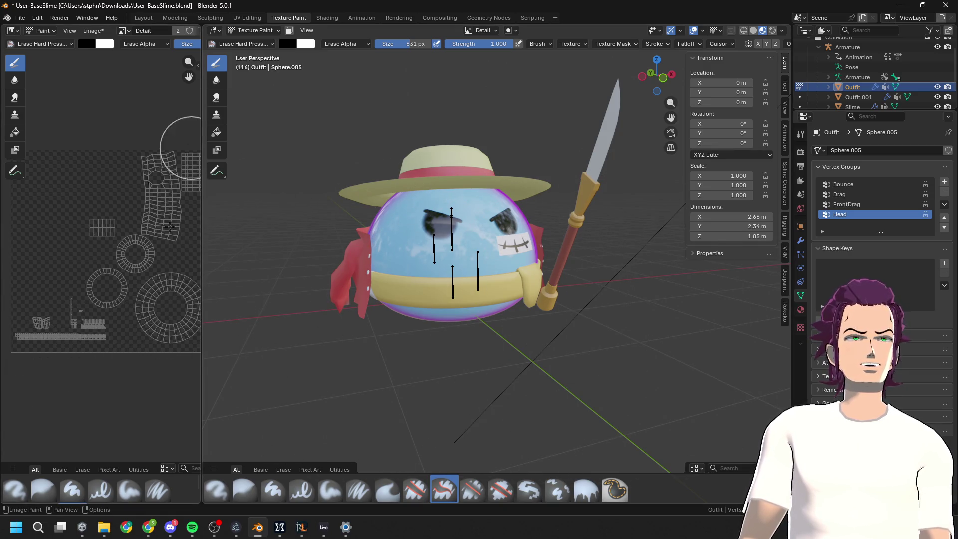
scroll(439, 205, "down", 1)
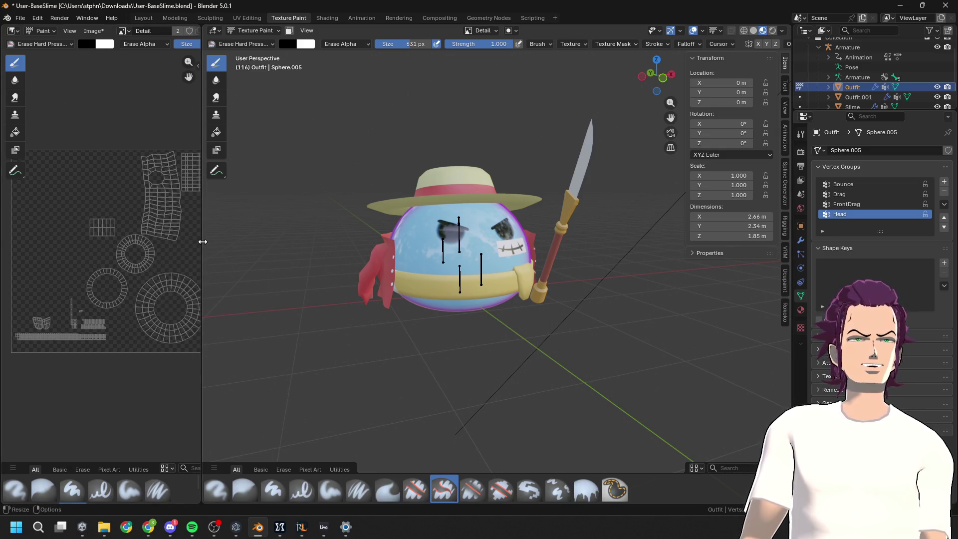
Widen the UV image panel and switch back to the Paint Hard Pressure brush
left_click_drag(203, 241, 310, 242)
left_click(40, 44)
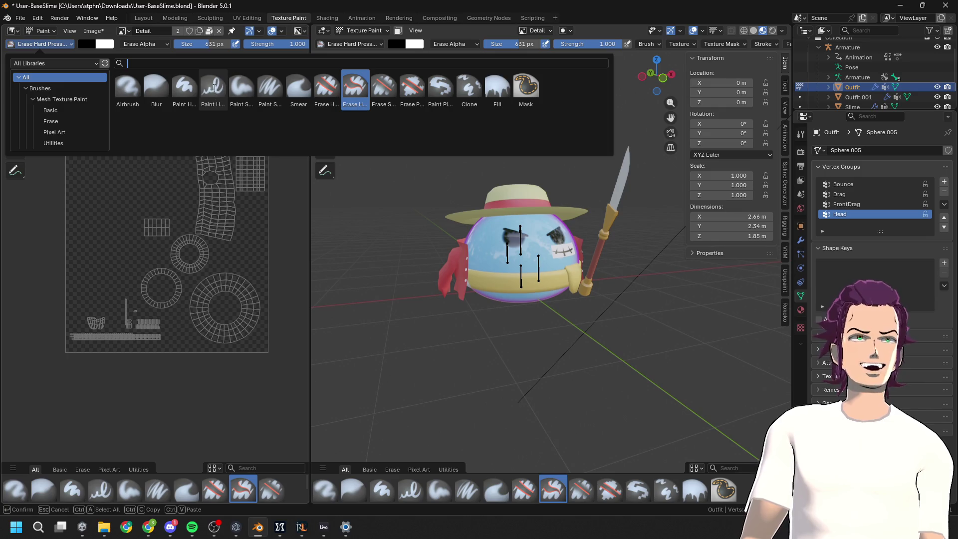
left_click(214, 89)
scroll(85, 151, "up", 4)
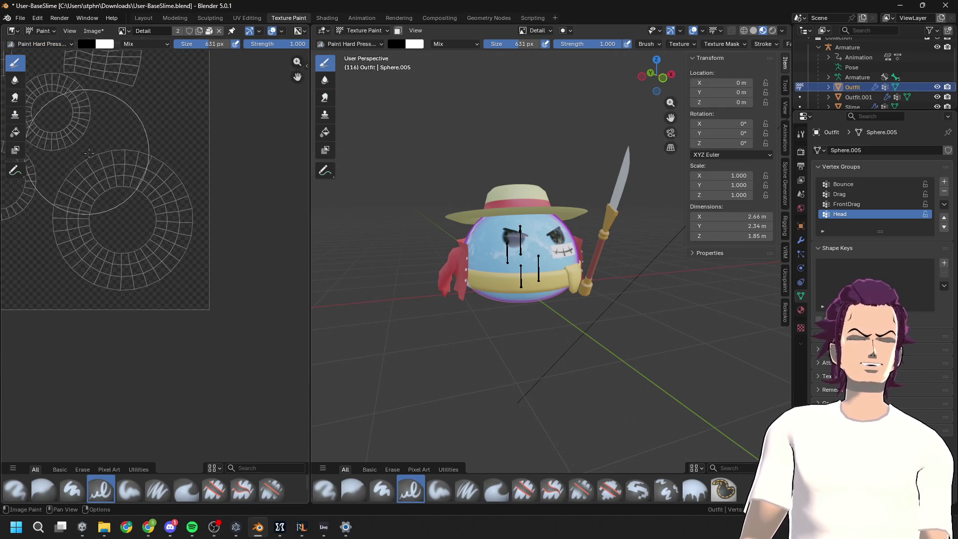
left_click_drag(250, 327, 519, 274)
middle_click_drag(519, 273, 526, 330)
key("ctrl+z")
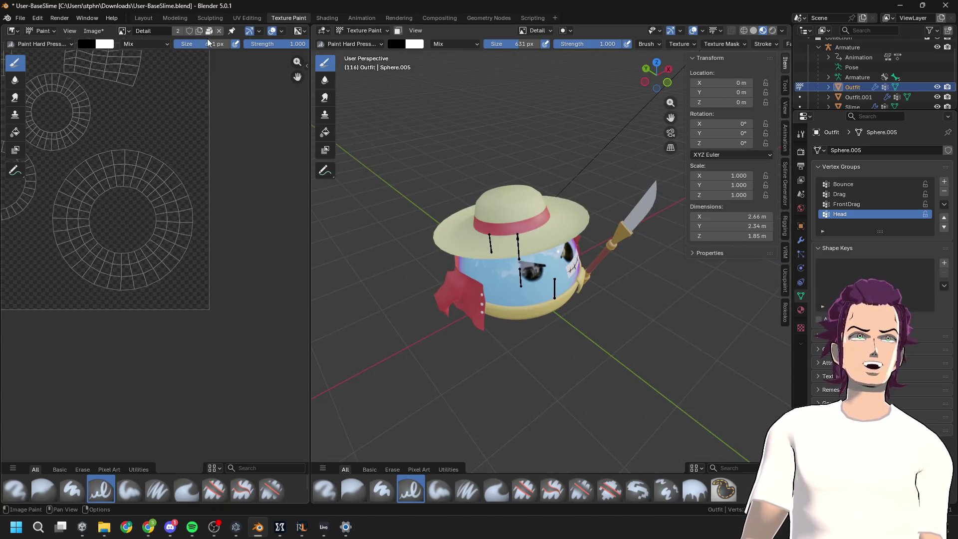
Reduce the brush size to 101 px, undo the stray stroke, and enter Edit Mode
left_click_drag(205, 41, 185, 42)
left_click_drag(160, 262, 203, 183)
key("ctrl+z")
middle_click_drag(544, 215, 601, 272)
scroll(601, 274, "up", 4)
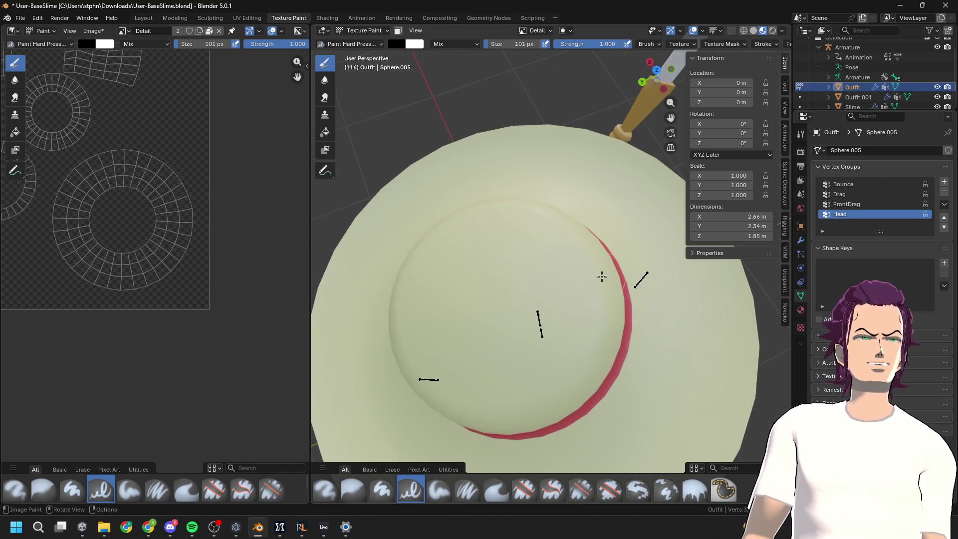
scroll(601, 273, "down", 1)
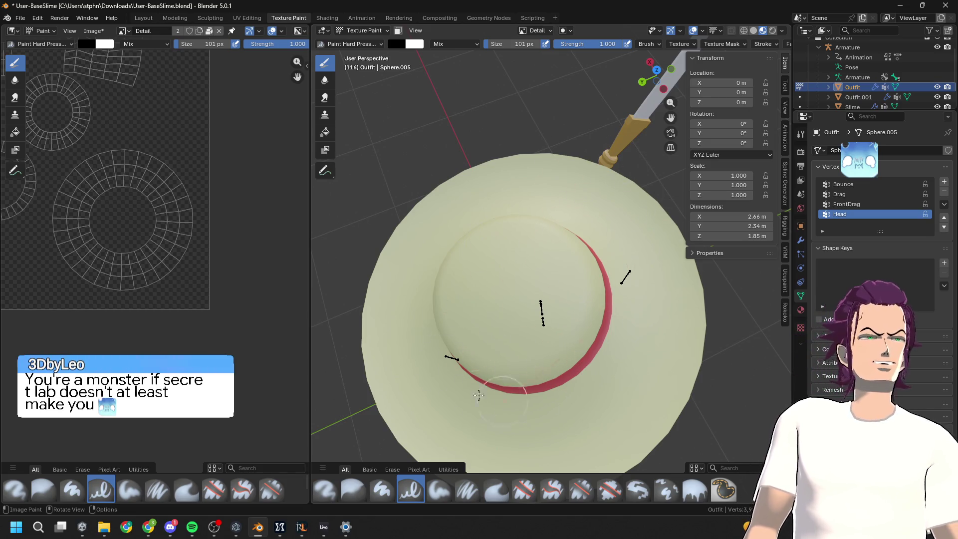
scroll(480, 206, "down", 5)
mouse_move(480, 206)
middle_mouse_down()
mouse_move(557, 170)
mouse_move(544, 200)
mouse_move(573, 145)
mouse_move(474, 272)
mouse_move(372, 295)
mouse_move(530, 253)
mouse_move(515, 306)
mouse_move(533, 271)
middle_mouse_up()
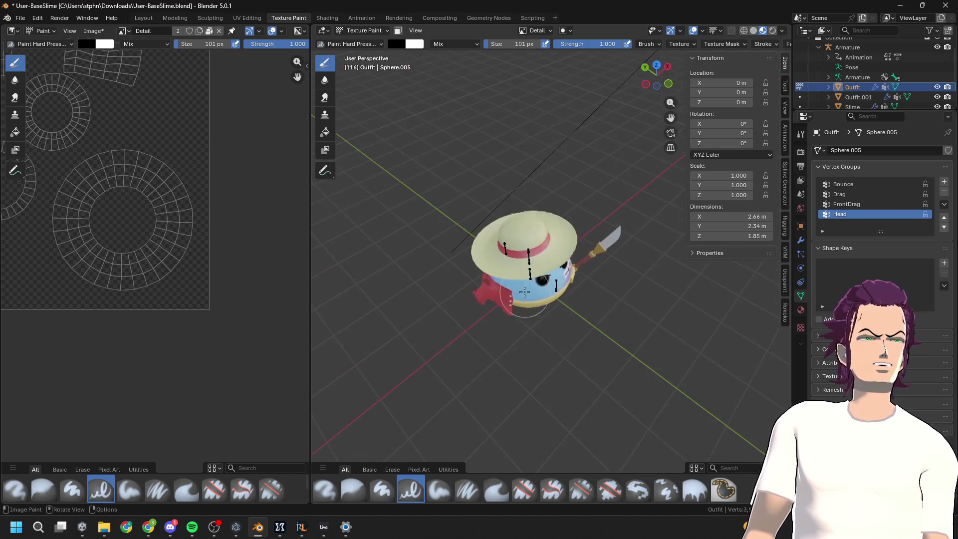
key("Tab")
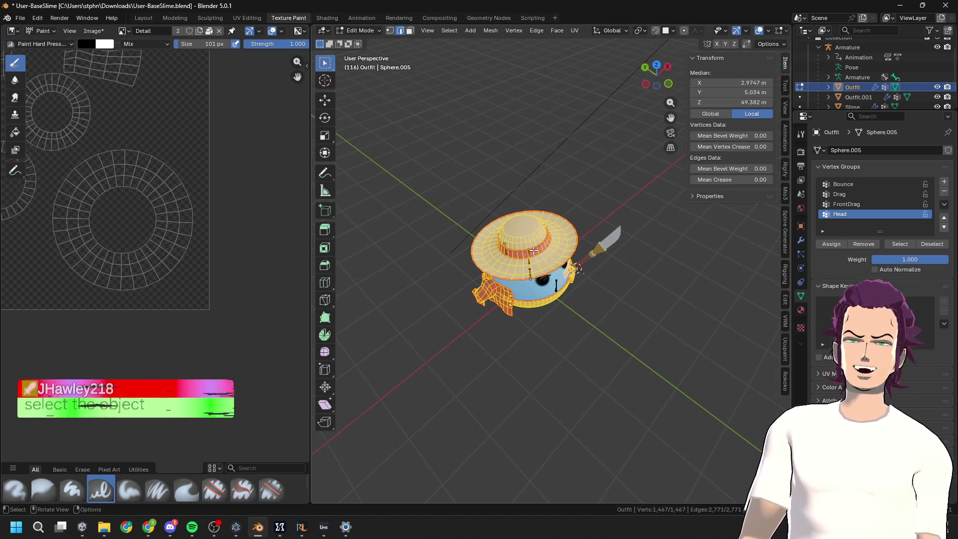
Run Recalculate Normals on the Outfit mesh from the F3 search, then return to Texture Paint
key("F3")
type("ERW")
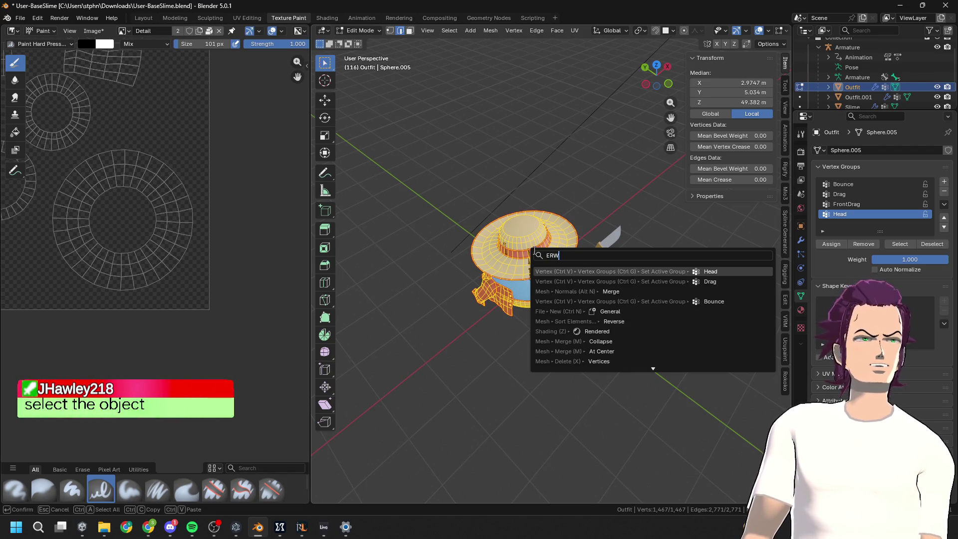
key("BackSpace")
key("BackSpace")
key("BackSpace")
type("RE")
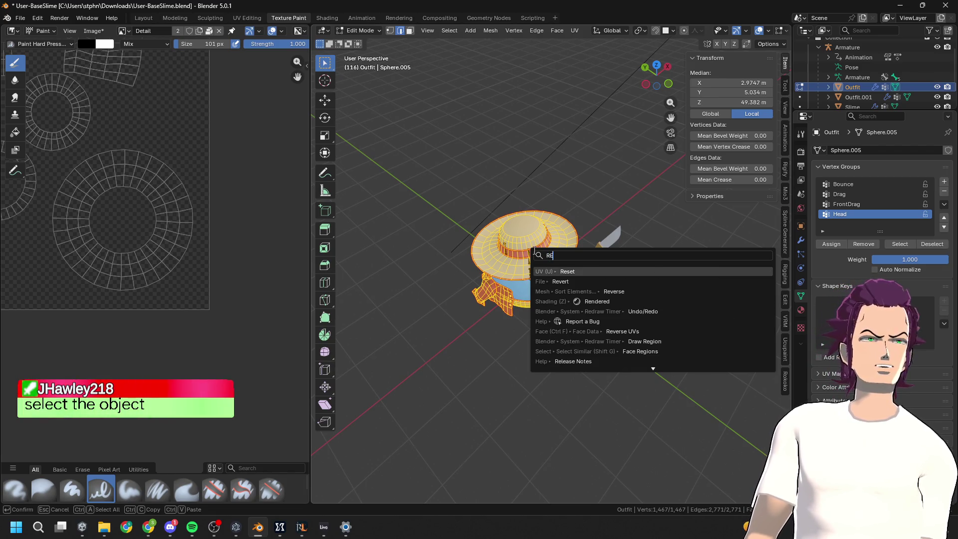
type(" NO")
key("Return")
key("Tab")
Test and undo dark strokes on the hat, ending in top view
scroll(499, 261, "up", 3)
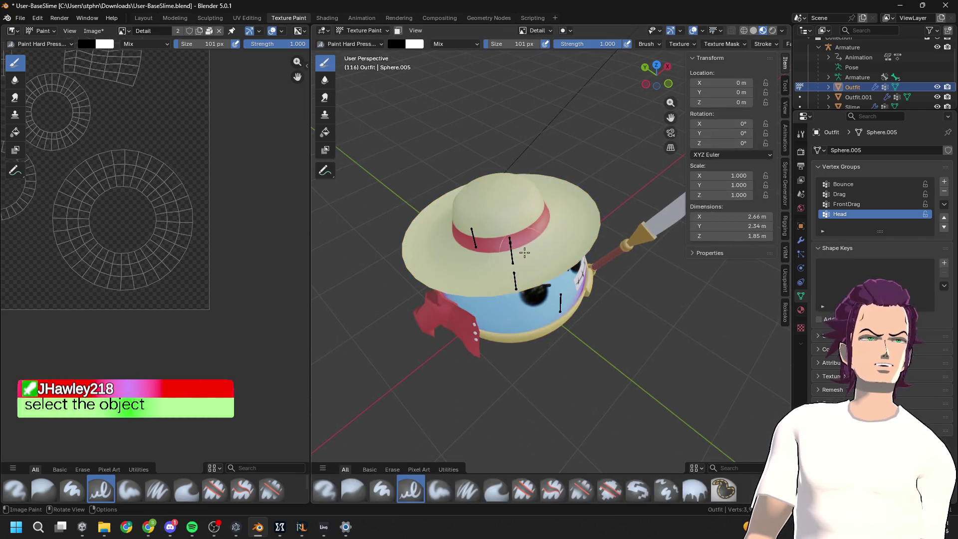
left_click(504, 243)
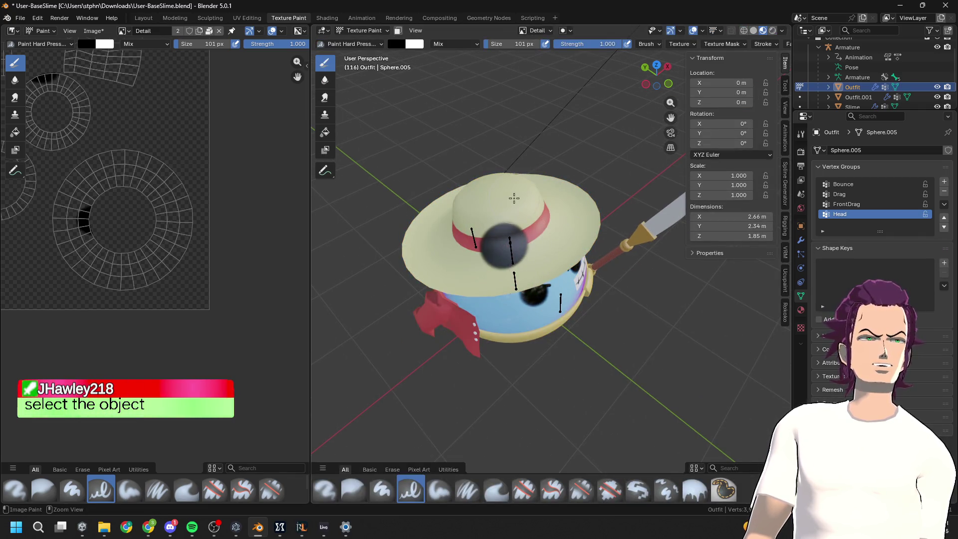
key("ctrl+z")
middle_click_drag(513, 196, 514, 235)
left_click(657, 72)
left_click_drag(459, 265, 529, 171)
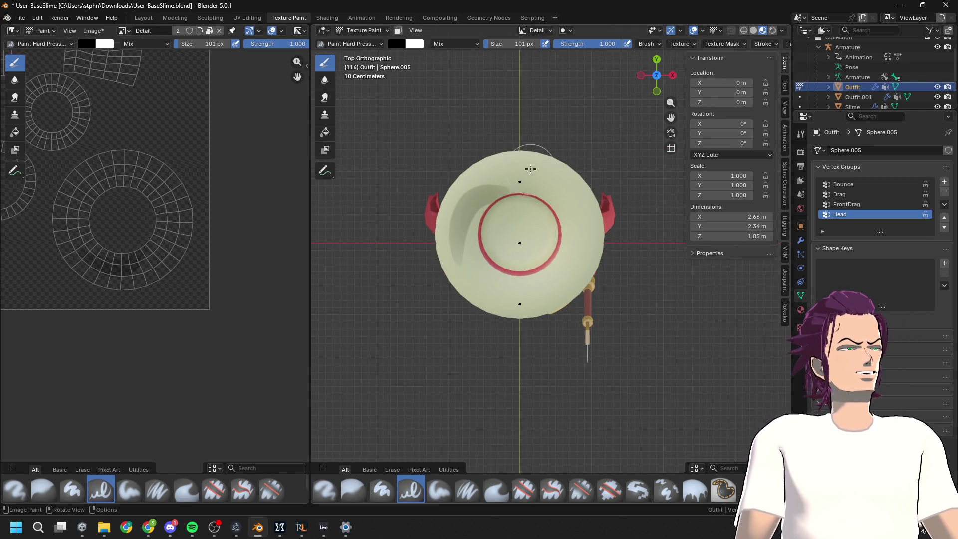
key("ctrl+z")
scroll(483, 222, "up", 1)
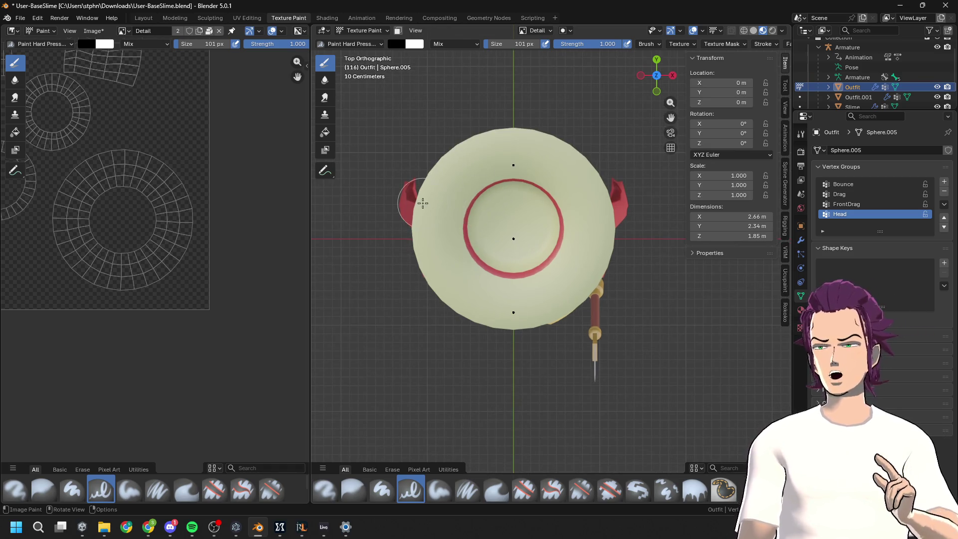
middle_click_drag(524, 225, 507, 214)
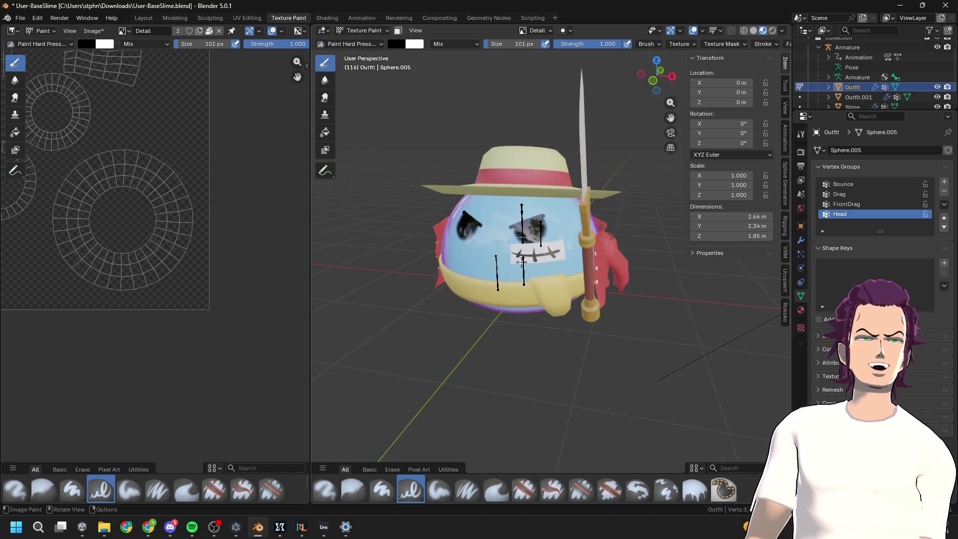
middle_click_drag(520, 261, 556, 332)
left_click(654, 73)
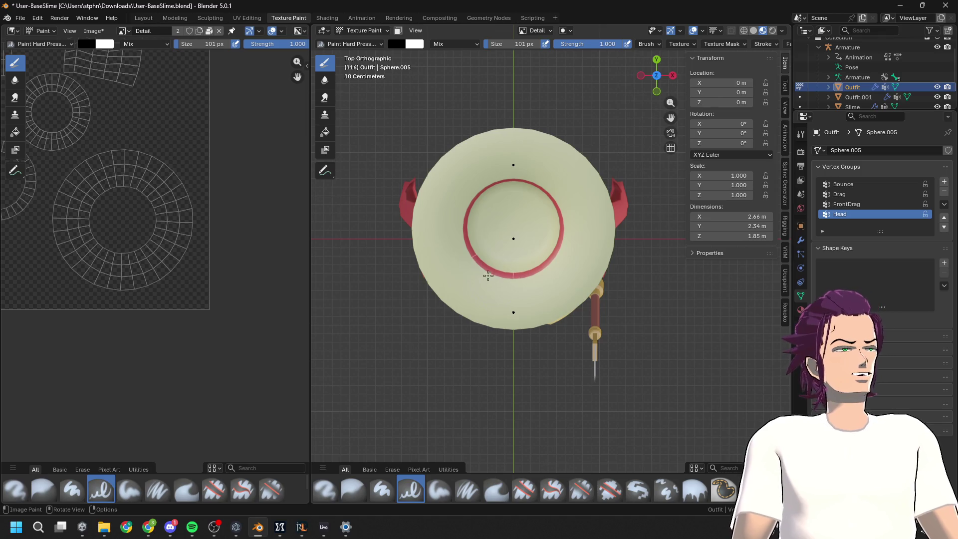
Try dark shadow strokes across the hat's inner ring and upper-left brim, undoing each
mouse_move(485, 274)
left_mouse_down()
mouse_move(466, 197)
mouse_move(548, 178)
left_mouse_up()
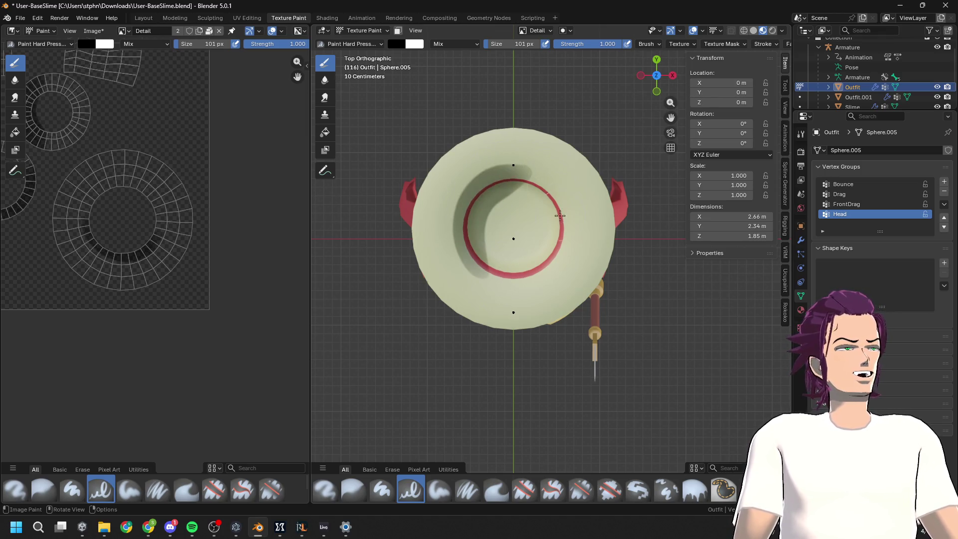
key("ctrl+z")
mouse_move(461, 240)
left_mouse_down()
mouse_move(554, 160)
mouse_move(563, 232)
left_mouse_up()
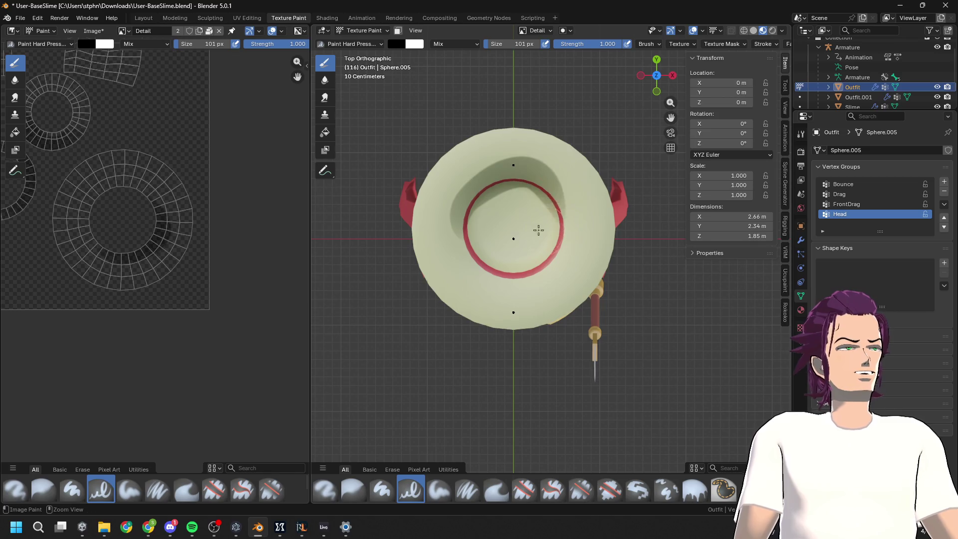
key("ctrl+z")
mouse_move(462, 229)
left_mouse_down()
mouse_move(534, 175)
mouse_move(563, 226)
mouse_move(552, 239)
left_mouse_up()
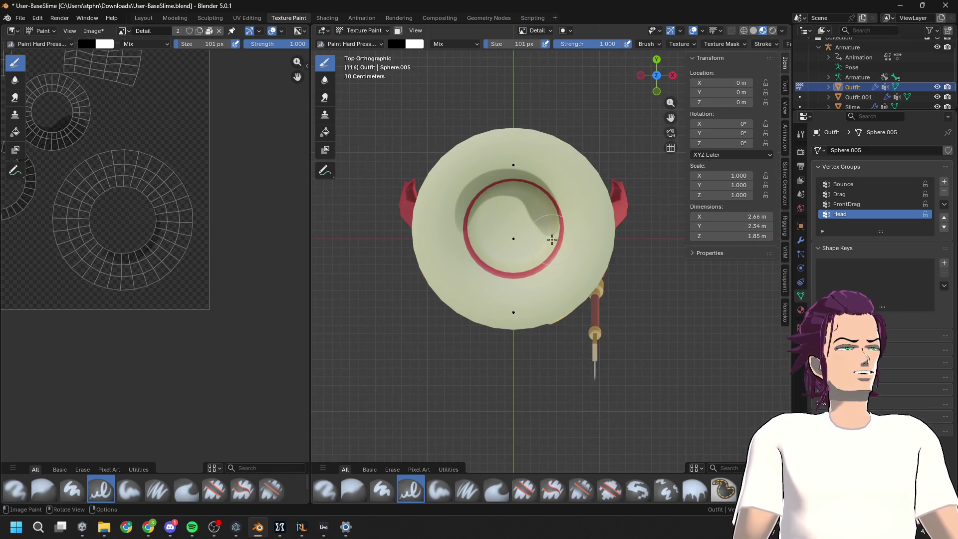
mouse_move(551, 239)
middle_mouse_down()
mouse_move(618, 207)
mouse_move(598, 211)
middle_mouse_up()
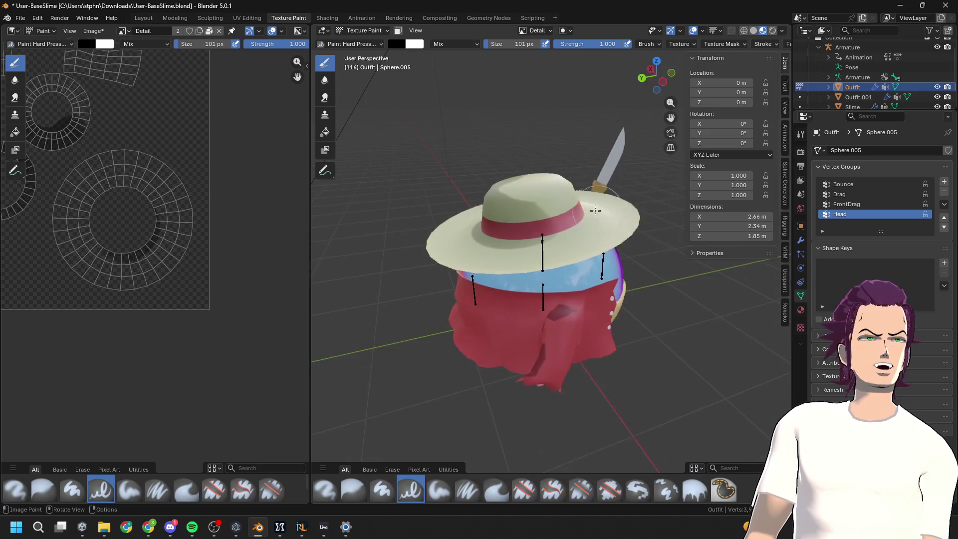
key("ctrl+z")
Paint a dark shadow along the red band's right inner edge from top view
middle_click_drag(526, 229, 639, 50)
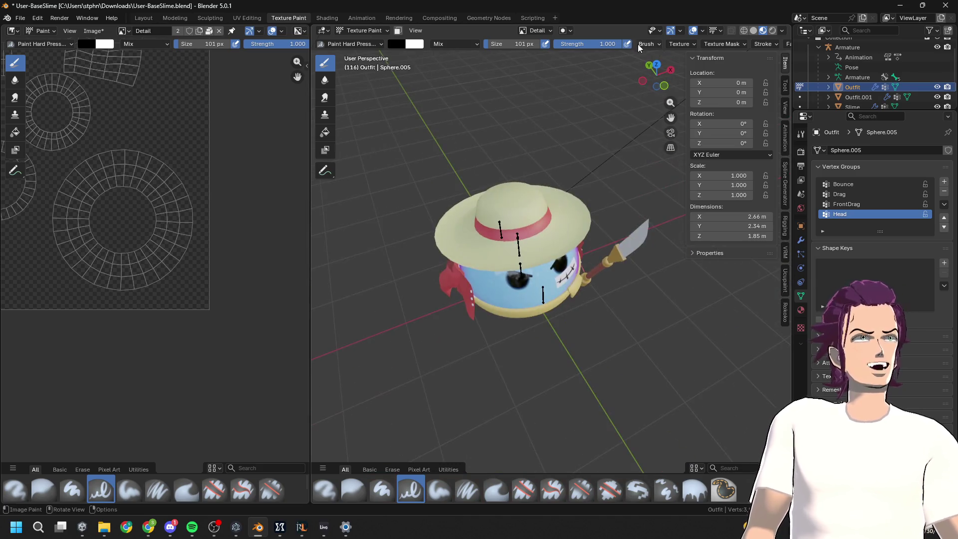
left_click(652, 71)
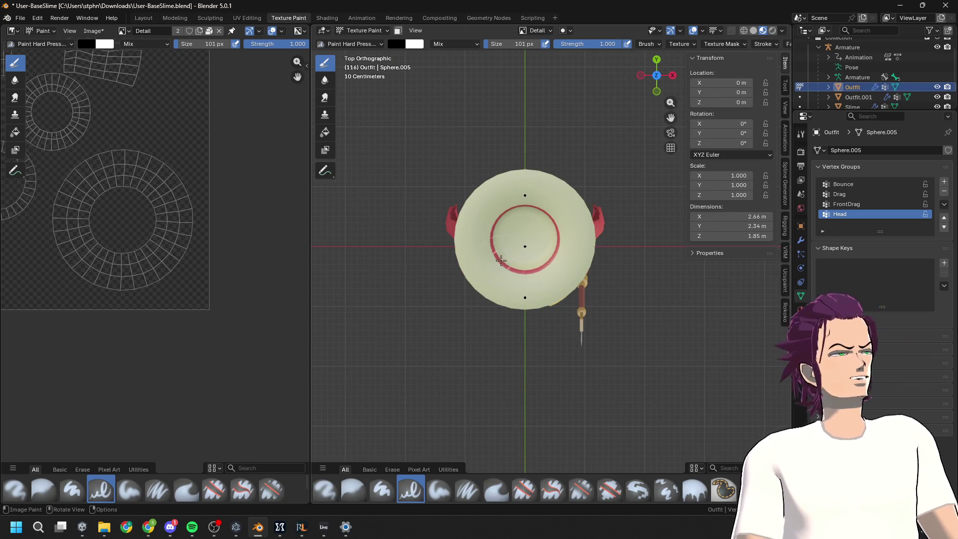
key("ctrl+z")
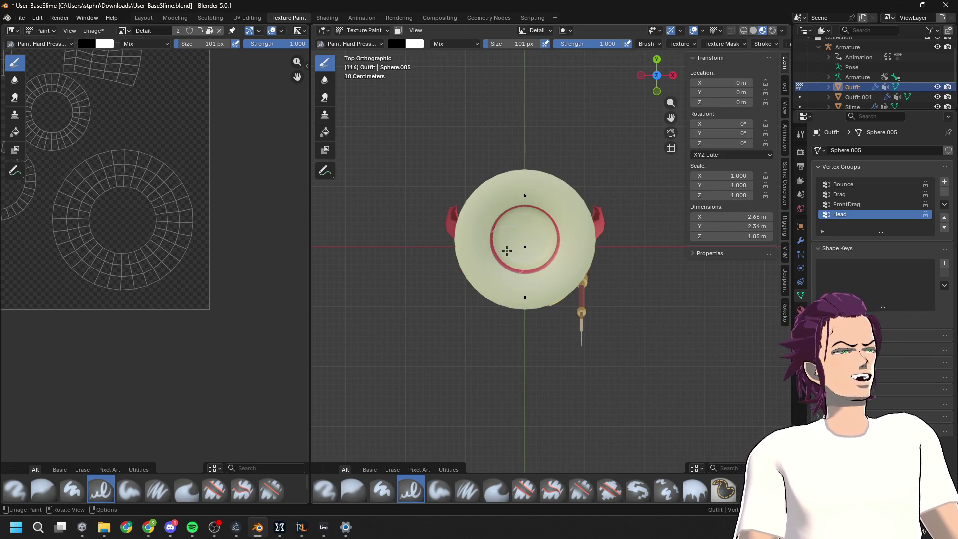
left_click_drag(492, 236, 540, 192)
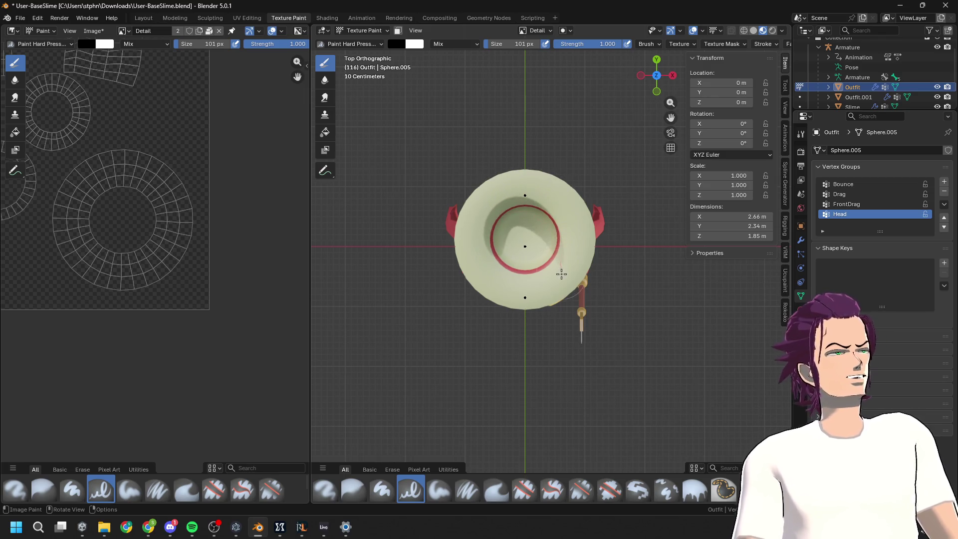
key("ctrl+z")
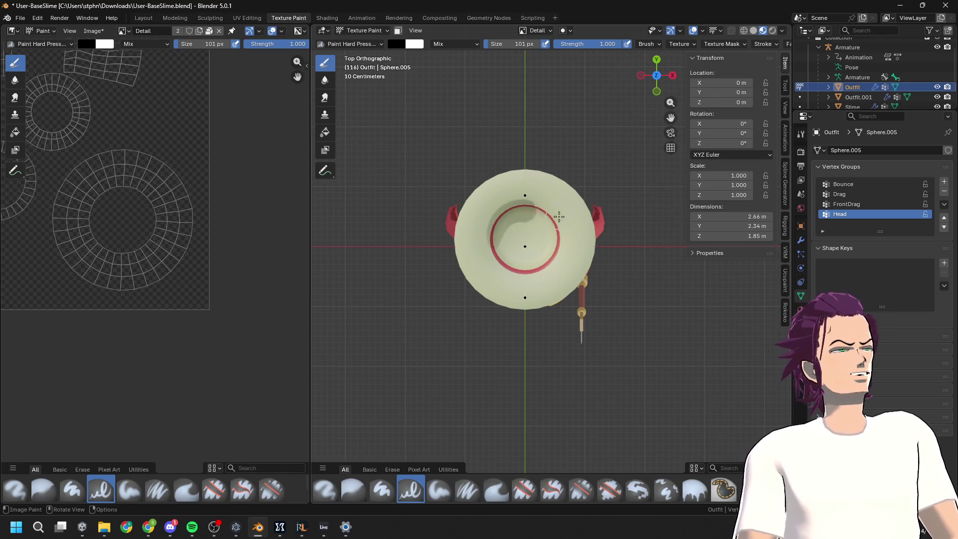
key("ctrl+z")
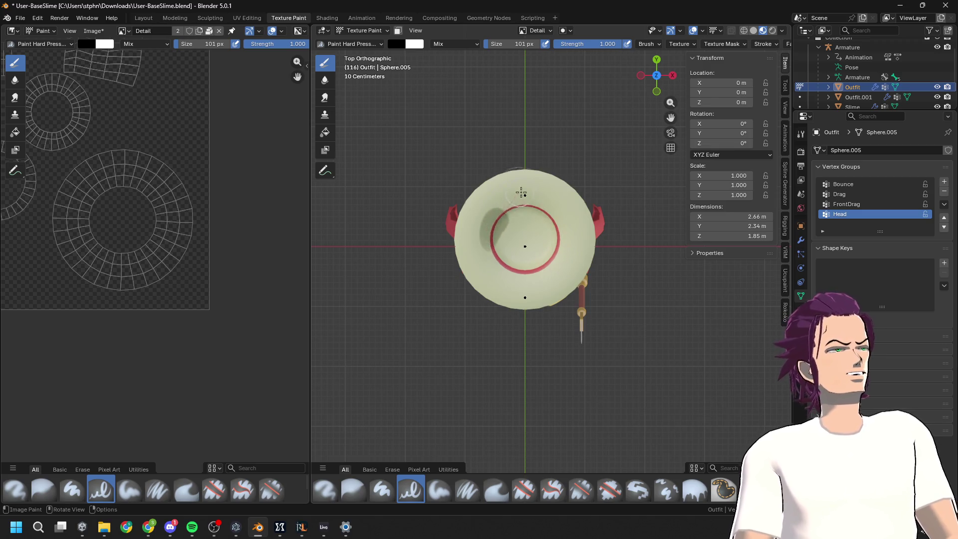
left_click_drag(567, 254, 556, 268)
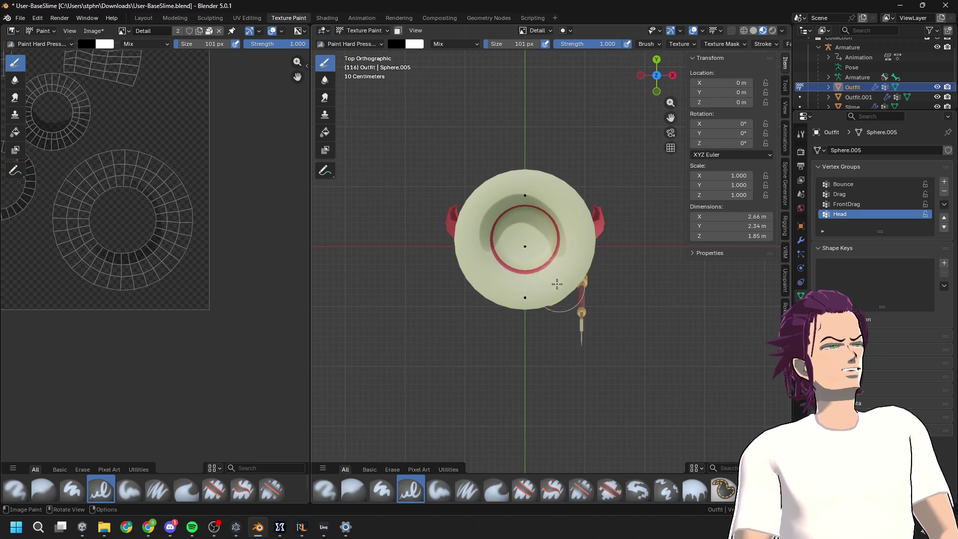
key("ctrl+z")
left_click_drag(567, 223, 569, 259)
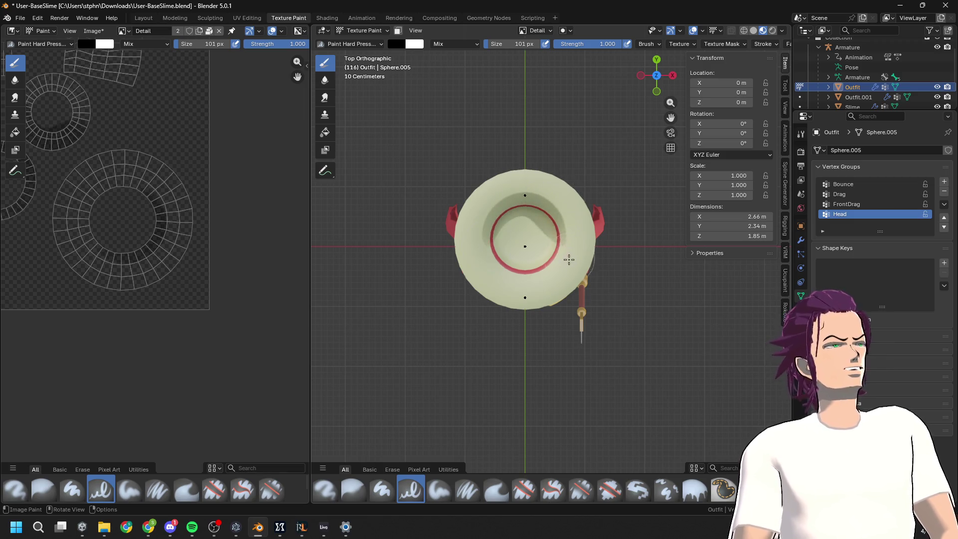
mouse_move(448, 361)
middle_mouse_down()
mouse_move(511, 257)
mouse_move(593, 232)
middle_mouse_up()
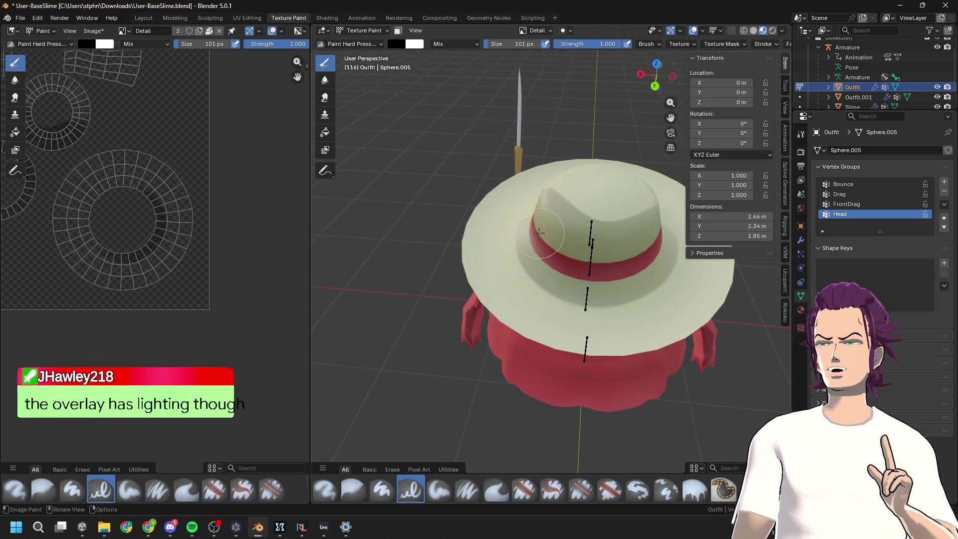
Paint dark curved shading inside the UV ring, then undo both strokes
mouse_move(649, 248)
middle_mouse_down()
mouse_move(578, 277)
mouse_move(518, 260)
mouse_move(601, 255)
mouse_move(594, 219)
mouse_move(574, 249)
mouse_move(595, 259)
mouse_move(611, 204)
mouse_move(556, 231)
middle_mouse_up()
mouse_move(613, 210)
middle_mouse_down()
mouse_move(600, 124)
mouse_move(616, 107)
middle_mouse_up()
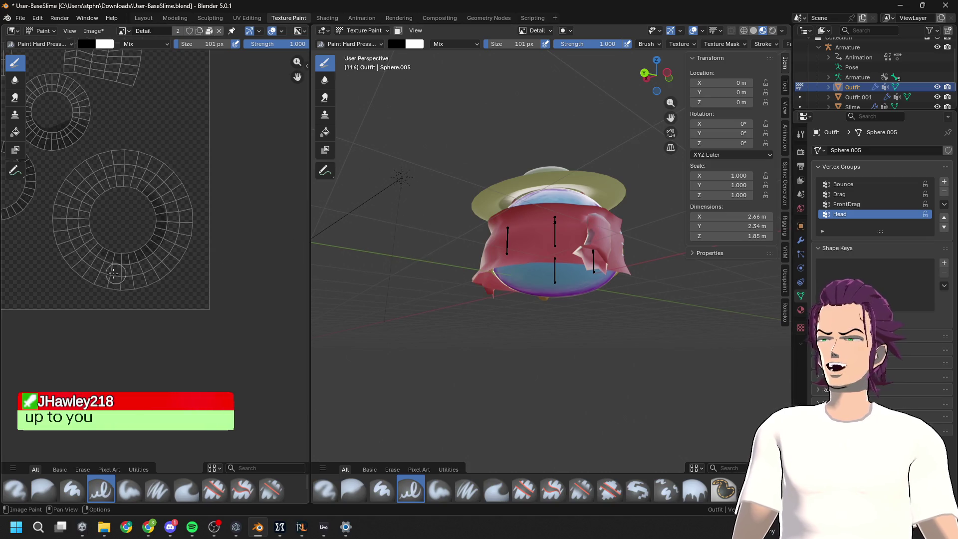
middle_click_drag(616, 245, 503, 353)
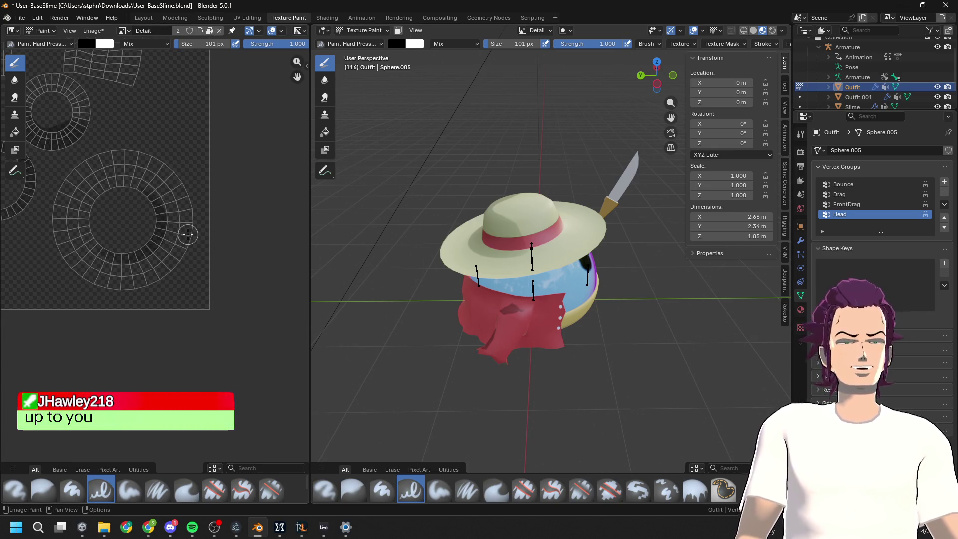
mouse_move(92, 243)
left_mouse_down()
mouse_move(156, 240)
mouse_move(142, 195)
mouse_move(160, 220)
mouse_move(98, 245)
mouse_move(143, 194)
left_mouse_up()
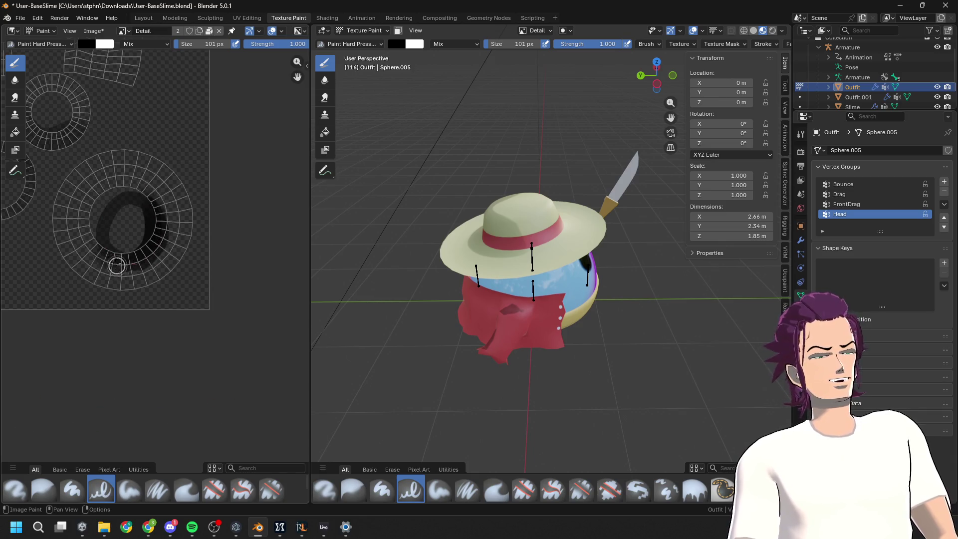
left_click_drag(118, 270, 125, 230)
key("ctrl+z")
key("ctrl+z")
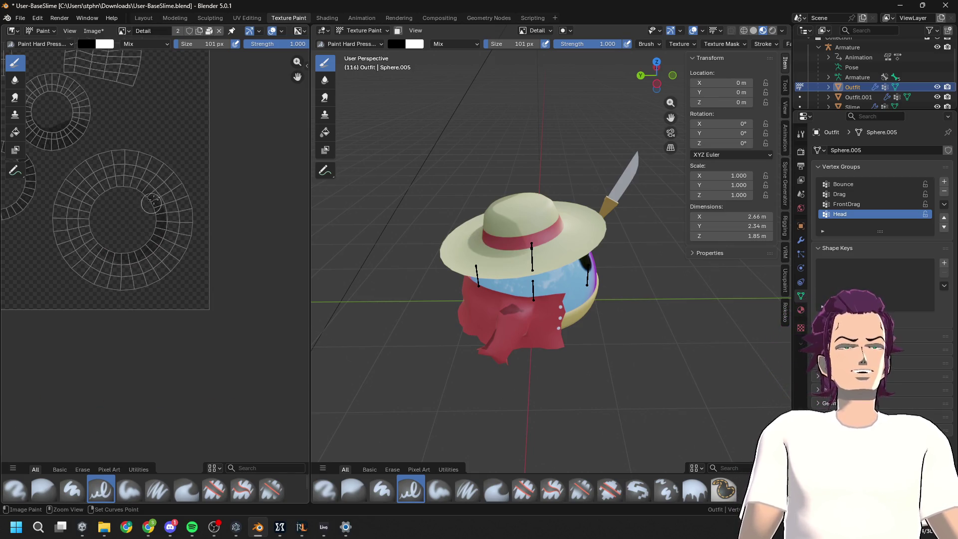
key("ctrl+z")
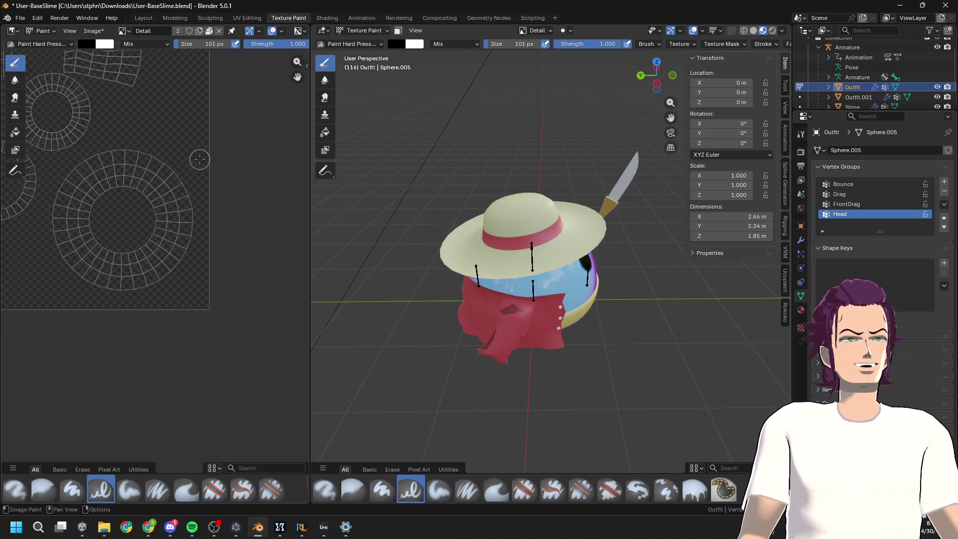
Enlarge the brush to 179 px and pan the texture view to more UV islands
left_click_drag(188, 43, 227, 43)
middle_click_drag(127, 259, 221, 307)
scroll(221, 306, "up", 3)
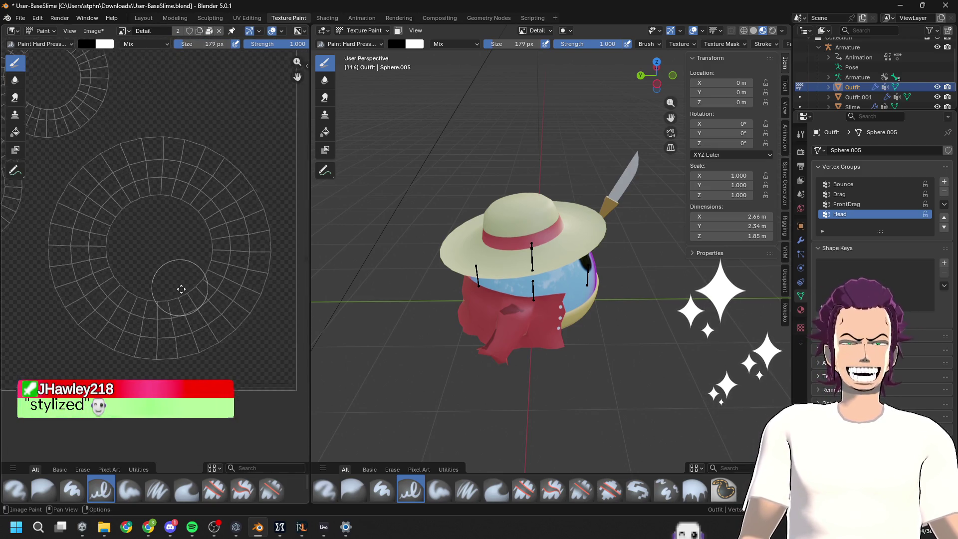
Paint a dark curve along the UV ring's inner left edge, then choose Erase Hard Pressure
mouse_move(122, 284)
left_mouse_down()
mouse_move(182, 321)
mouse_move(202, 305)
left_mouse_up()
key("ctrl+z")
mouse_move(119, 240)
left_mouse_down()
mouse_move(132, 310)
mouse_move(201, 323)
mouse_move(242, 247)
mouse_move(194, 154)
left_mouse_up()
mouse_move(589, 309)
middle_mouse_down()
mouse_move(542, 358)
mouse_move(575, 346)
mouse_move(581, 307)
mouse_move(582, 315)
middle_mouse_up()
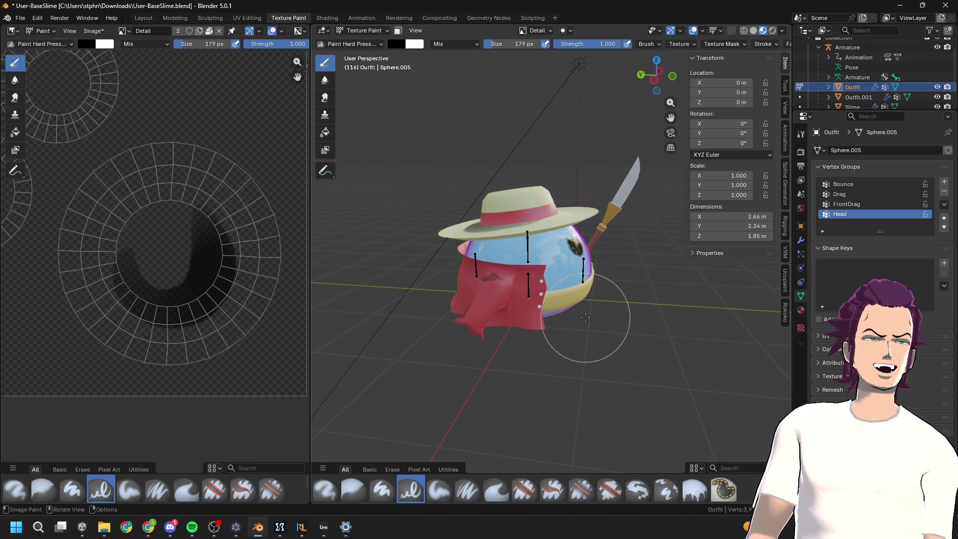
left_click(356, 44)
left_click(360, 89)
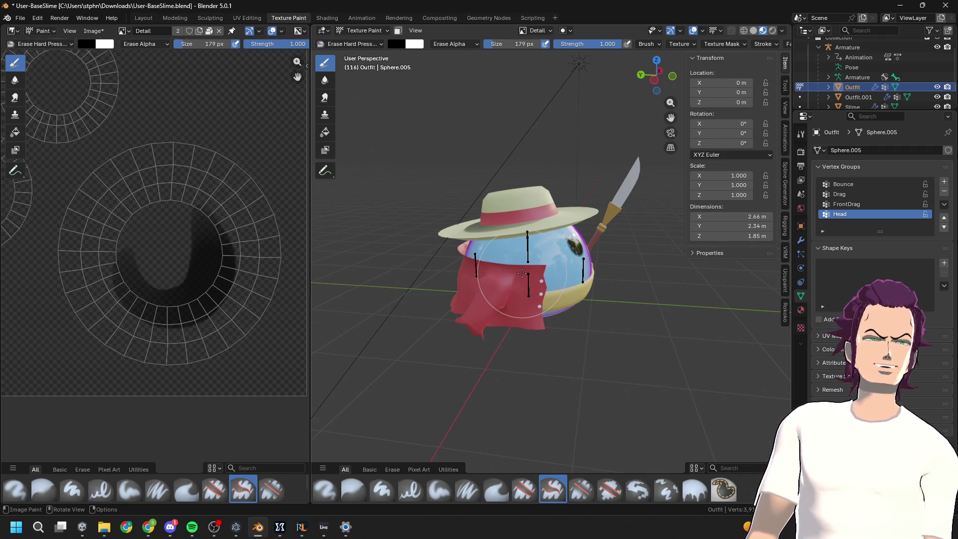
Look over the hat and another UV area, then open the brush selector dropdown
mouse_move(517, 269)
middle_mouse_down()
mouse_move(604, 371)
mouse_move(757, 296)
mouse_move(641, 284)
middle_mouse_up()
scroll(285, 266, "down", 3)
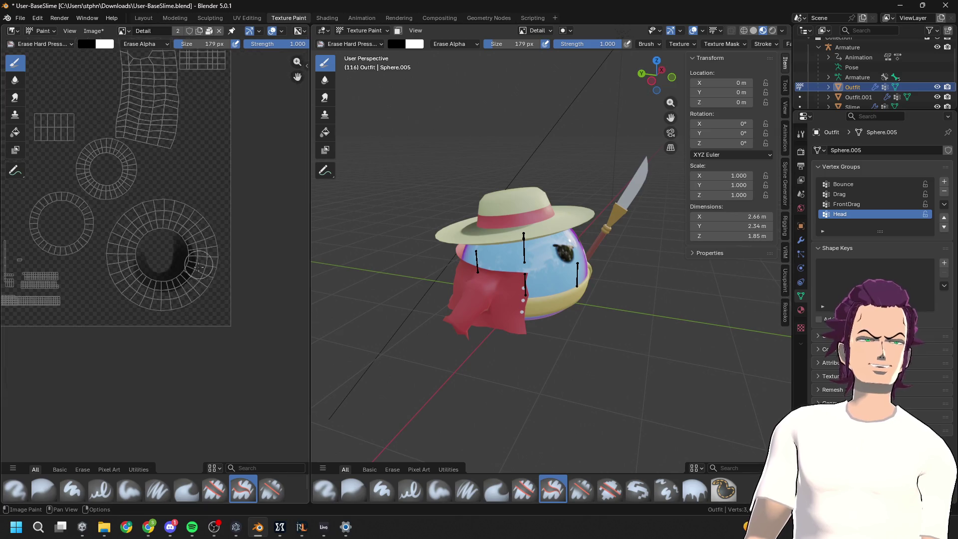
mouse_move(285, 266)
middle_mouse_down()
mouse_move(232, 355)
mouse_move(199, 280)
middle_mouse_up()
scroll(176, 210, "up", 2)
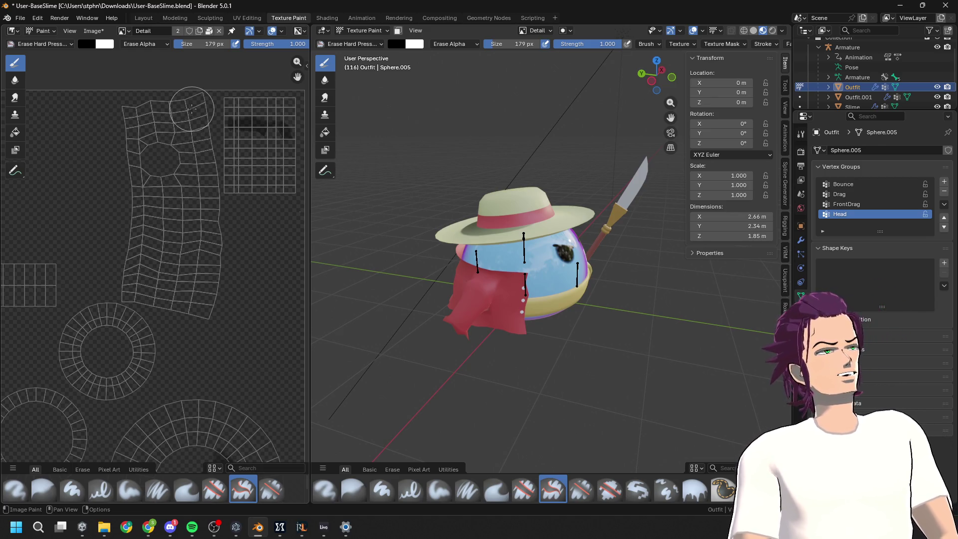
left_click(60, 43)
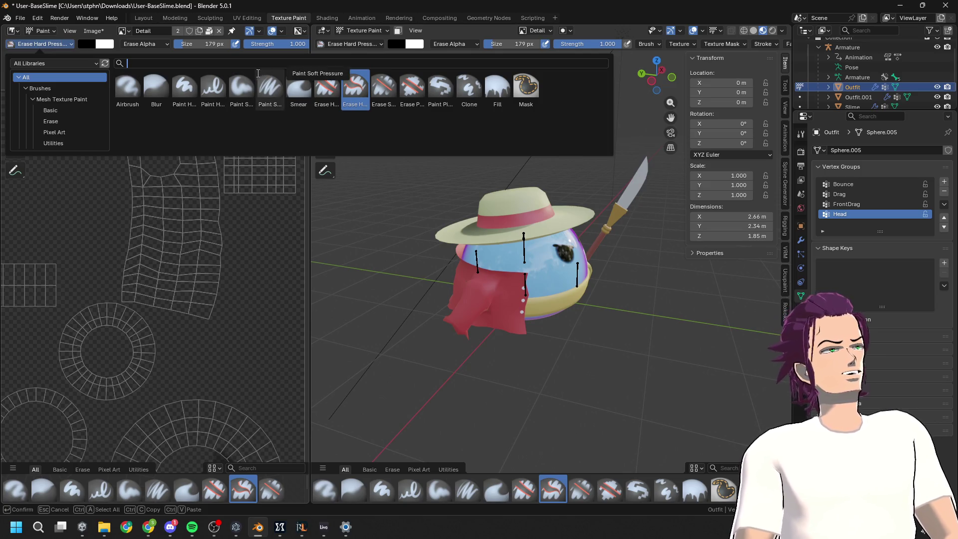
left_click(242, 87)
mouse_move(158, 161)
left_mouse_down()
mouse_move(184, 165)
mouse_move(180, 135)
mouse_move(161, 120)
left_mouse_up()
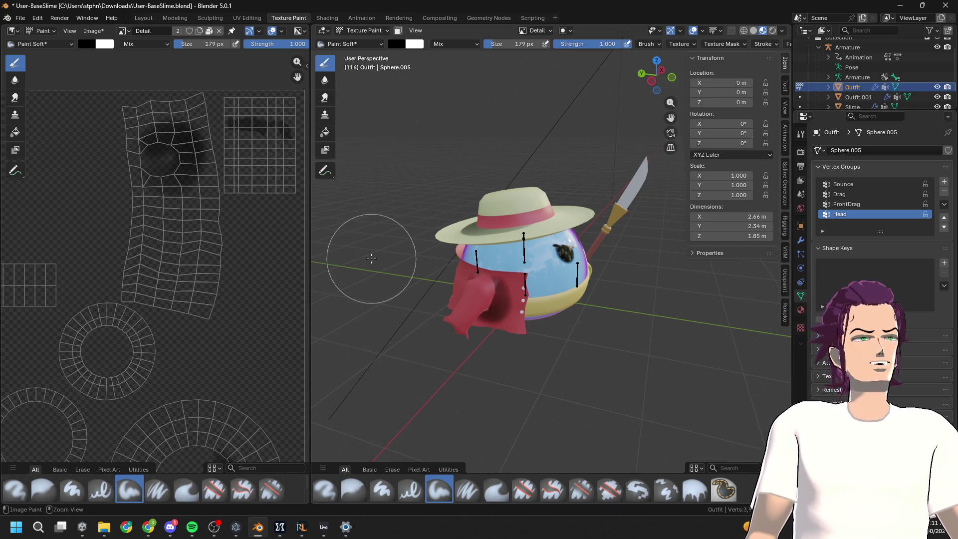
key("ctrl+z")
scroll(454, 303, "up", 5)
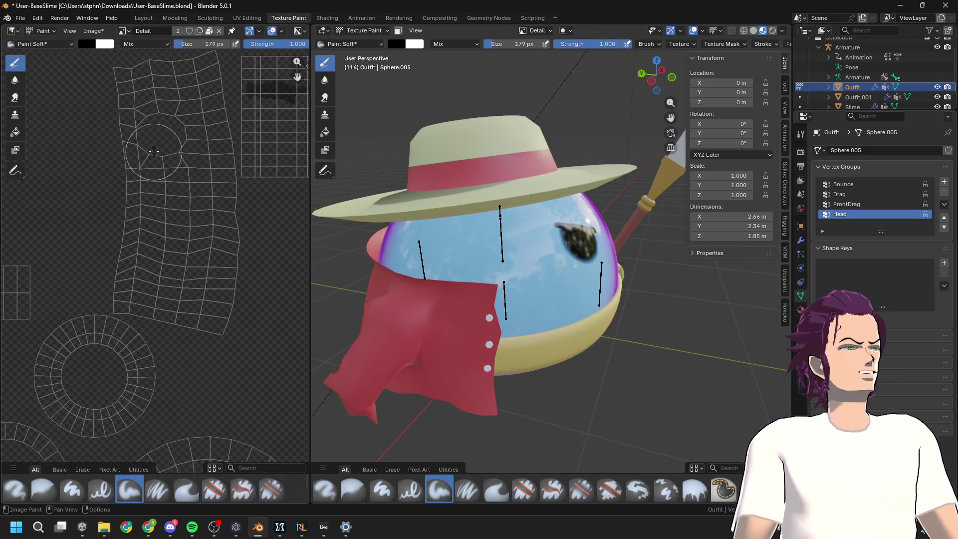
mouse_move(178, 153)
left_mouse_down()
mouse_move(190, 115)
mouse_move(173, 111)
mouse_move(161, 132)
left_mouse_up()
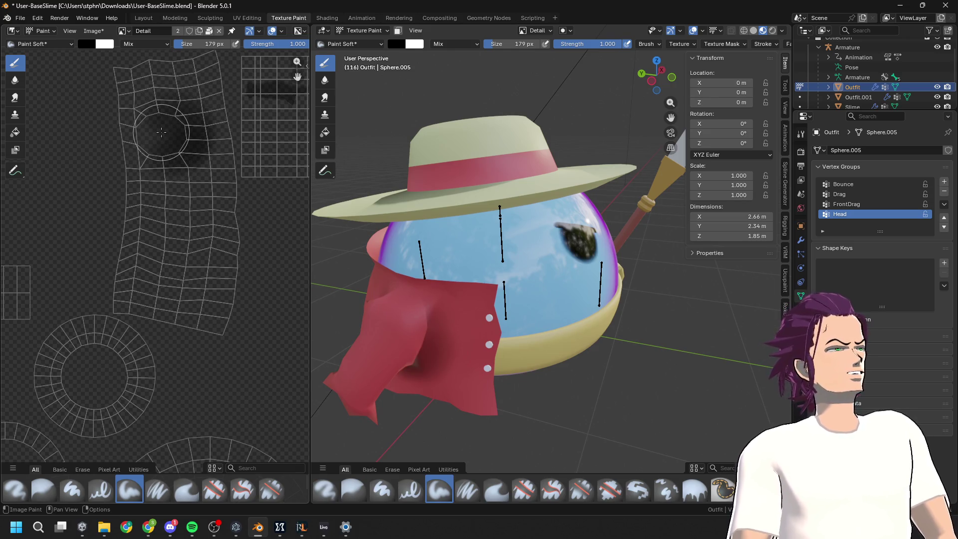
scroll(423, 178, "down", 4)
mouse_move(424, 177)
middle_mouse_down()
mouse_move(542, 289)
mouse_move(578, 288)
middle_mouse_up()
scroll(578, 287, "up", 3)
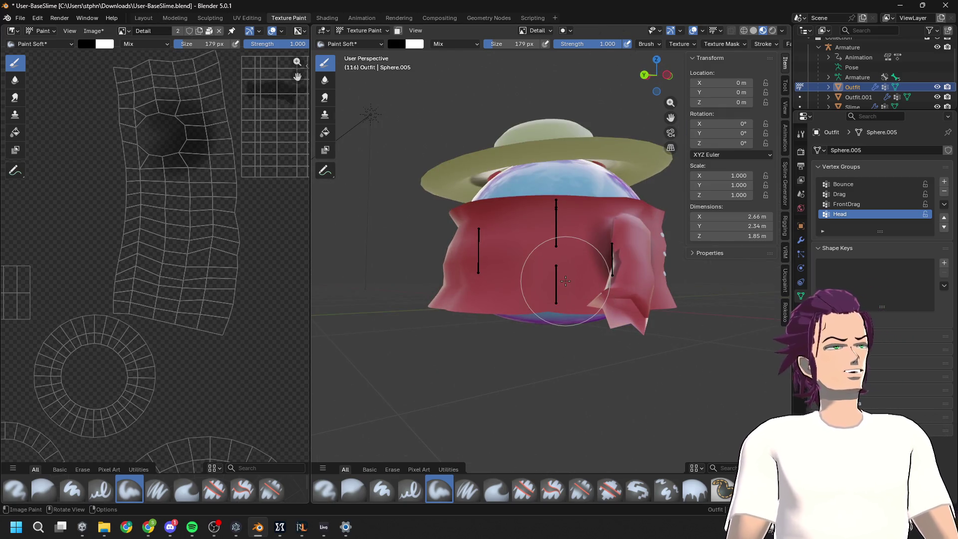
left_click_drag(182, 48, 180, 47)
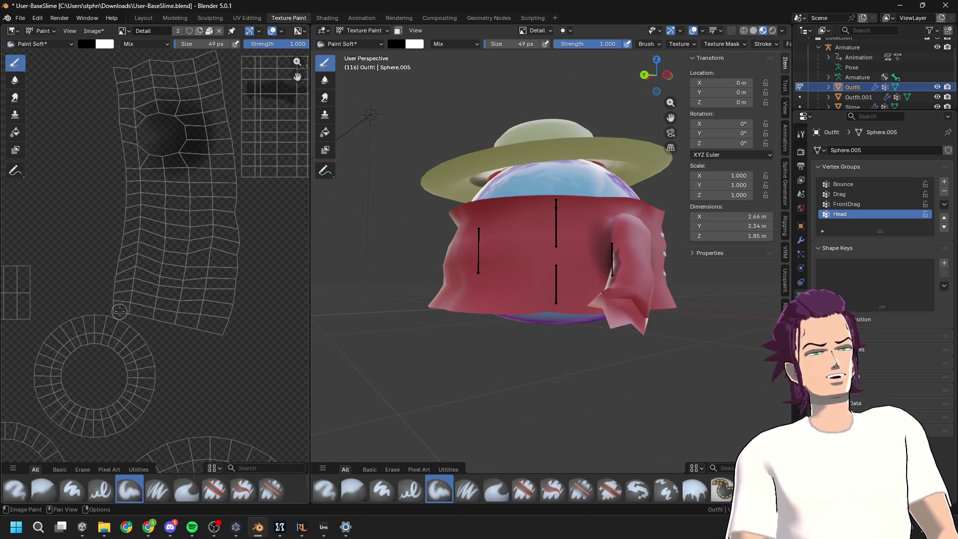
left_click_drag(126, 110, 120, 64)
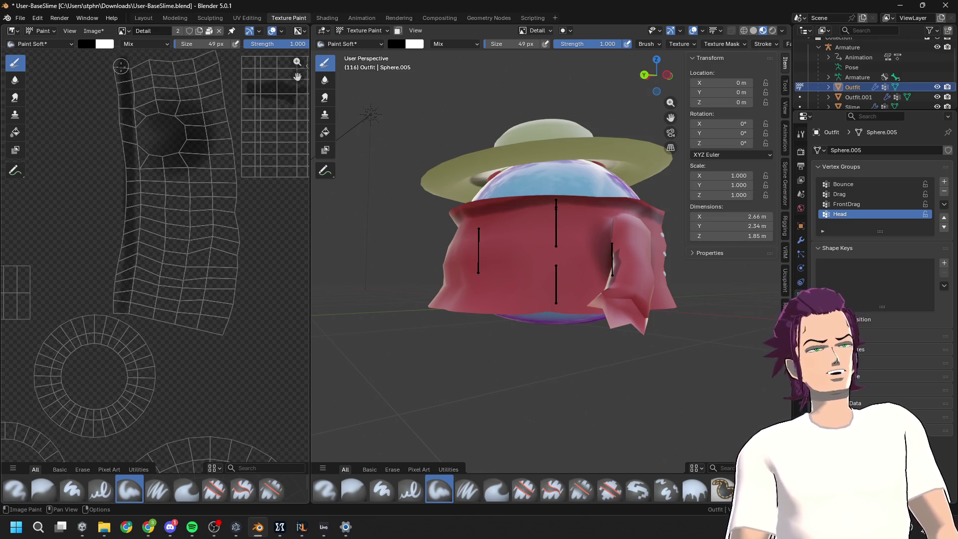
key("ctrl+z")
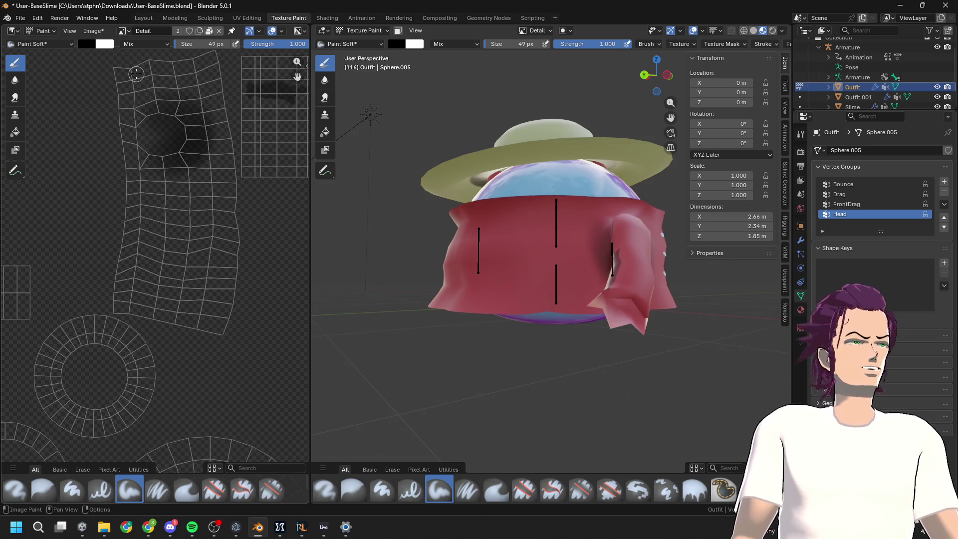
left_click_drag(134, 199, 133, 160)
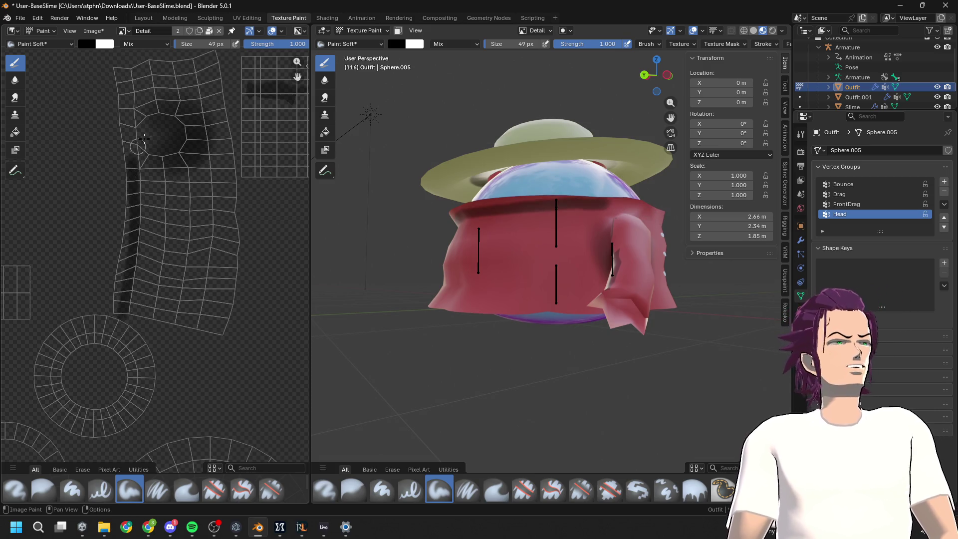
key("ctrl+z")
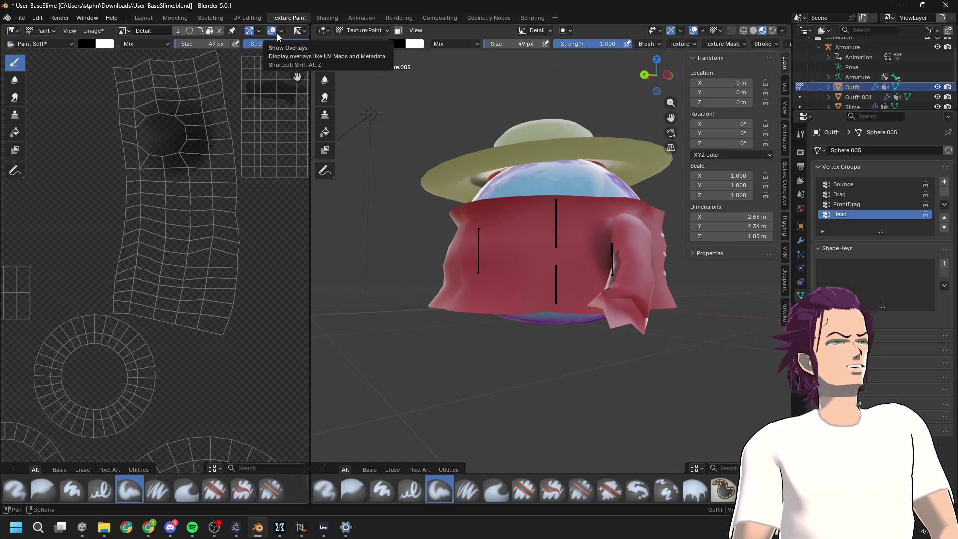
Widen the Image Editor and enable Stabilize Stroke with a 39 px radius
left_click_drag(311, 43, 470, 44)
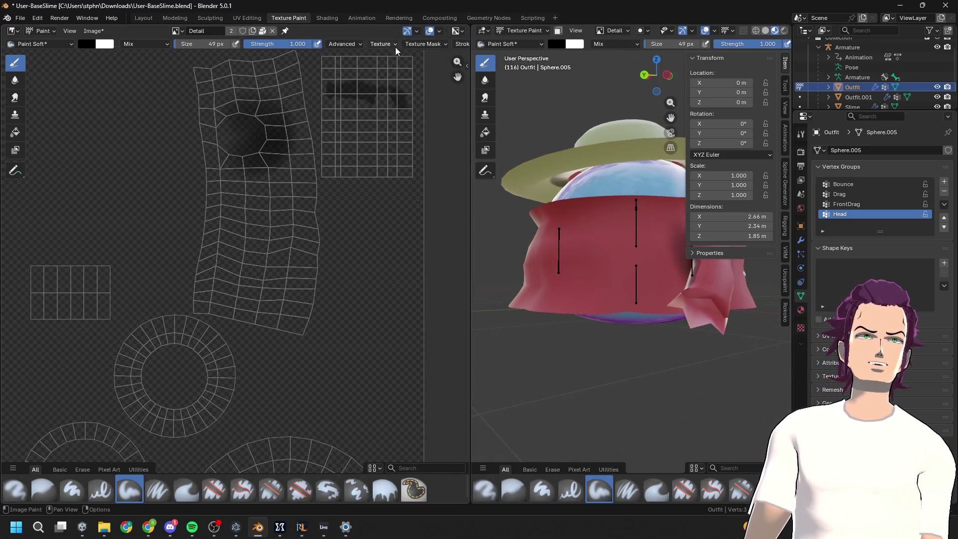
left_click(426, 44)
mouse_move(462, 45)
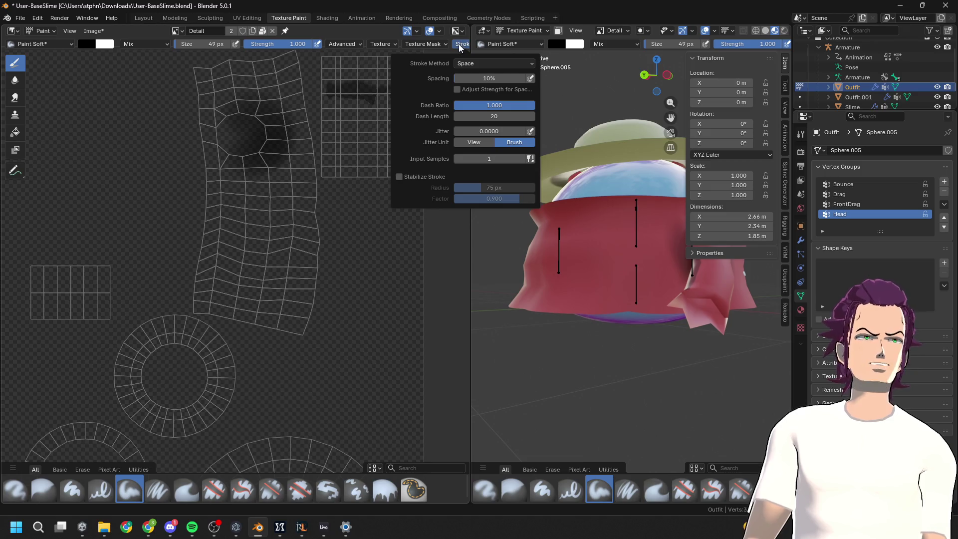
left_click(399, 176)
left_click_drag(480, 187, 463, 187)
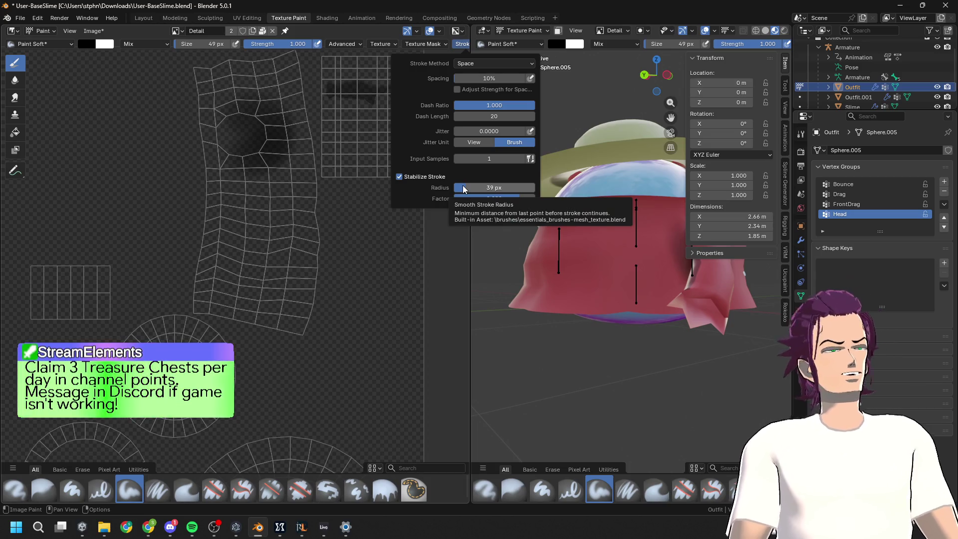
Paint a dark shadow band along the tall UV strip's edge to shade the cloak's top
scroll(261, 243, "up", 3)
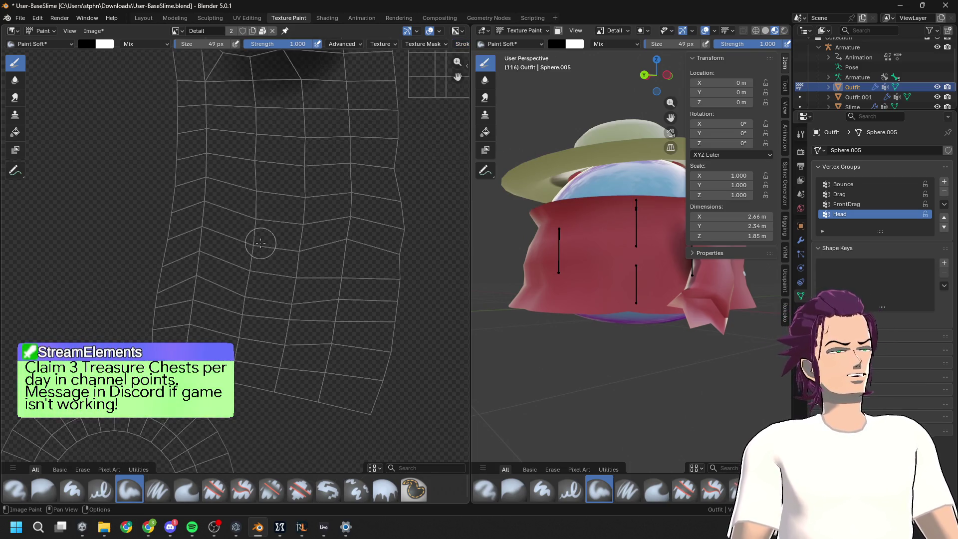
scroll(261, 243, "down", 3)
scroll(253, 296, "down", 1)
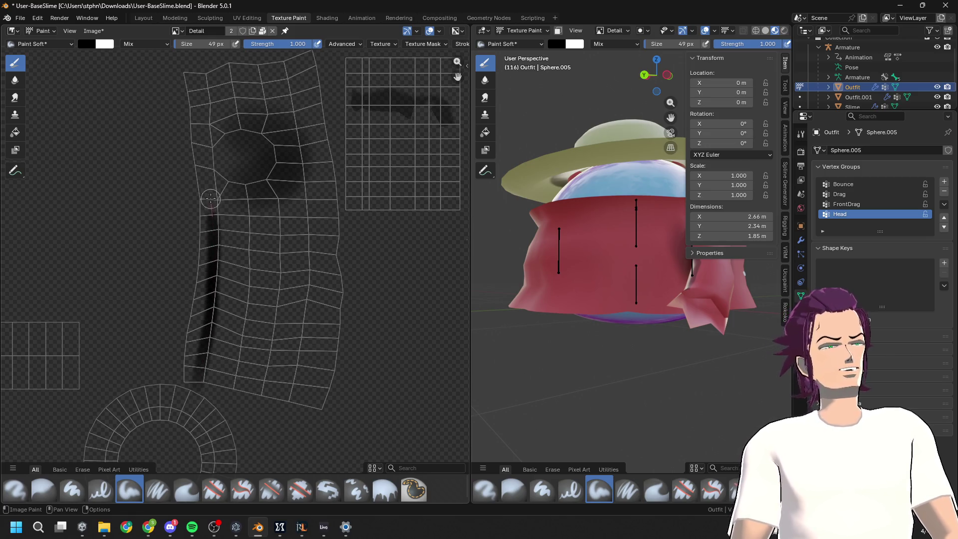
left_click_drag(206, 88, 210, 50)
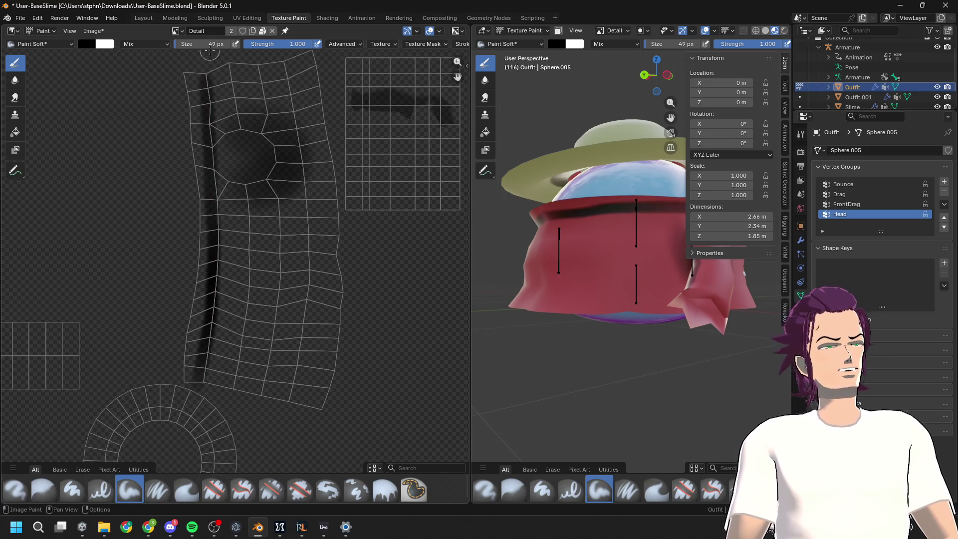
scroll(436, 278, "down", 3)
middle_click_drag(499, 250, 580, 250)
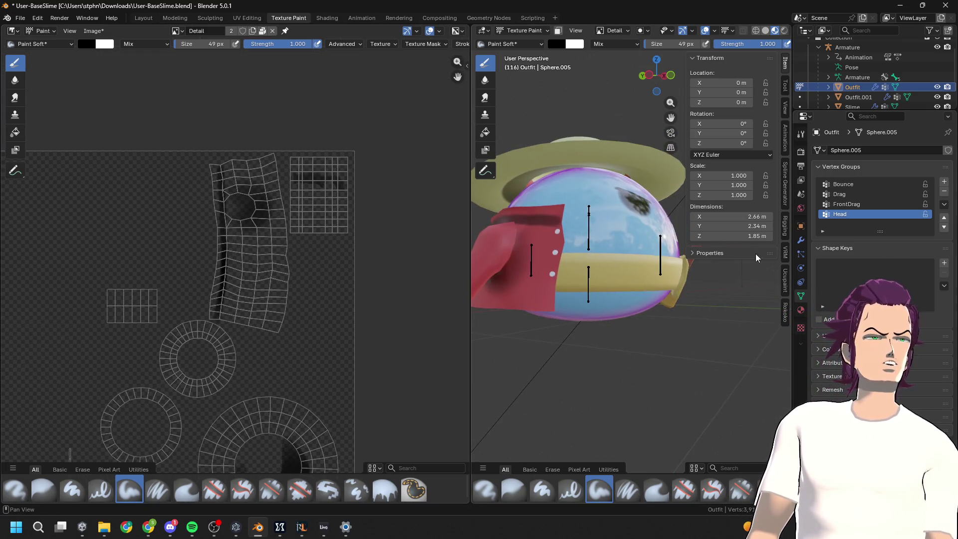
Bring the long sash UV strip into view, try a dark stroke along its bottom, then undo it
mouse_move(637, 278)
middle_mouse_down()
mouse_move(650, 280)
mouse_move(552, 233)
mouse_move(600, 303)
middle_mouse_up()
scroll(635, 269, "down", 4)
middle_click_drag(286, 297, 371, 179)
middle_click_drag(212, 323, 236, 230)
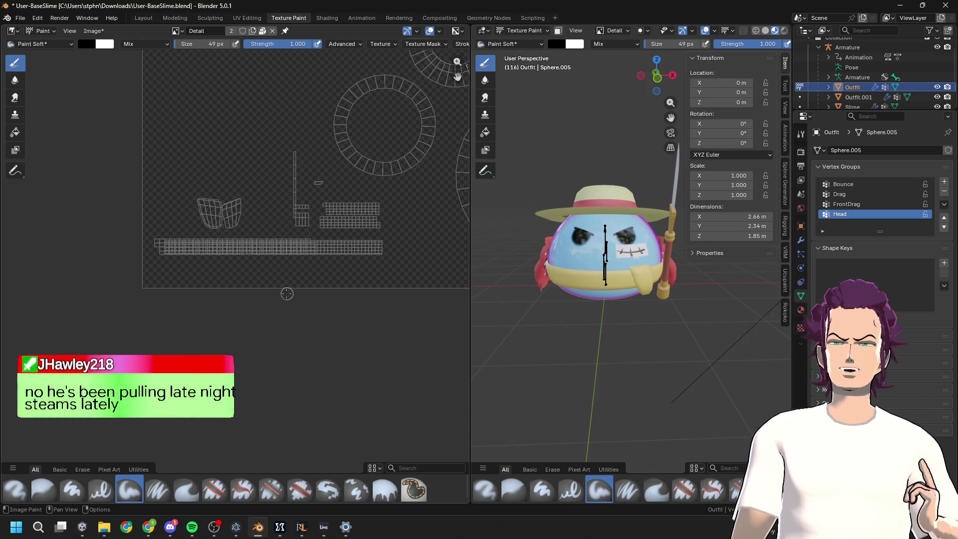
left_click_drag(471, 229, 614, 228)
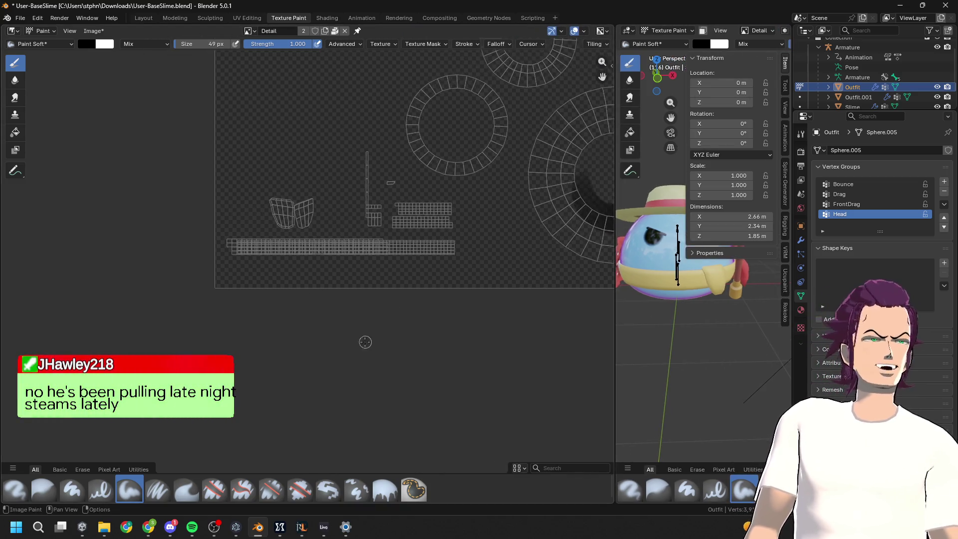
scroll(341, 319, "up", 4)
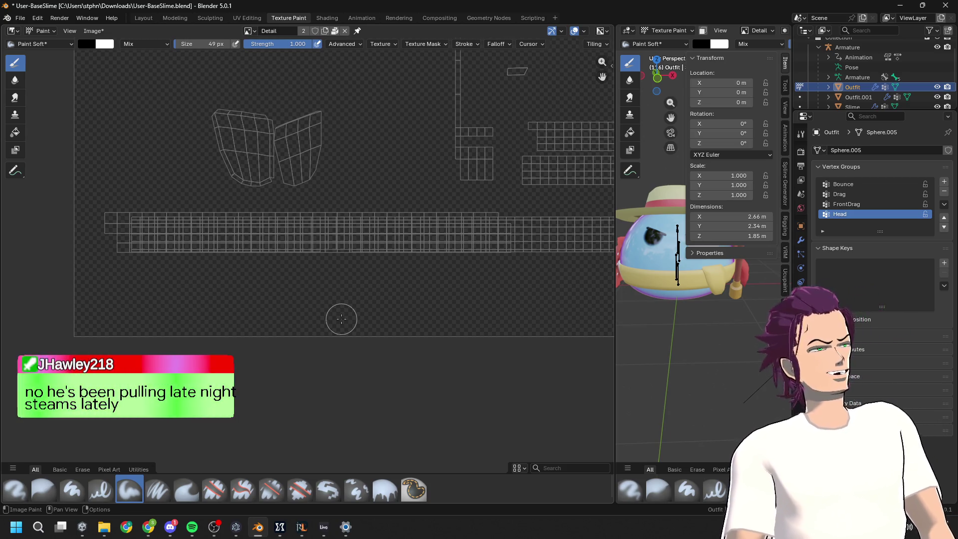
scroll(344, 325, "right", 4, "ctrl")
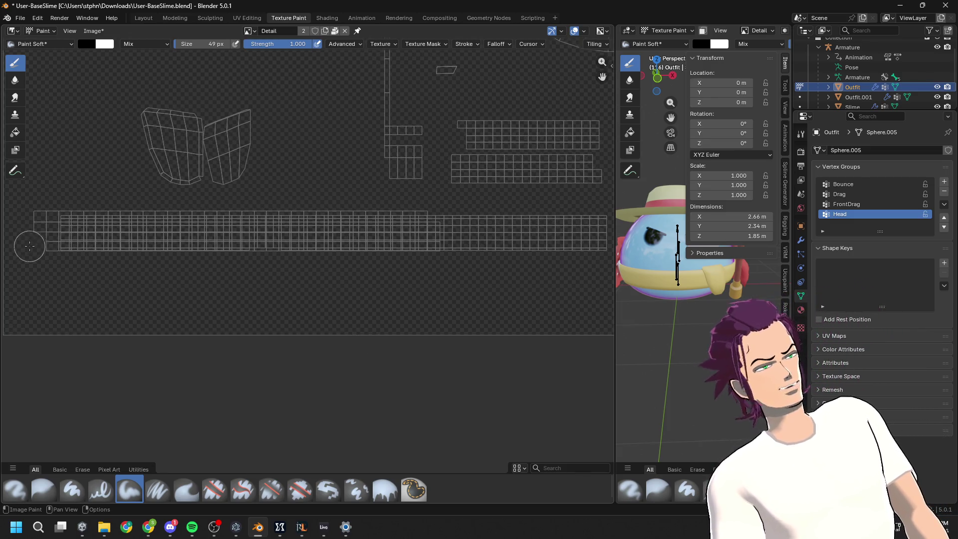
left_click_drag(92, 245, 611, 255)
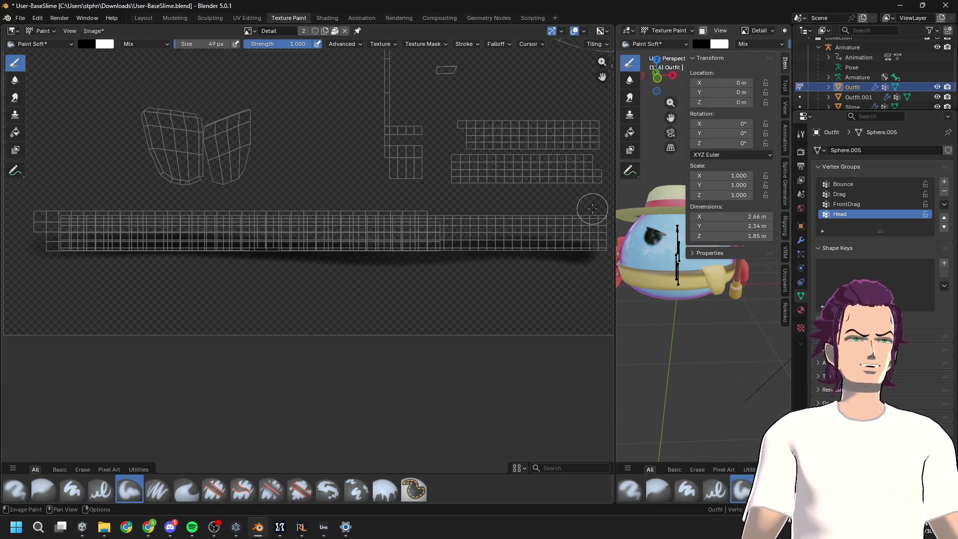
key("ctrl+z")
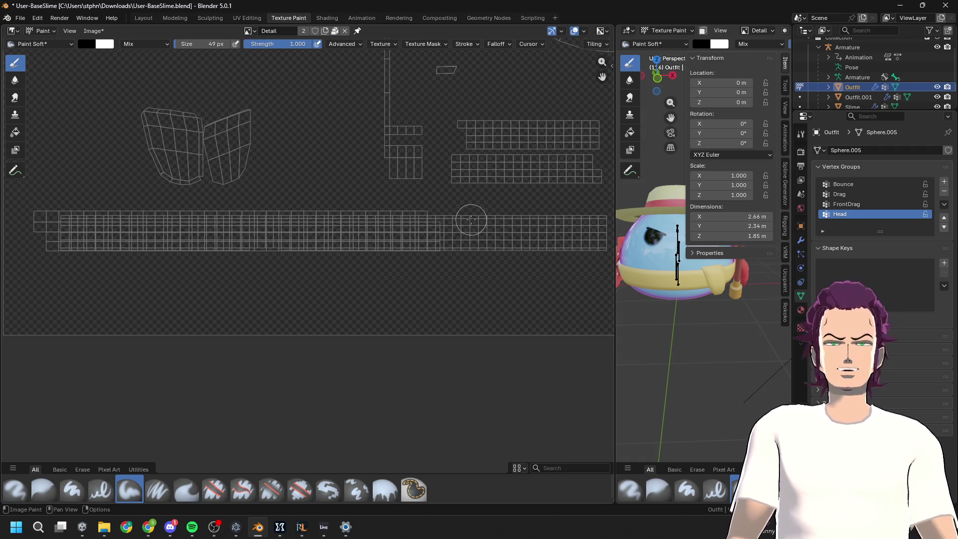
Paint a dark shadow along the sash strip's top edge and orbit the model to check it
left_click_drag(31, 209, 628, 220)
middle_click_drag(628, 220, 701, 329)
middle_click_drag(537, 240, 540, 265)
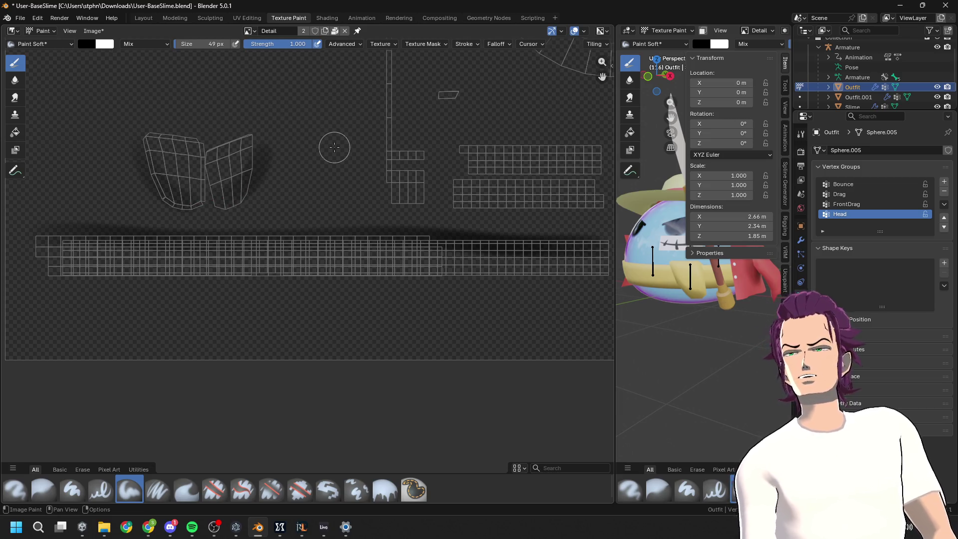
scroll(574, 300, "up", 2)
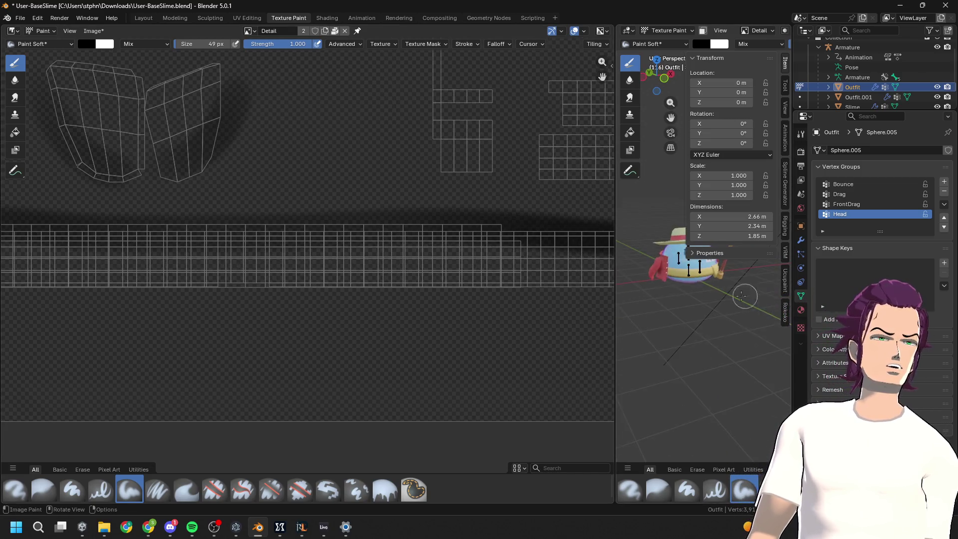
scroll(574, 235, "down", 1)
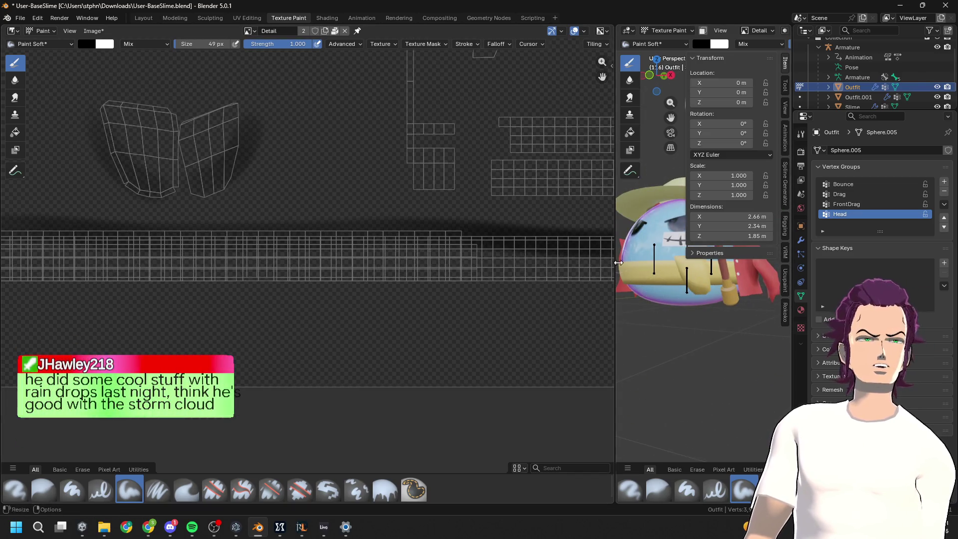
left_click_drag(615, 235, 402, 235)
mouse_move(623, 250)
middle_mouse_down()
mouse_move(665, 263)
mouse_move(629, 268)
middle_mouse_up()
middle_click_drag(344, 209, 396, 230)
mouse_move(578, 279)
middle_mouse_down()
mouse_move(519, 295)
mouse_move(669, 224)
mouse_move(658, 230)
middle_mouse_up()
scroll(193, 310, "down", 5)
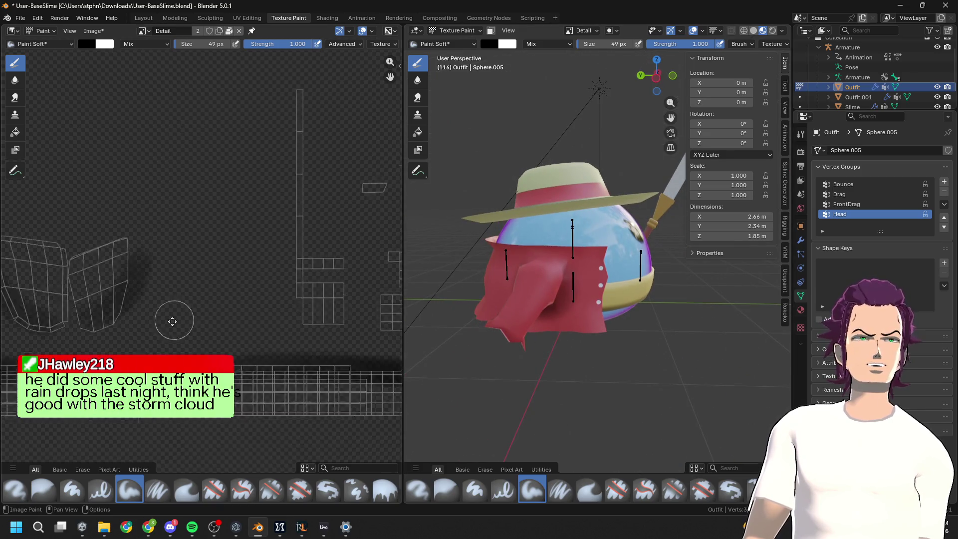
Orbit and zoom the 3D view in on the straw hat to inspect the brim's grey shading
scroll(339, 241, "up", 3)
middle_click_drag(300, 224, 316, 266)
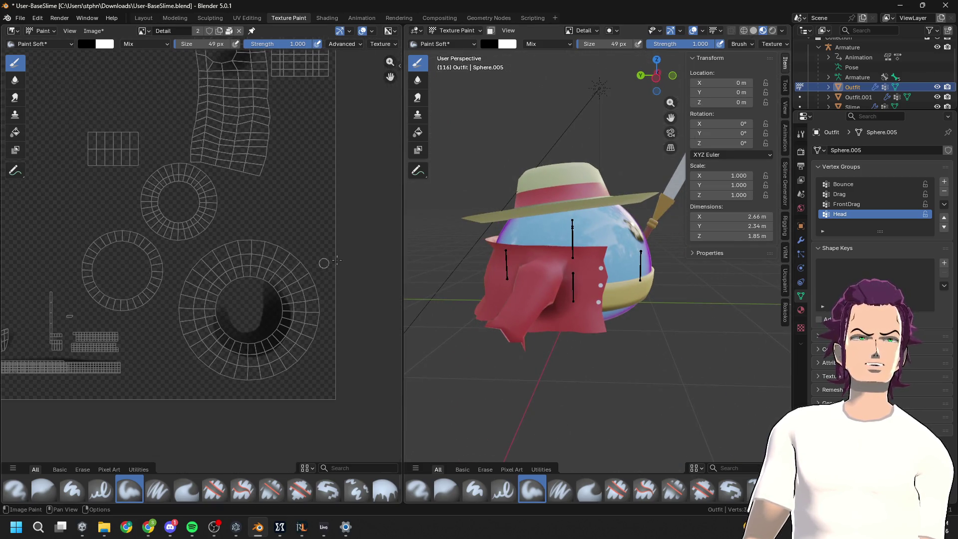
scroll(590, 209, "up", 4)
mouse_move(590, 210)
middle_mouse_down()
mouse_move(628, 248)
mouse_move(624, 211)
middle_mouse_up()
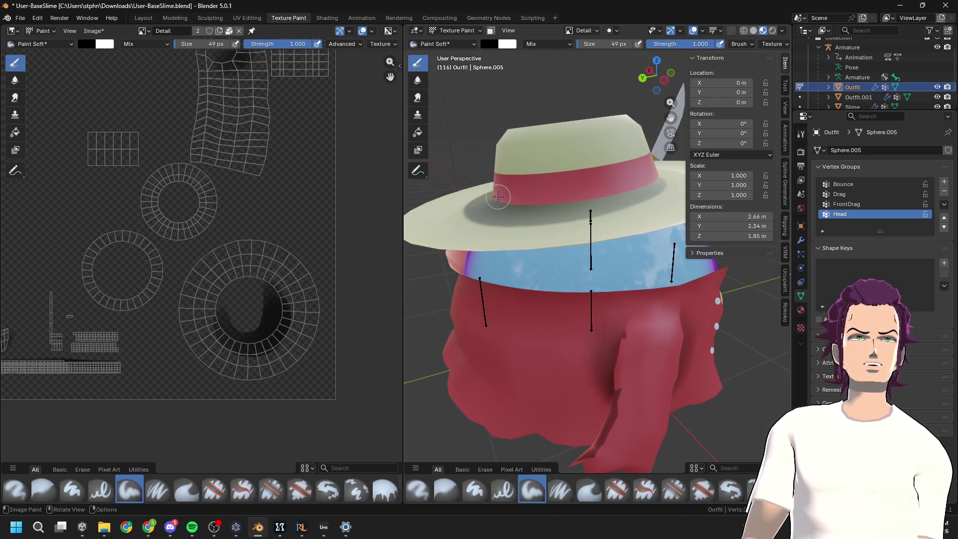
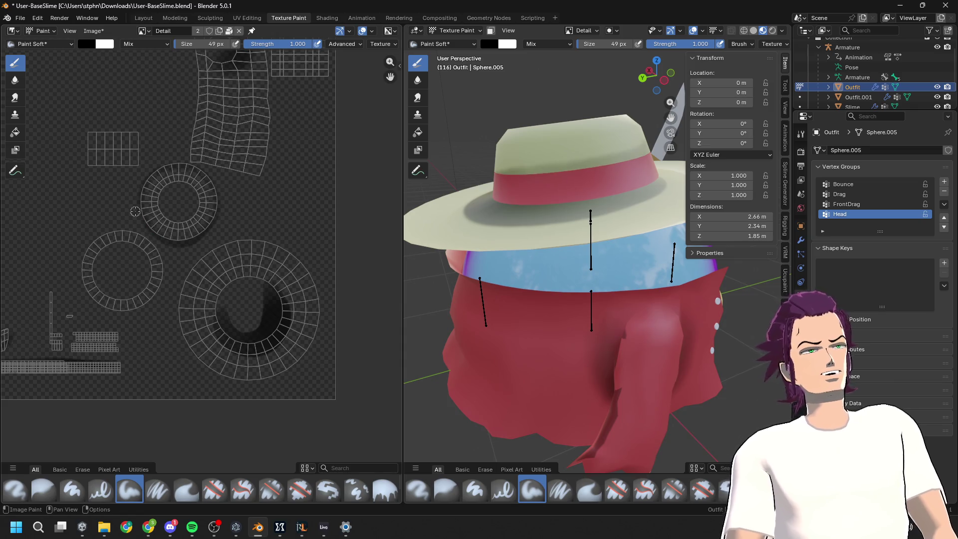
Frame the whole slime, bring the shirt UV islands into view, and save the file
scroll(637, 232, "down", 4)
middle_click_drag(637, 232, 580, 253)
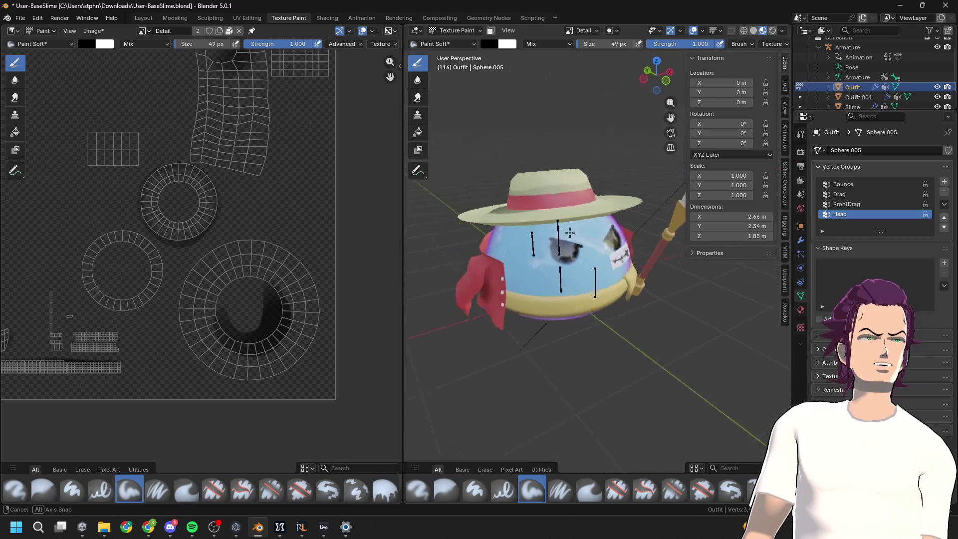
scroll(580, 253, "up", 4)
scroll(611, 300, "up", 2)
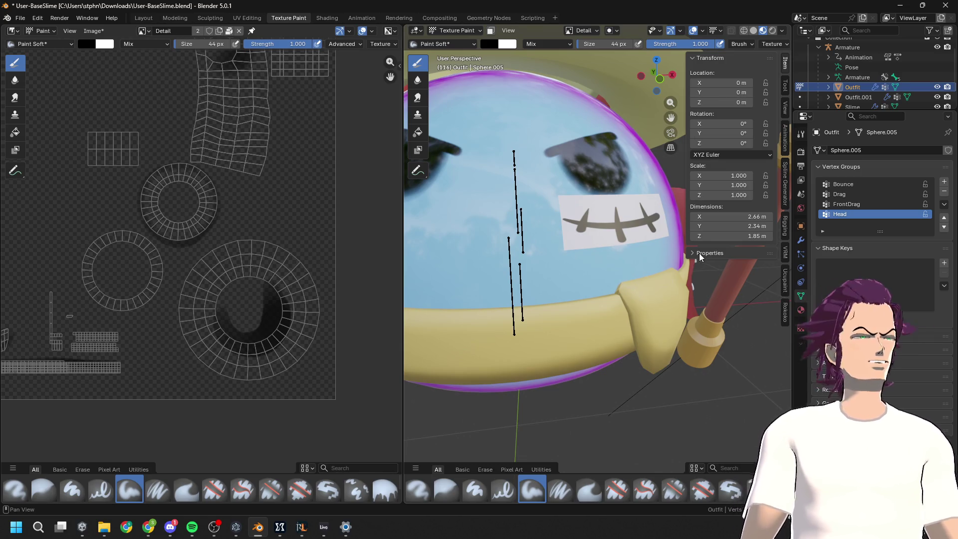
scroll(638, 270, "down", 3)
scroll(614, 268, "down", 2)
scroll(201, 225, "down", 3)
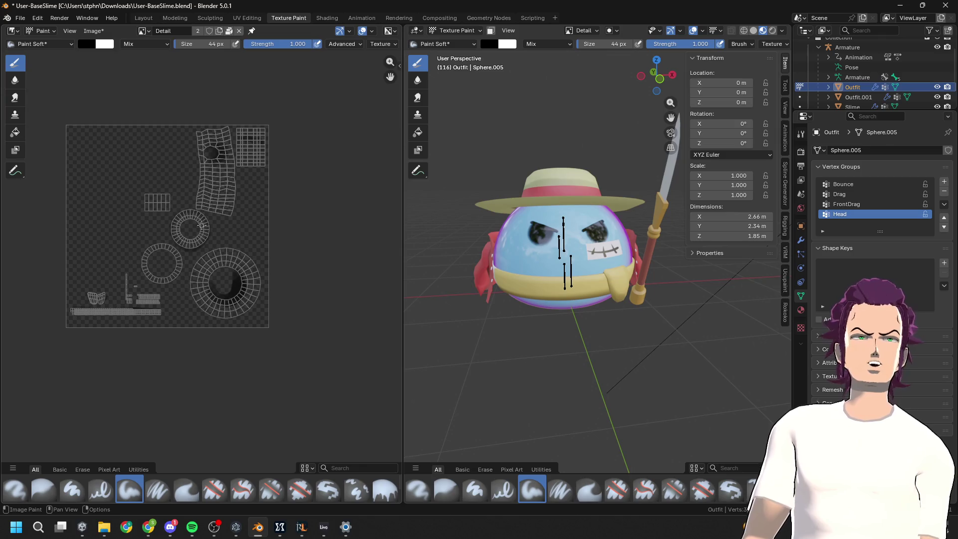
scroll(626, 396, "up", 4)
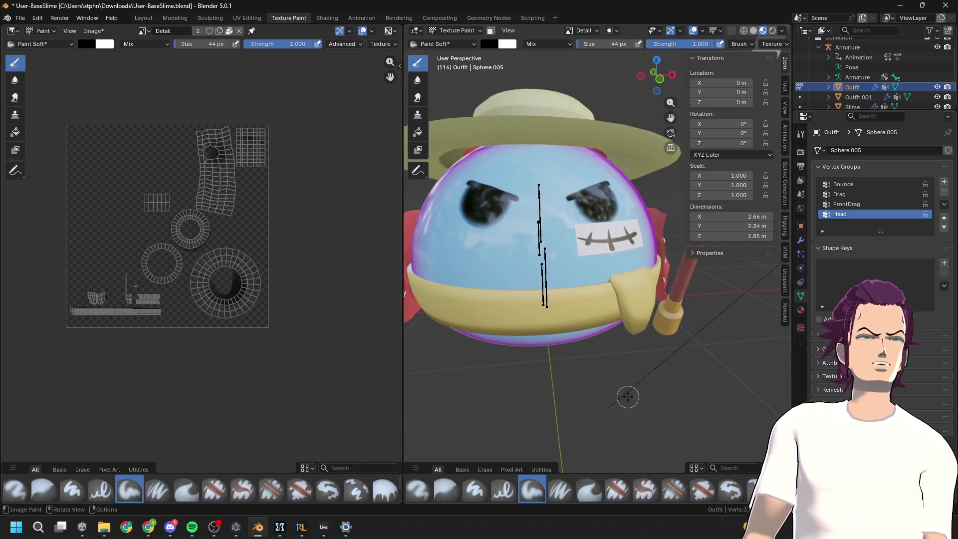
mouse_move(644, 364)
middle_mouse_down()
mouse_move(669, 364)
mouse_move(576, 369)
middle_mouse_up()
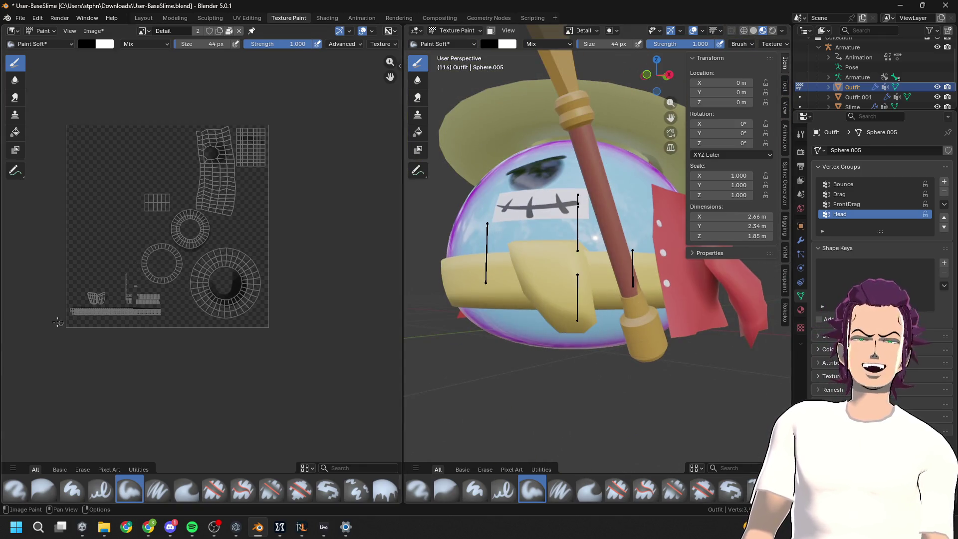
scroll(64, 324, "up", 8)
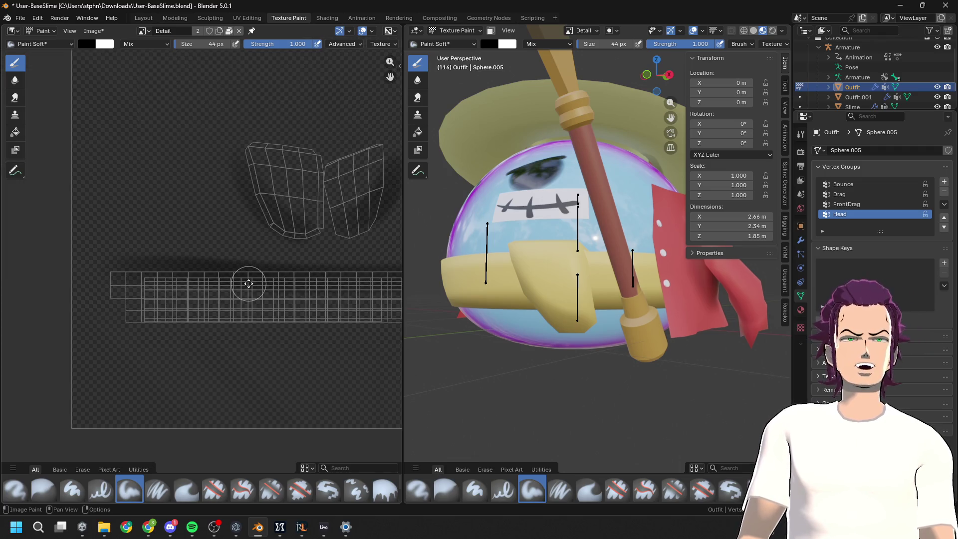
middle_click_drag(249, 283, 168, 273)
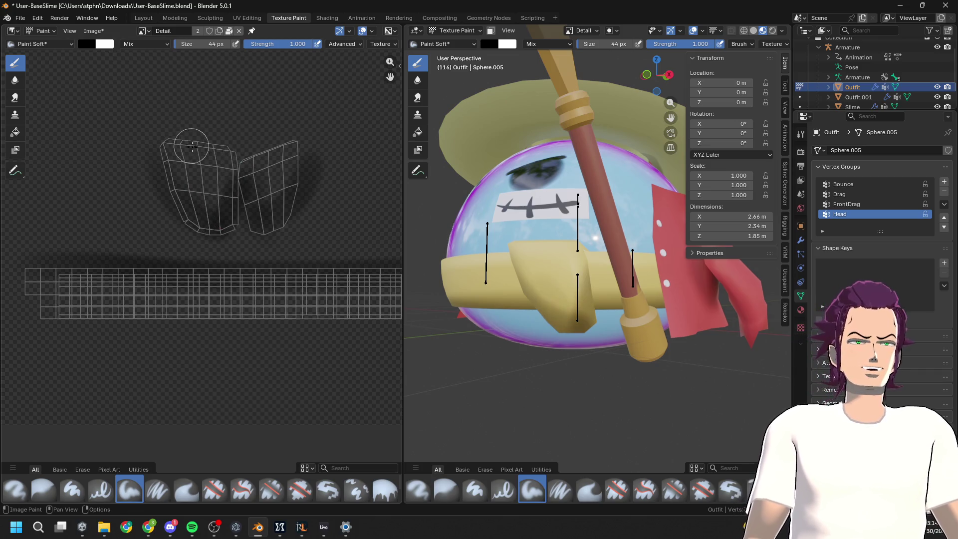
key("ctrl+s")
Paint a dark soft stroke onto the red shirt's texture and check the brush blend modes
mouse_move(573, 319)
middle_mouse_down()
mouse_move(702, 321)
mouse_move(620, 302)
middle_mouse_up()
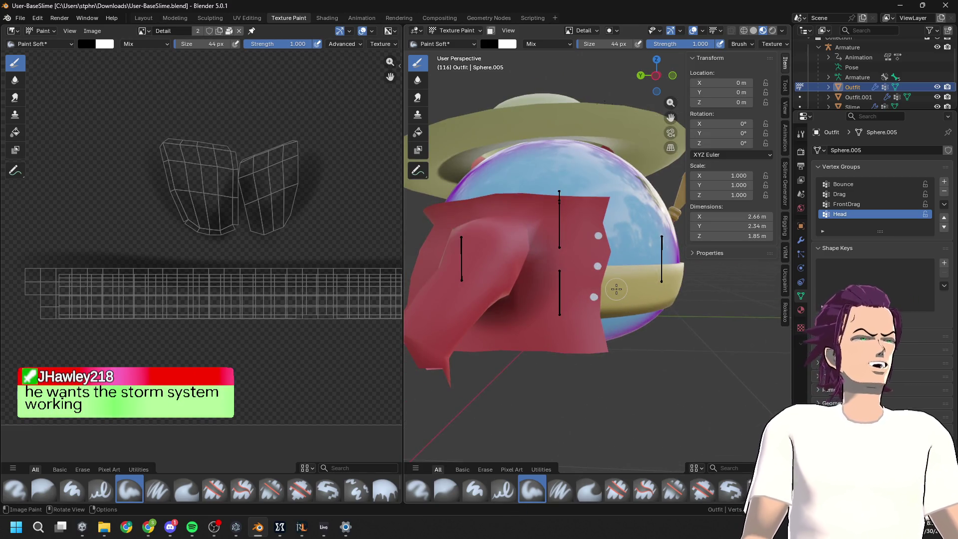
scroll(289, 253, "down", 3)
scroll(288, 254, "up", 5)
mouse_move(288, 253)
middle_mouse_down()
mouse_move(295, 373)
mouse_move(284, 400)
middle_mouse_up()
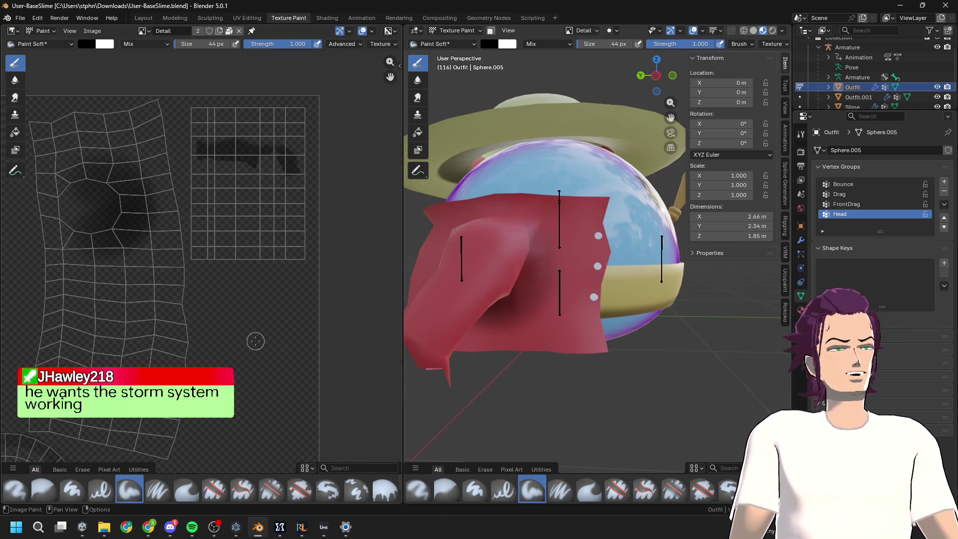
left_click_drag(526, 286, 546, 350)
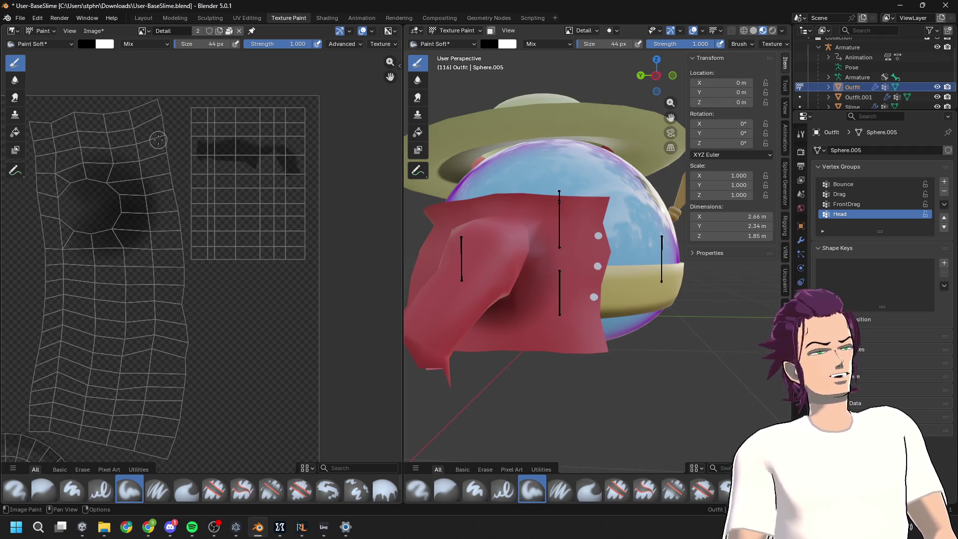
left_click(154, 43)
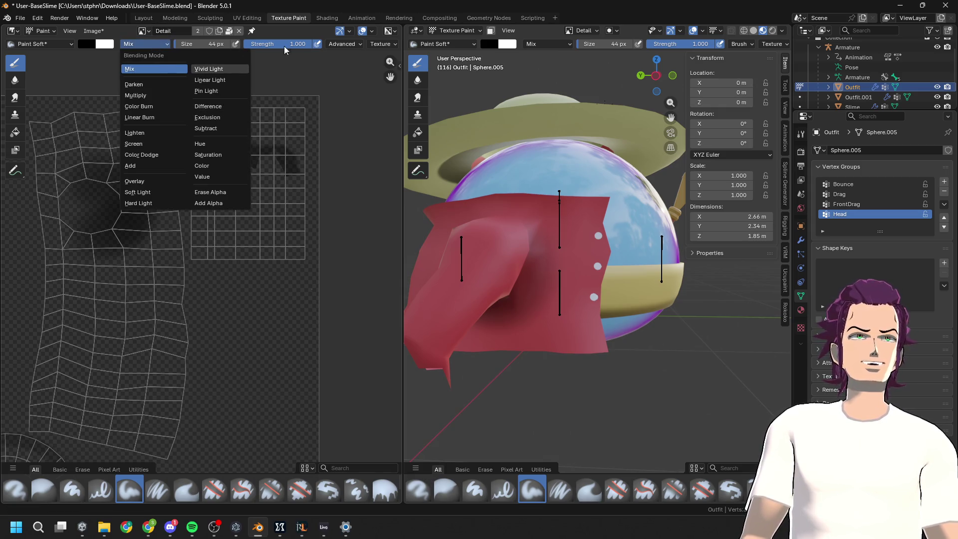
Widen the texture image area and make Paint Hard the active brush, coloured pure black (#000000)
mouse_move(397, 47)
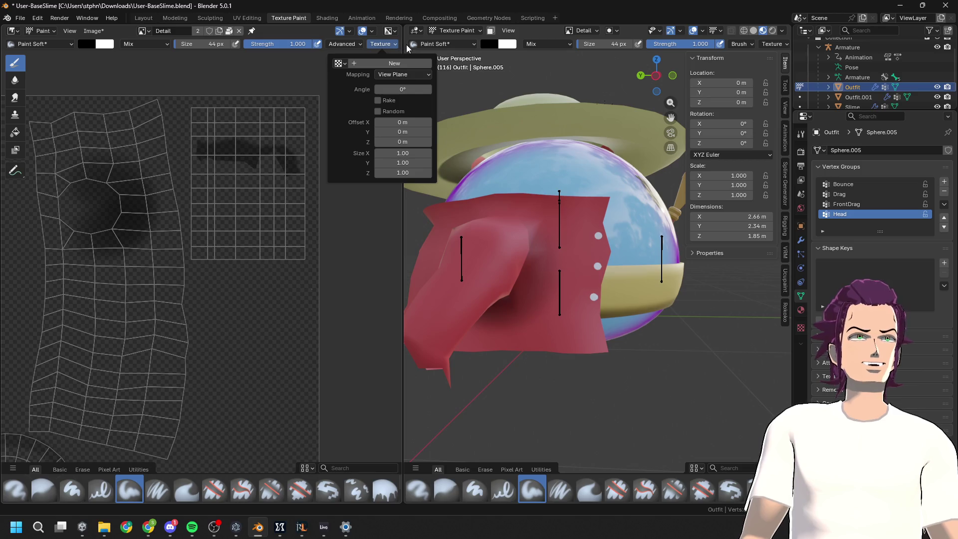
left_click_drag(403, 50, 500, 50)
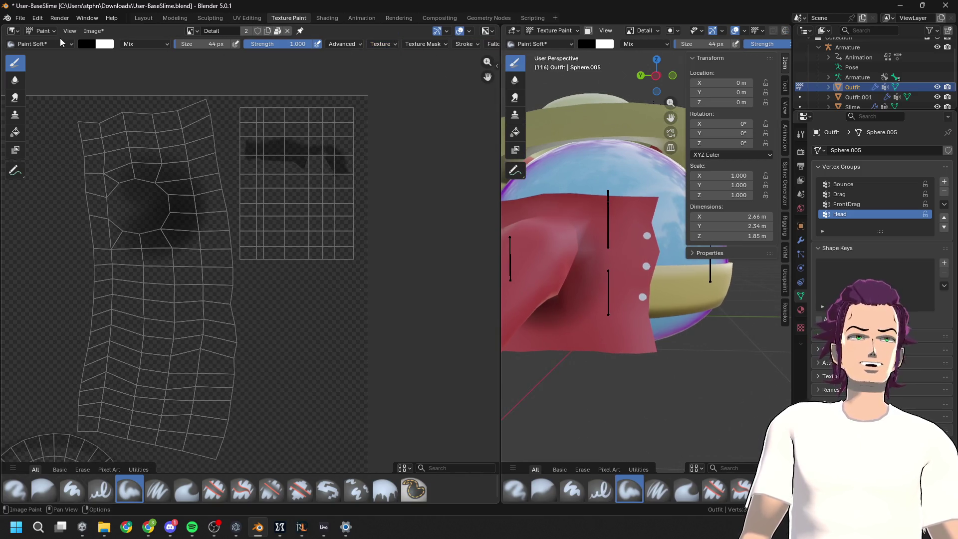
left_click(60, 43)
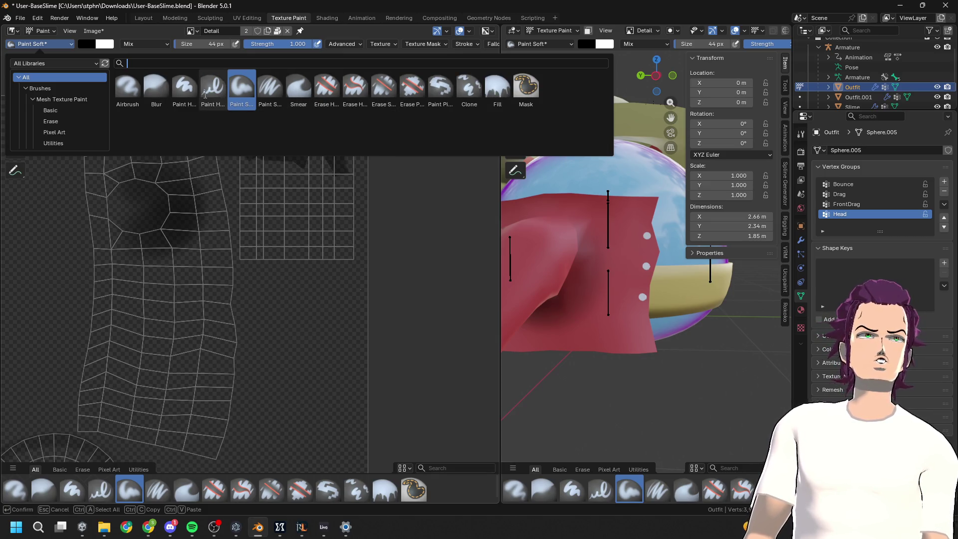
left_click(194, 86)
left_click(90, 44)
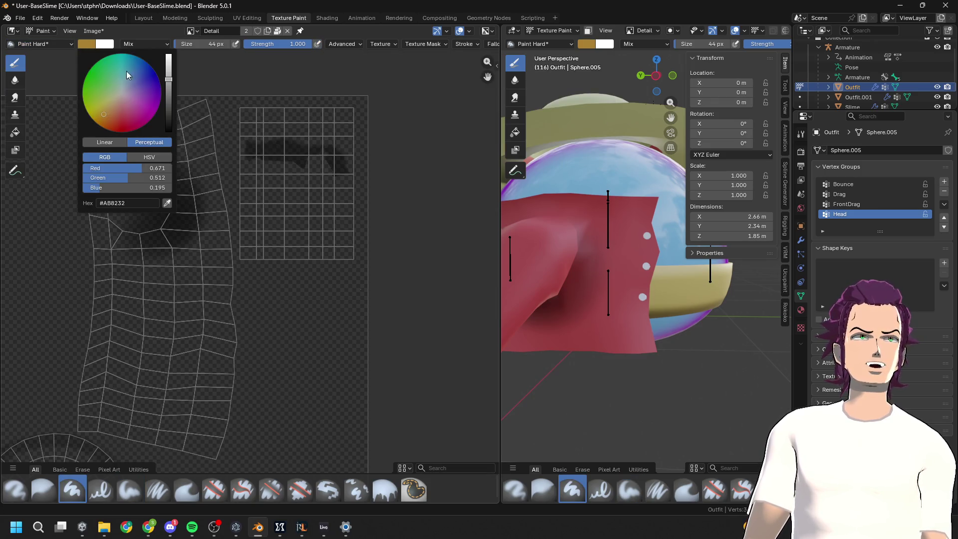
left_click_drag(169, 81, 169, 131)
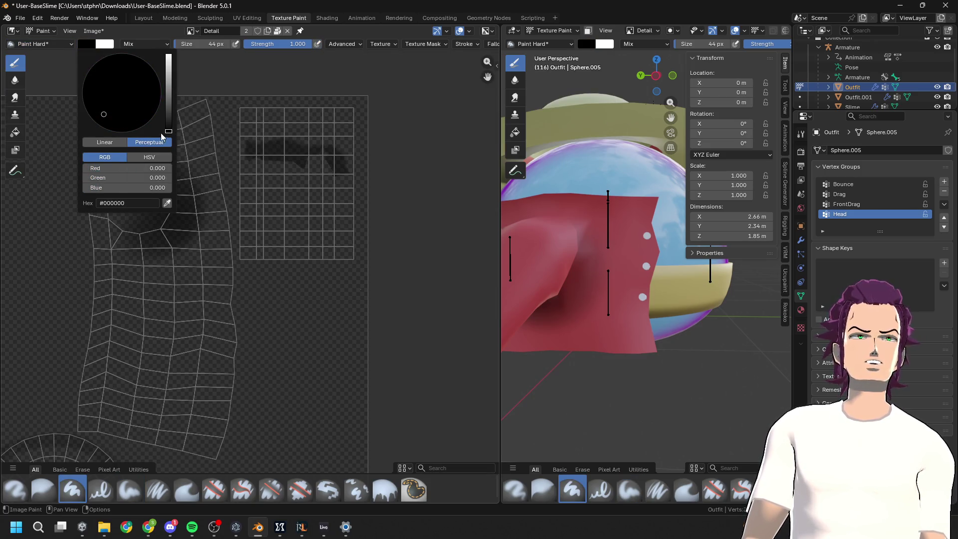
middle_click_drag(598, 249, 794, 306)
mouse_move(716, 292)
middle_mouse_down()
mouse_move(718, 320)
mouse_move(651, 264)
mouse_move(648, 284)
mouse_move(562, 290)
middle_mouse_up()
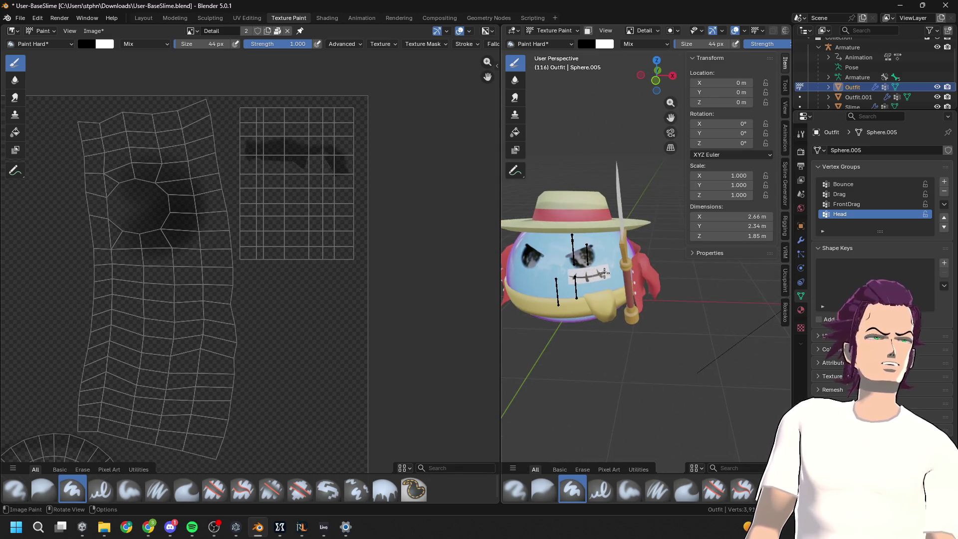
In Layout, select and expand the Ucupaint Alpha channel, then show the add-layer choices
left_click(139, 19)
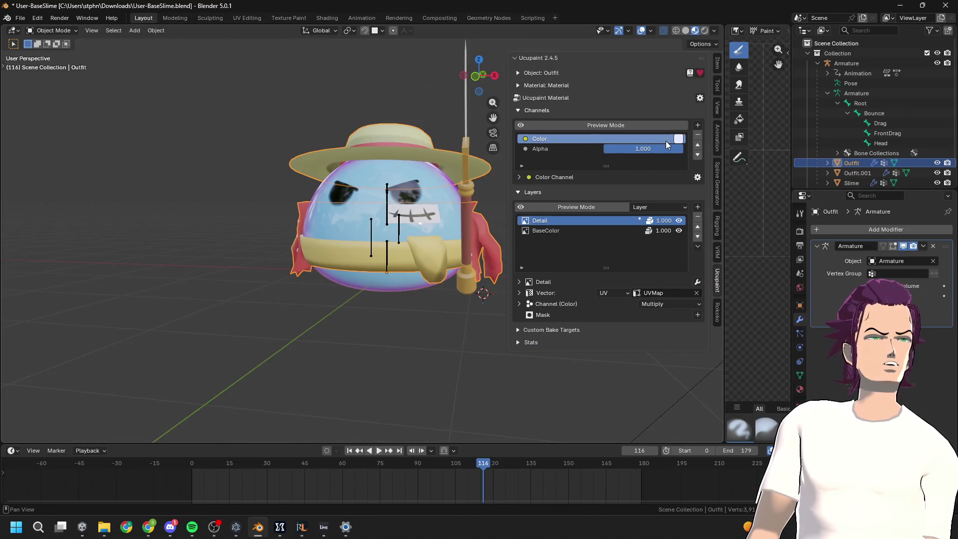
left_click(561, 145)
double_click(547, 145)
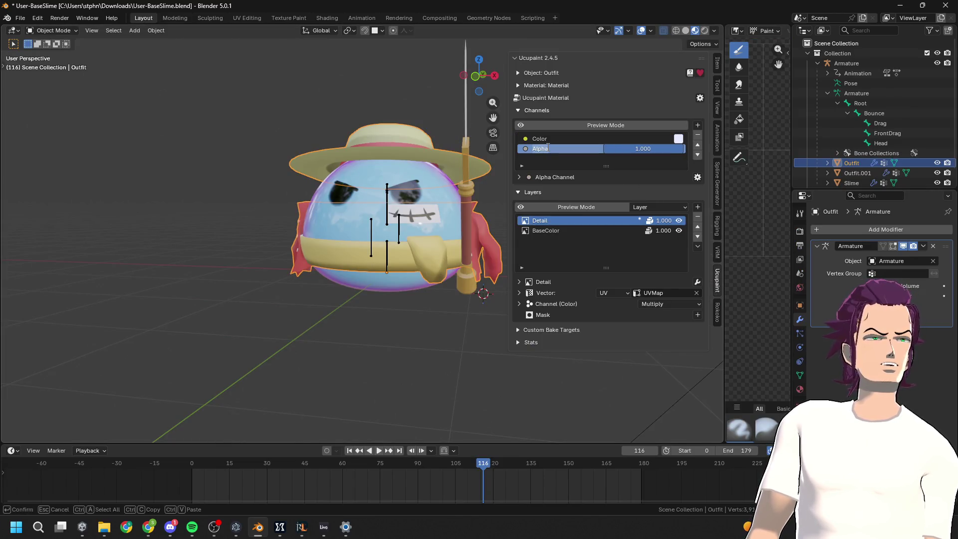
left_click(519, 178)
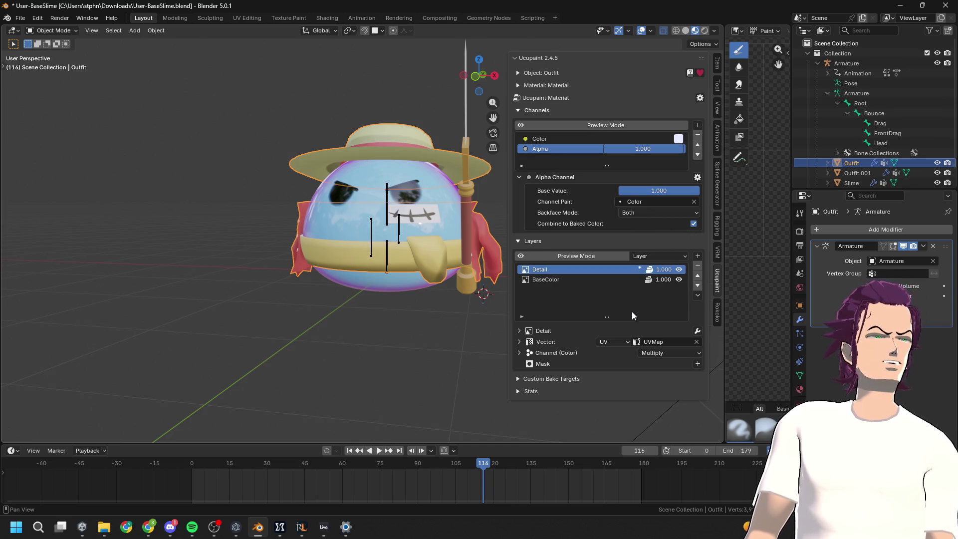
left_click(697, 256)
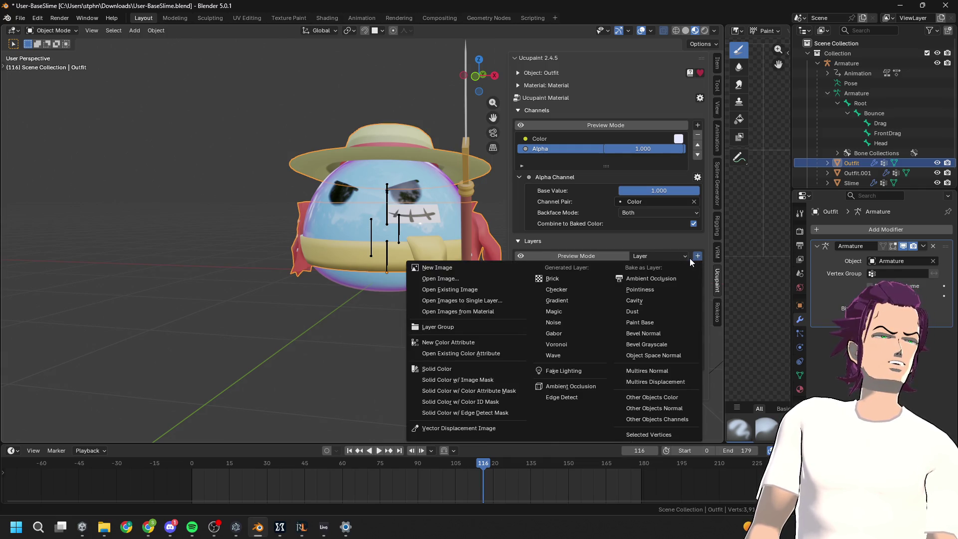
Start a New Image layer, look at its Blend options, then cancel the New Layer dialog
left_click(499, 268)
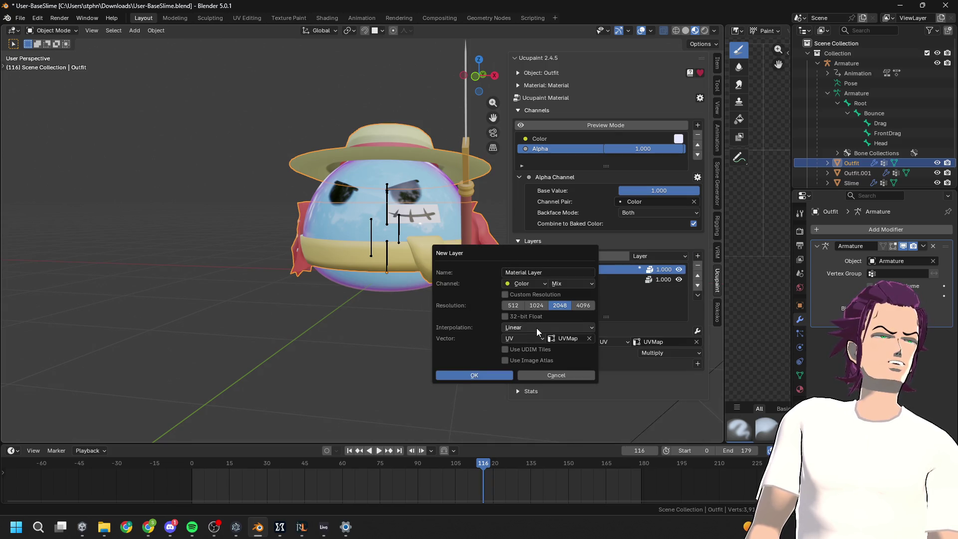
left_click(563, 282)
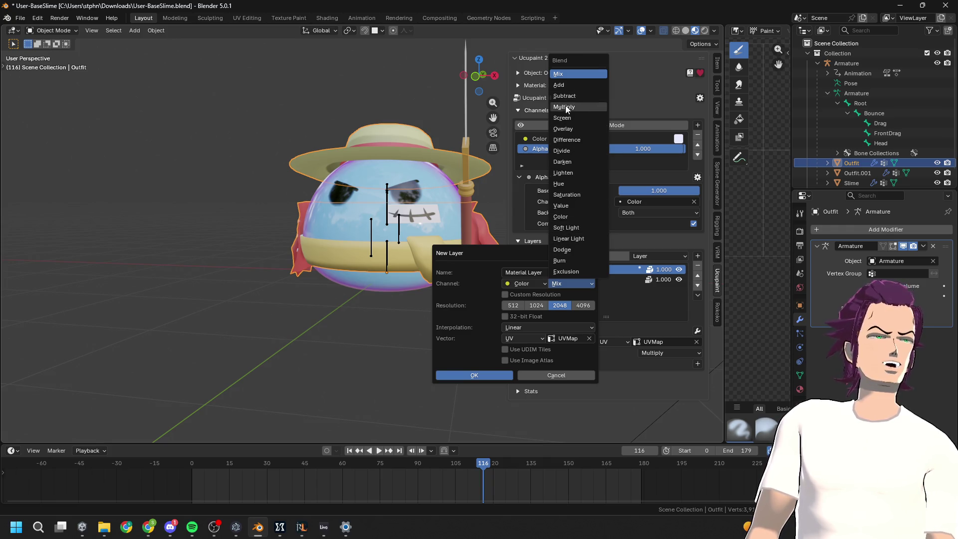
left_click(564, 375)
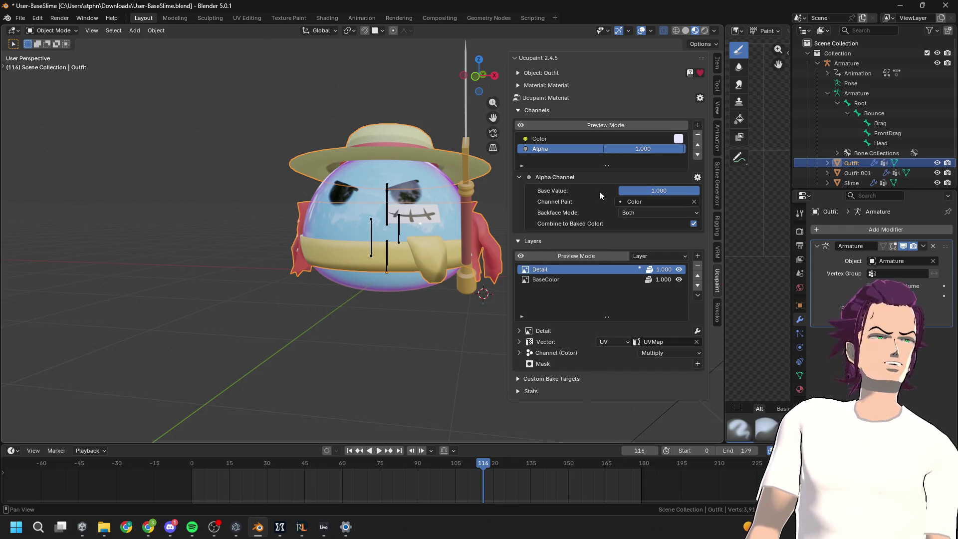
Inspect the Alpha and Color channel options, leaving the layer preview mode on Layer
left_click(697, 177)
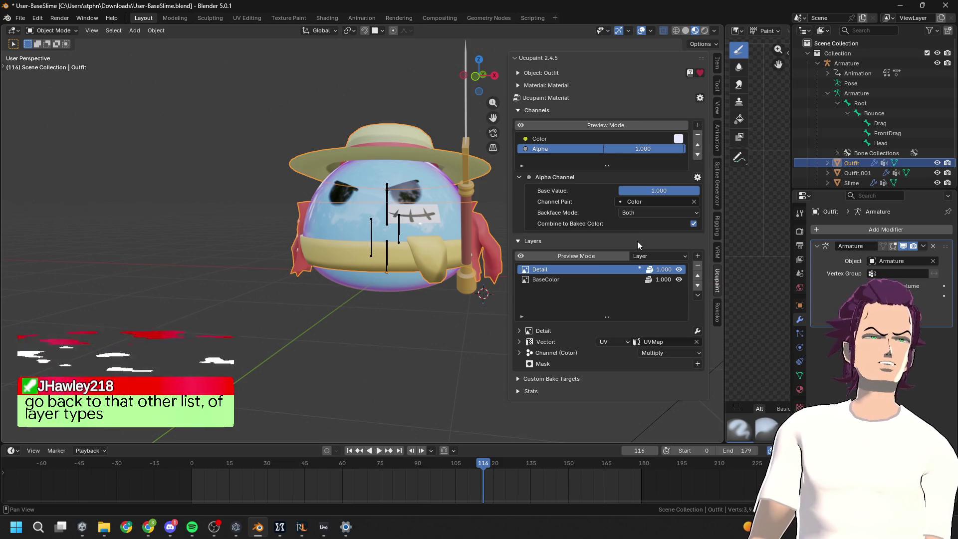
left_click(571, 137)
left_click(546, 150)
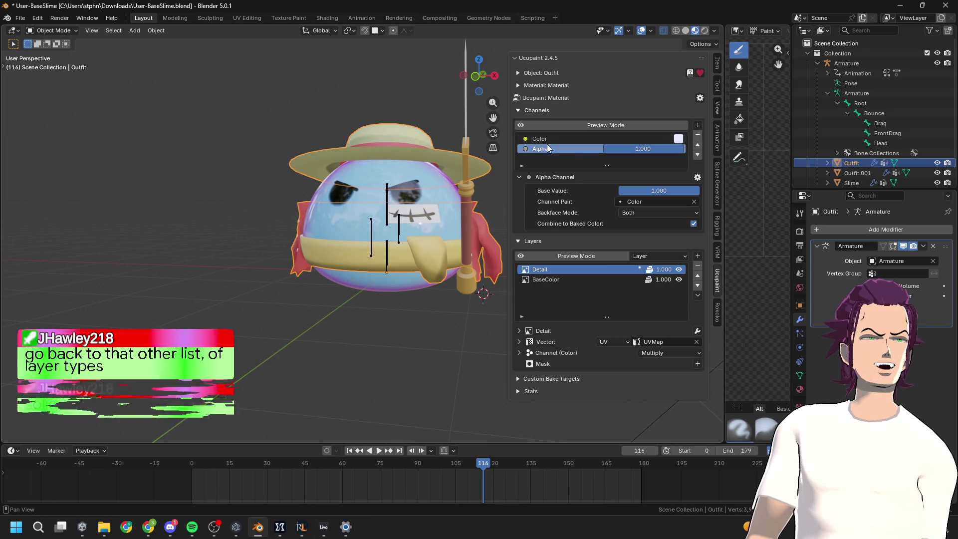
left_click(659, 255)
left_click(652, 290)
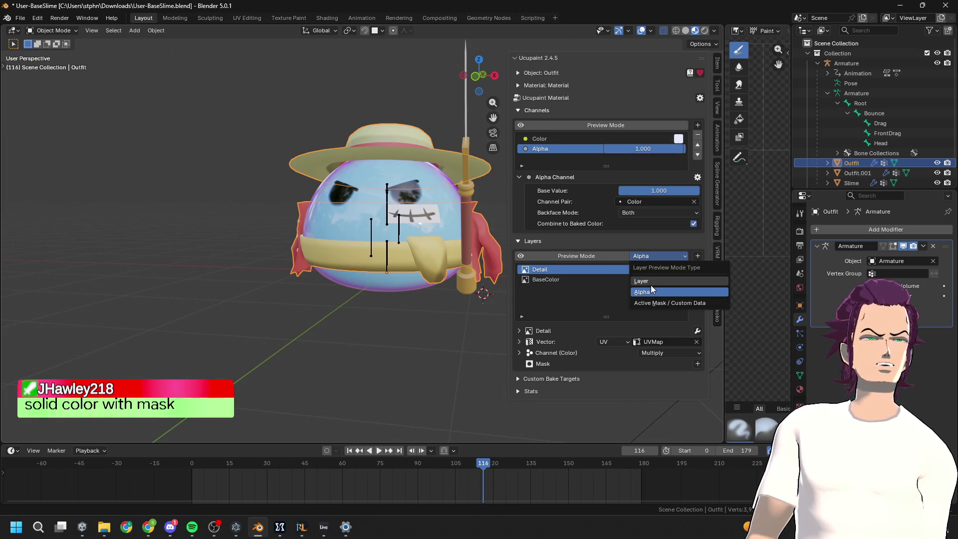
left_click(652, 282)
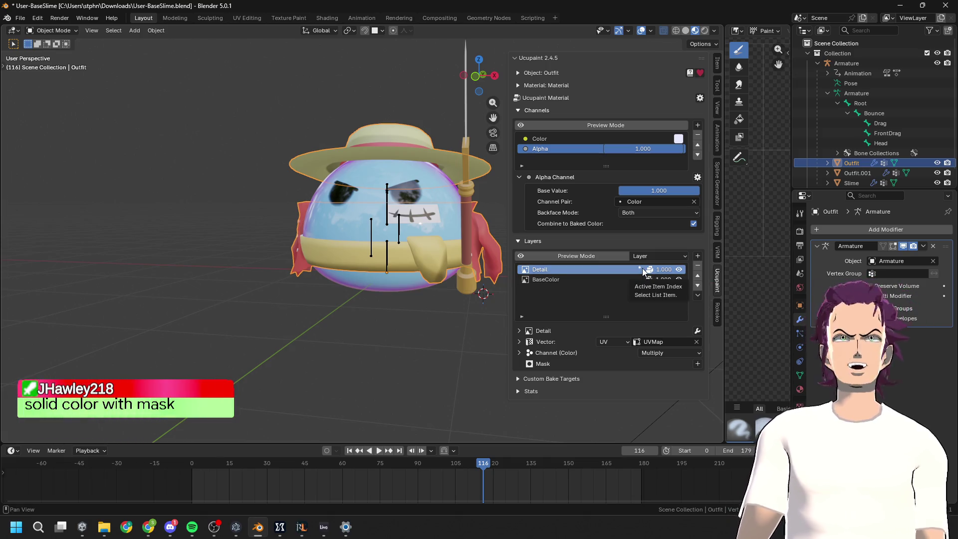
left_click(608, 140)
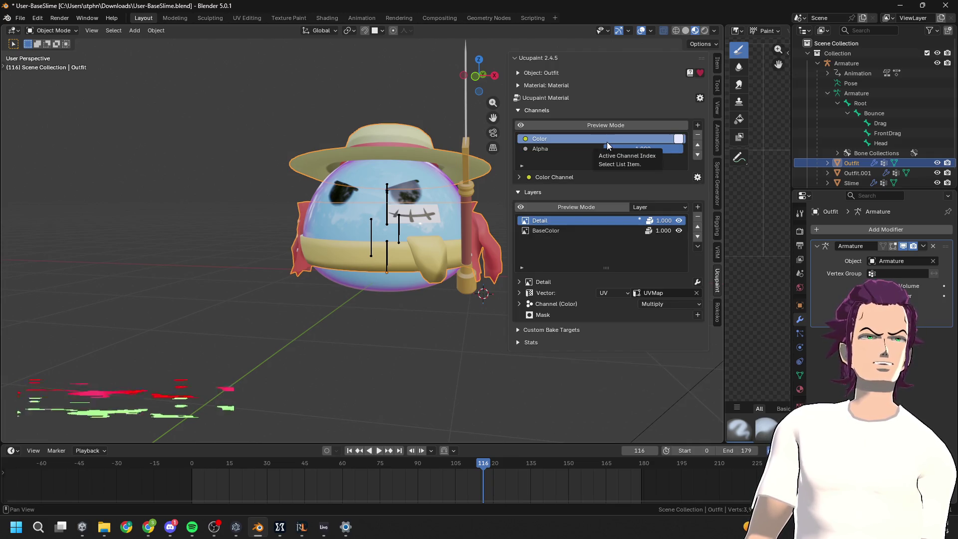
double_click(606, 142)
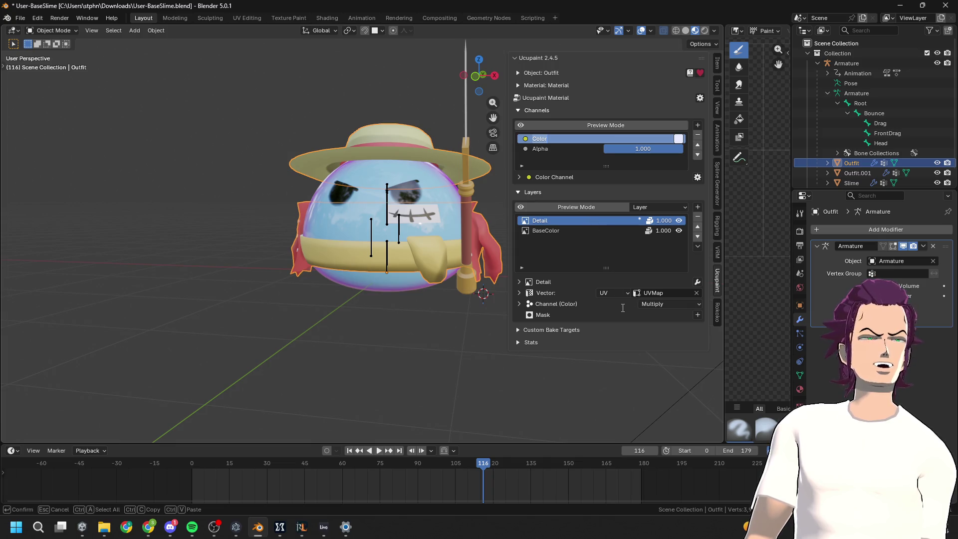
key("Return")
left_click(697, 315)
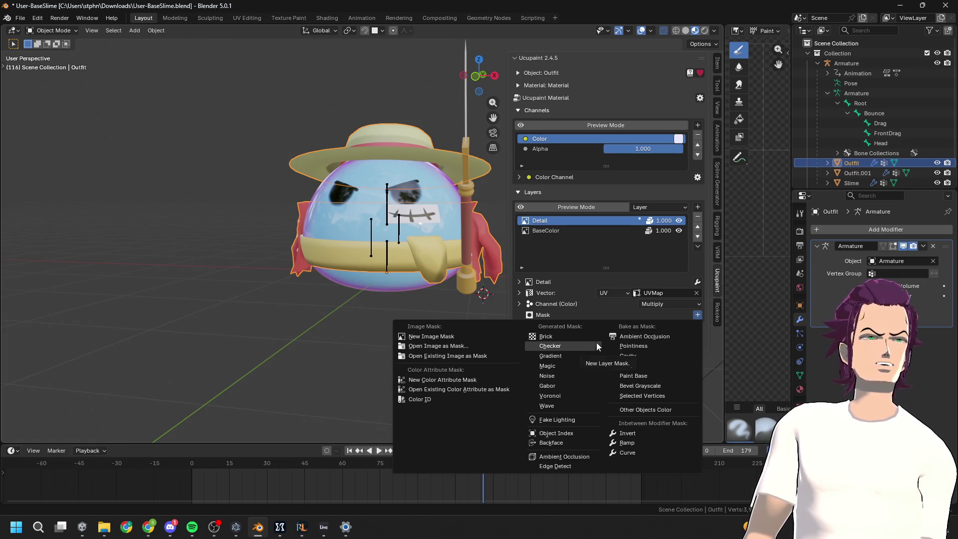
Enable Channels Preview Mode so the Outfit shows its Color channel, keeping the Layer preview type
mouse_move(657, 150)
left_mouse_down()
mouse_move(603, 150)
mouse_move(683, 151)
left_mouse_up()
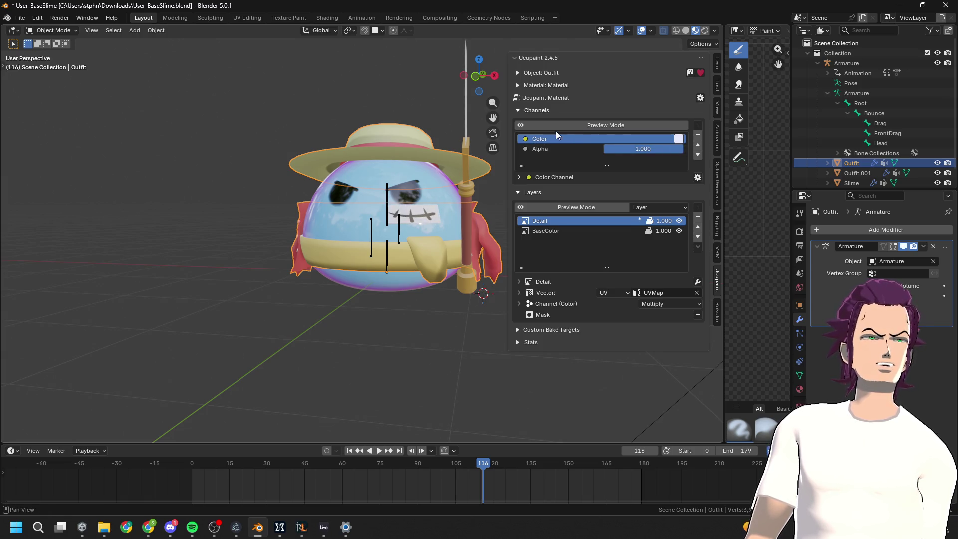
left_click(593, 126)
mouse_move(369, 240)
middle_mouse_down()
mouse_move(357, 255)
mouse_move(395, 283)
middle_mouse_up()
left_click(623, 128)
left_click(624, 127)
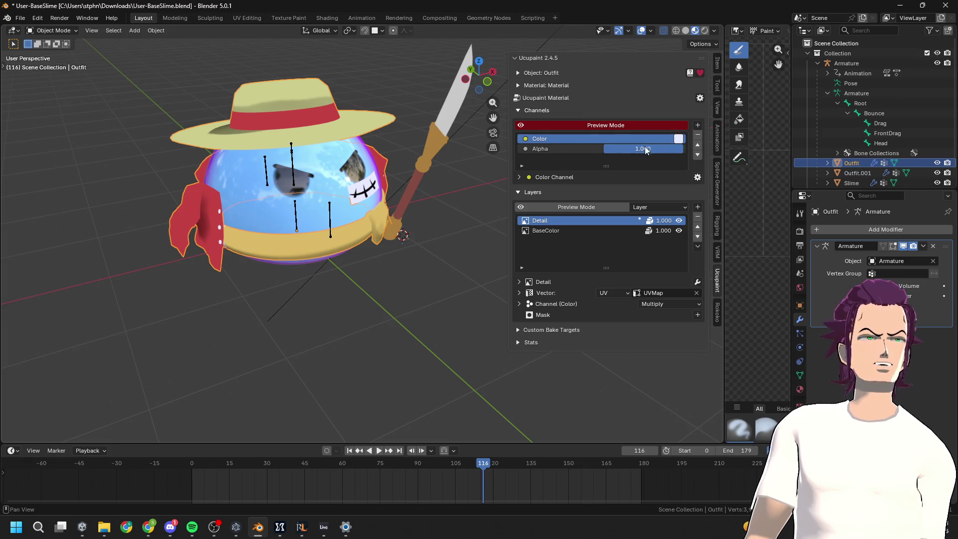
left_click(657, 206)
left_click(609, 247)
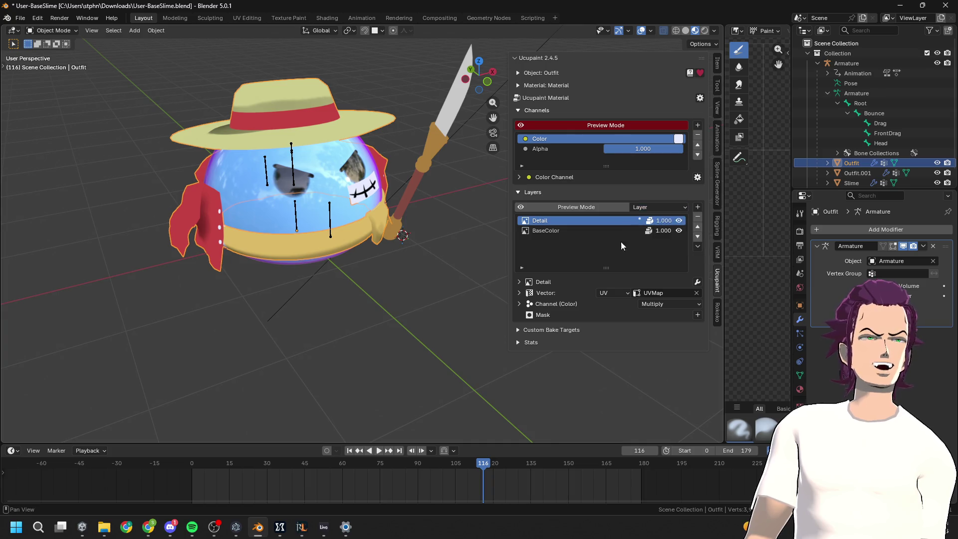
Select the BaseColor layer, keep its Mix blend, expand it and show its Layer Source choices
left_click(697, 209)
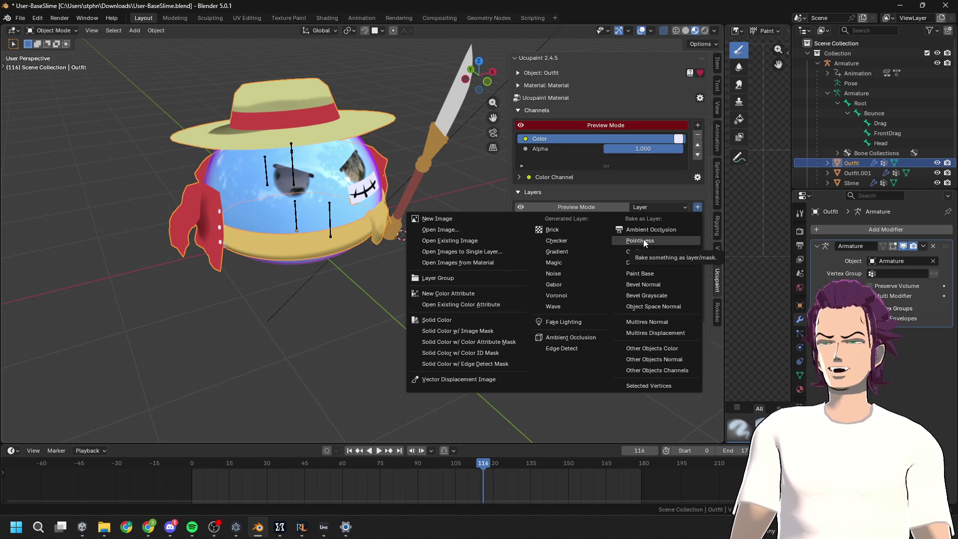
left_click(587, 176)
left_click(570, 232)
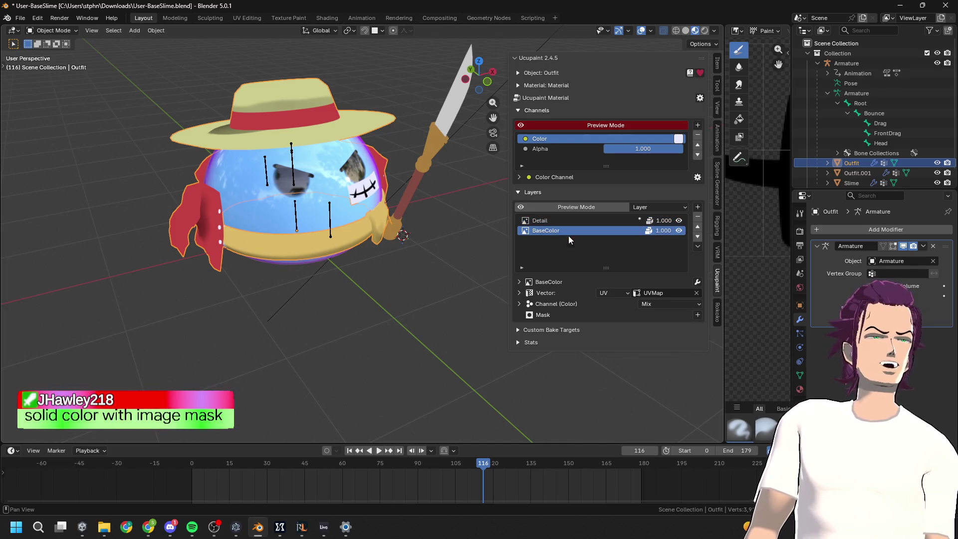
left_click(660, 307)
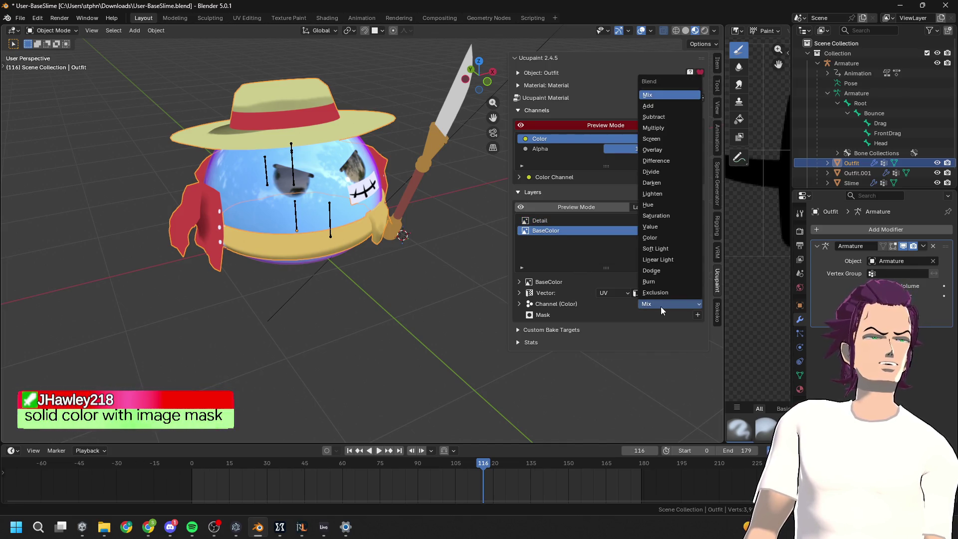
left_click(660, 306)
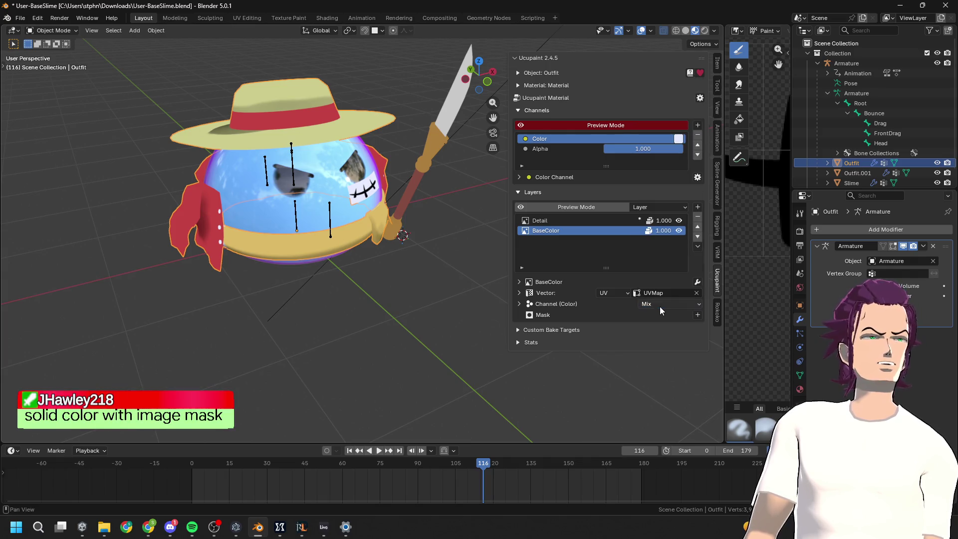
left_click(519, 281)
left_click(656, 298)
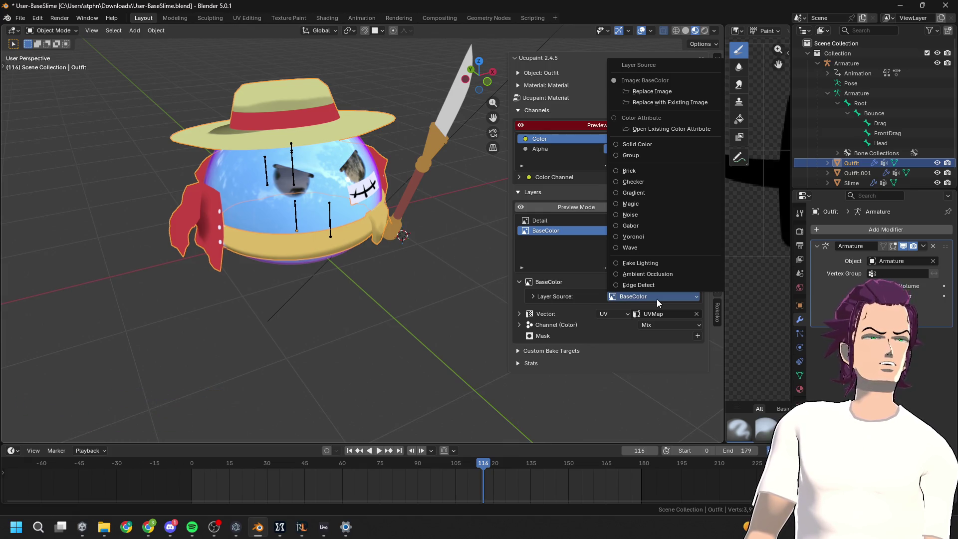
Run Auto Setup New Channel for Alpha paired with Color, which reports Alpha already exists
left_click(521, 325)
left_click(521, 325)
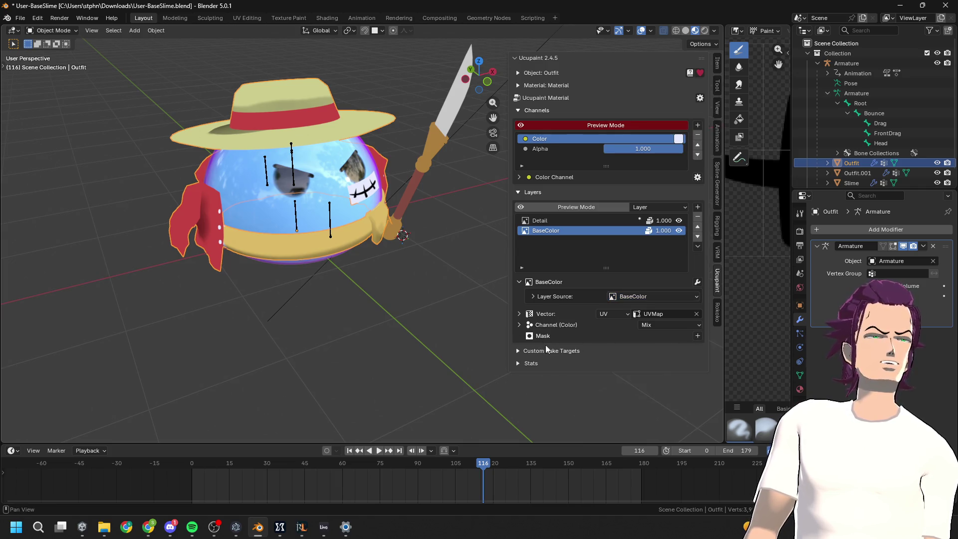
left_click(698, 337)
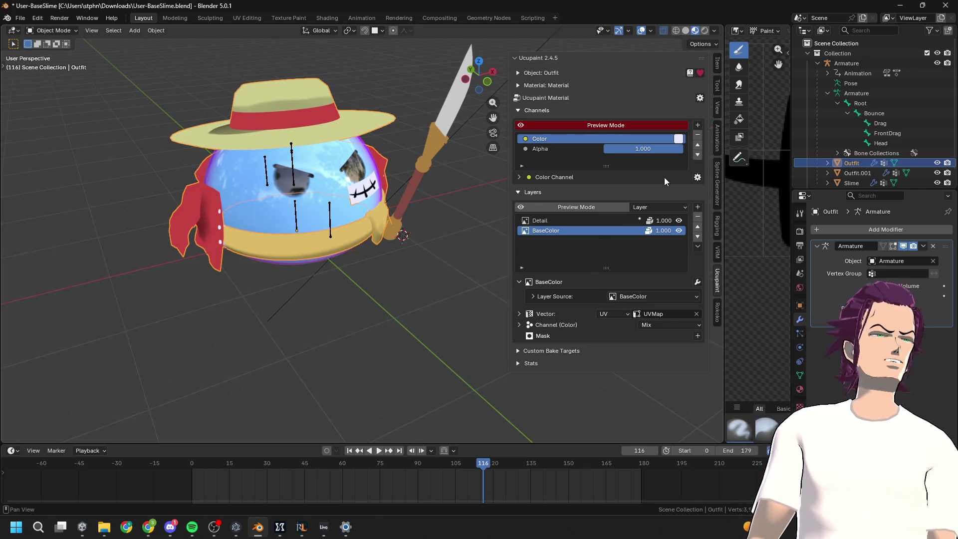
left_click(697, 126)
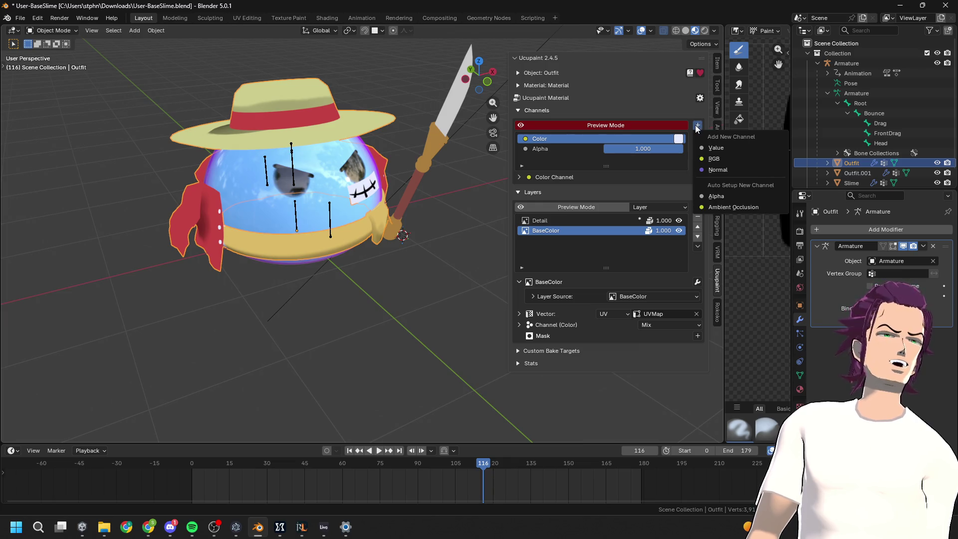
left_click(749, 198)
left_click(777, 203)
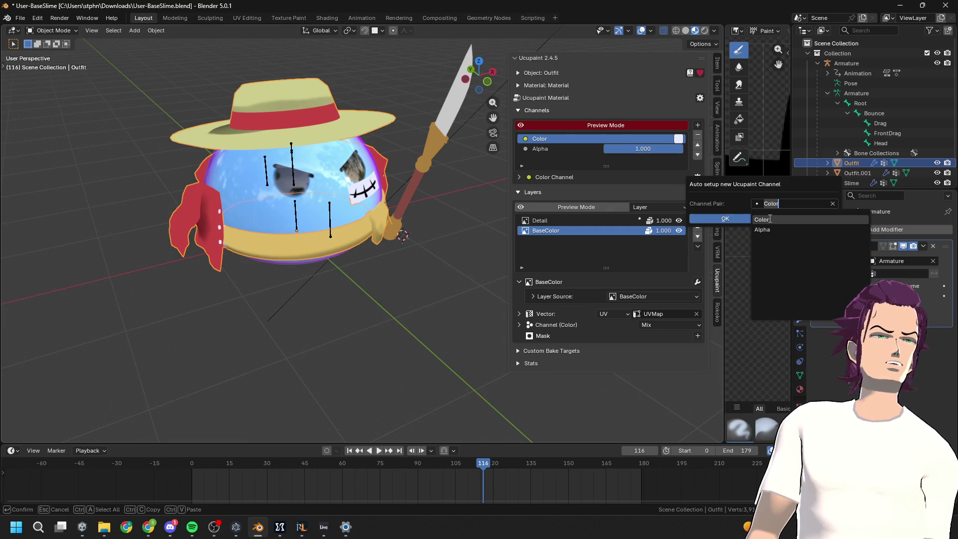
left_click(765, 220)
left_click(727, 219)
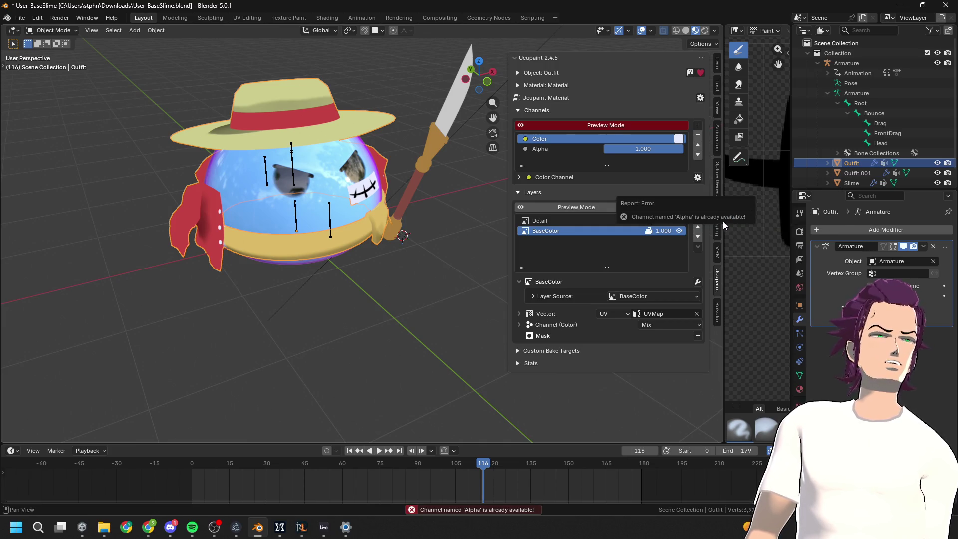
Try Cull on the Alpha channel's Backface Mode, return it to Both, and drop its base value to 0.000
double_click(544, 145)
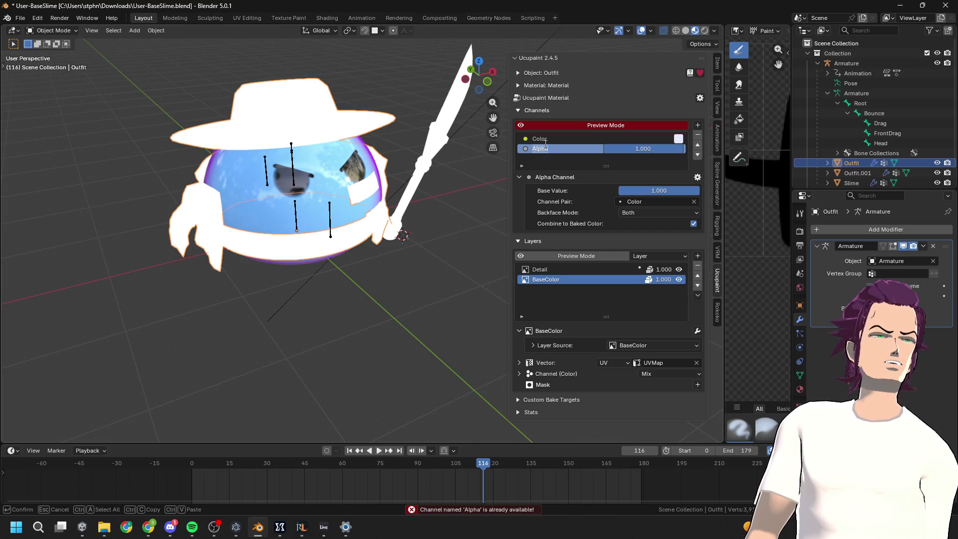
key("ctrl+a")
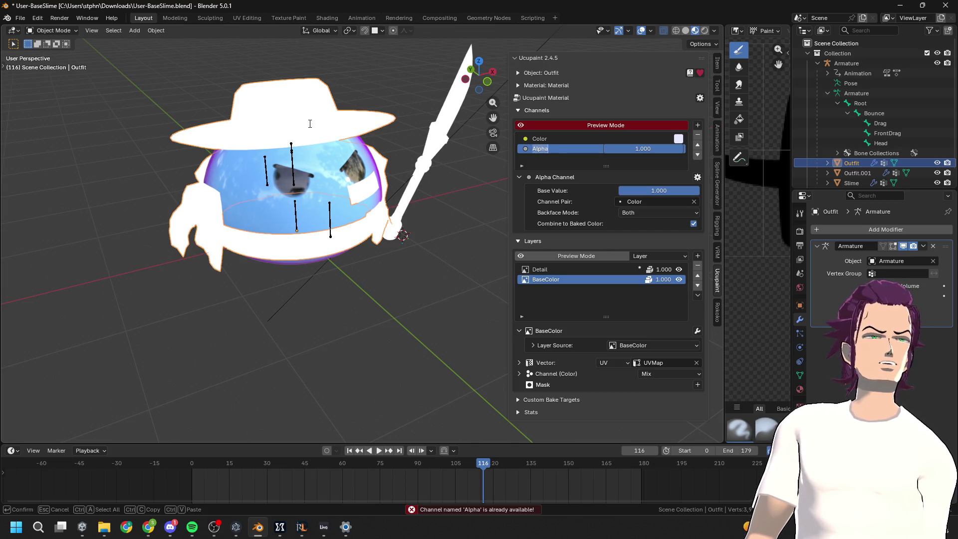
key("Escape")
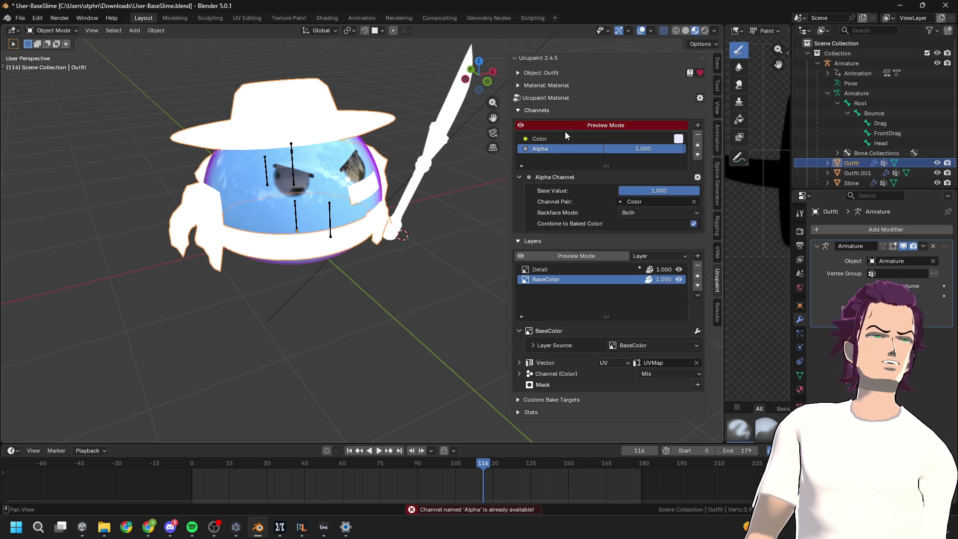
left_click(656, 214)
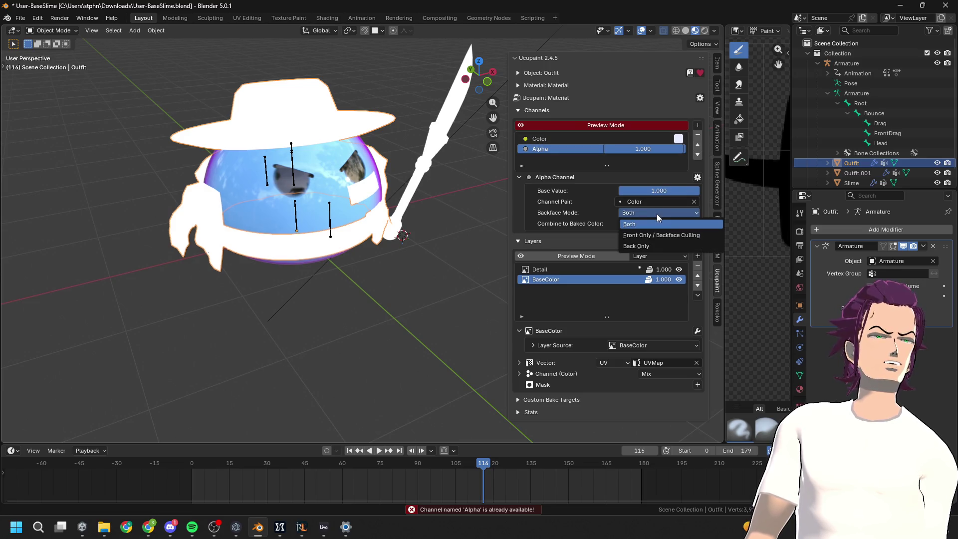
left_click(648, 235)
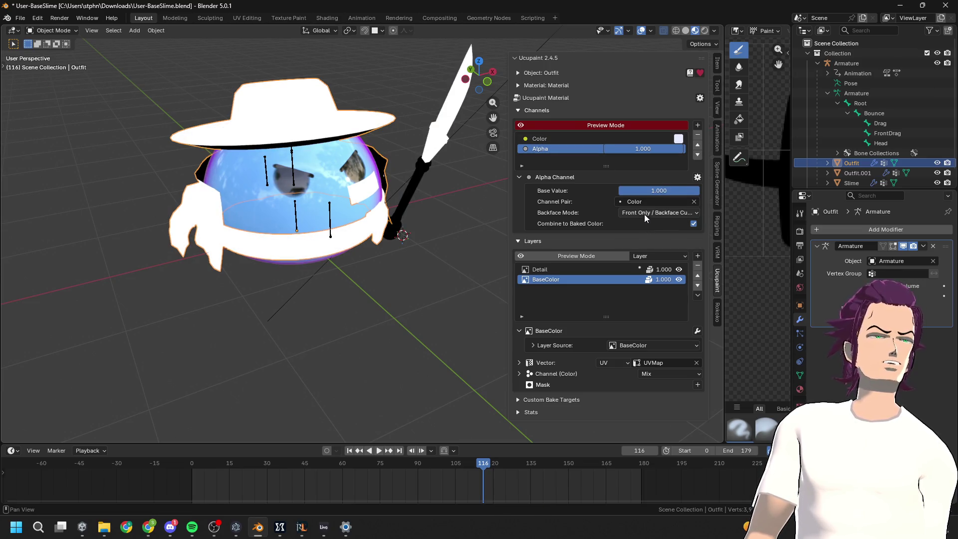
left_click(645, 210)
left_click(652, 223)
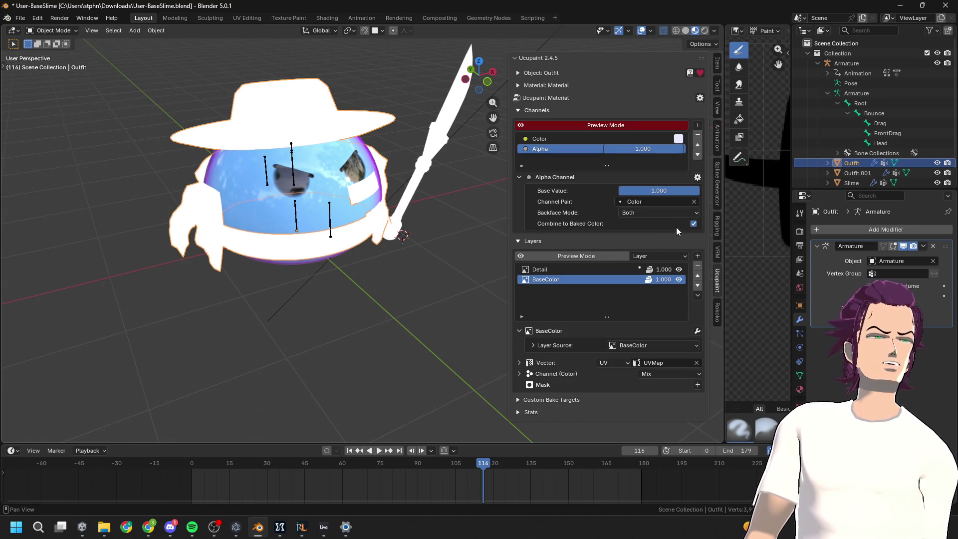
mouse_move(647, 195)
left_mouse_down()
mouse_move(618, 195)
mouse_move(698, 196)
mouse_move(618, 190)
mouse_move(699, 190)
mouse_move(618, 191)
left_mouse_up()
middle_click_drag(399, 200, 441, 195)
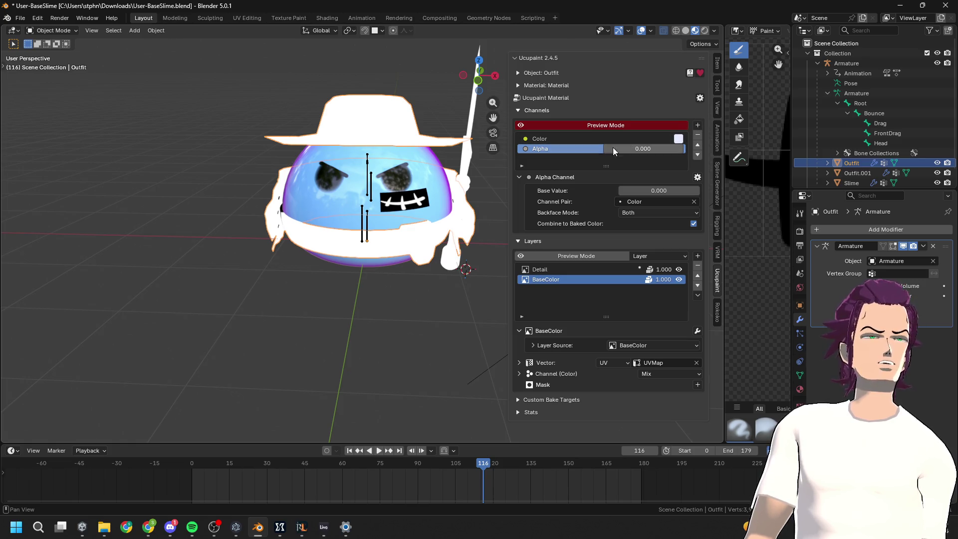
Switch the viewport to Rendered shading and turn on Combine to Baked Color
left_click(705, 31)
left_click(695, 31)
left_click(677, 31)
left_click(695, 31)
left_click(705, 31)
left_click(698, 31)
left_click(705, 31)
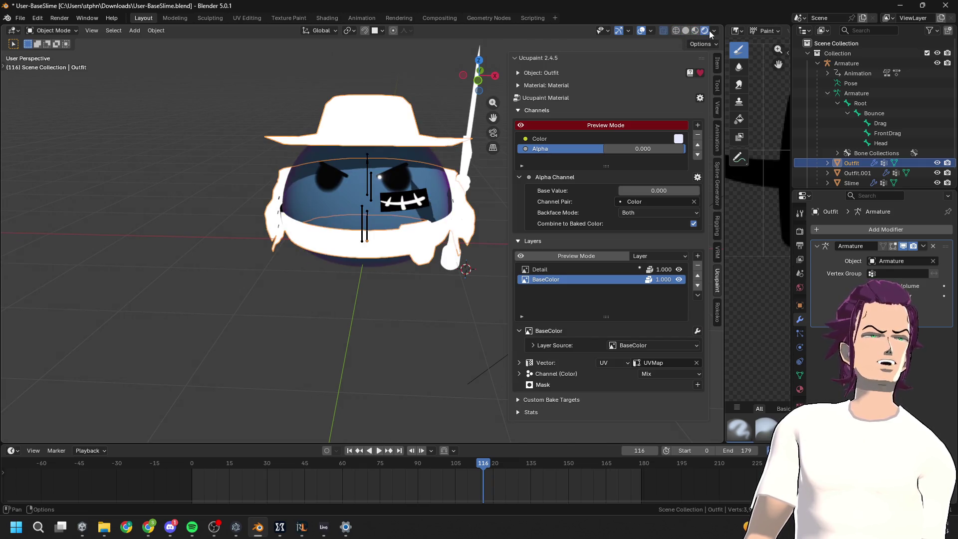
left_click(693, 223)
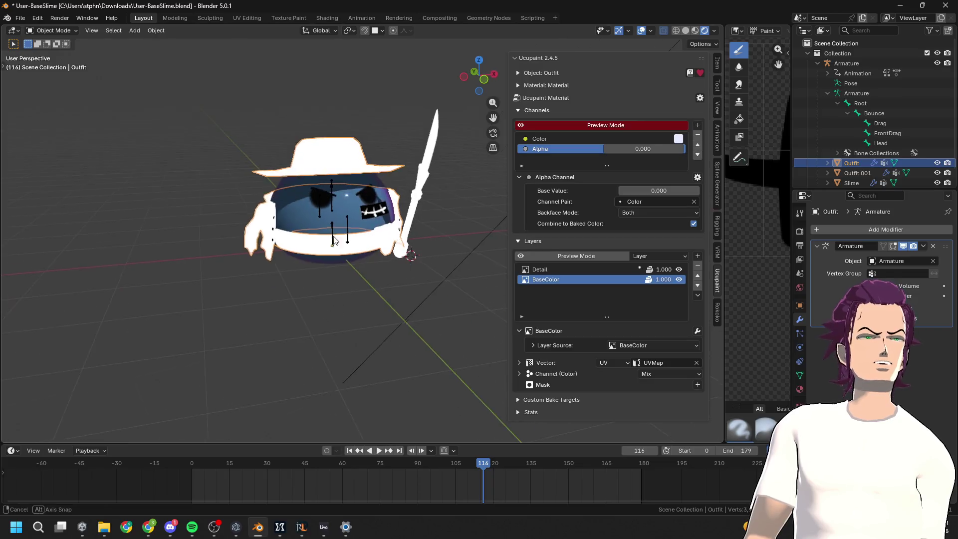
left_click(622, 125)
left_click(621, 125)
left_click(621, 125)
left_click(622, 125)
left_click(622, 125)
left_click(622, 124)
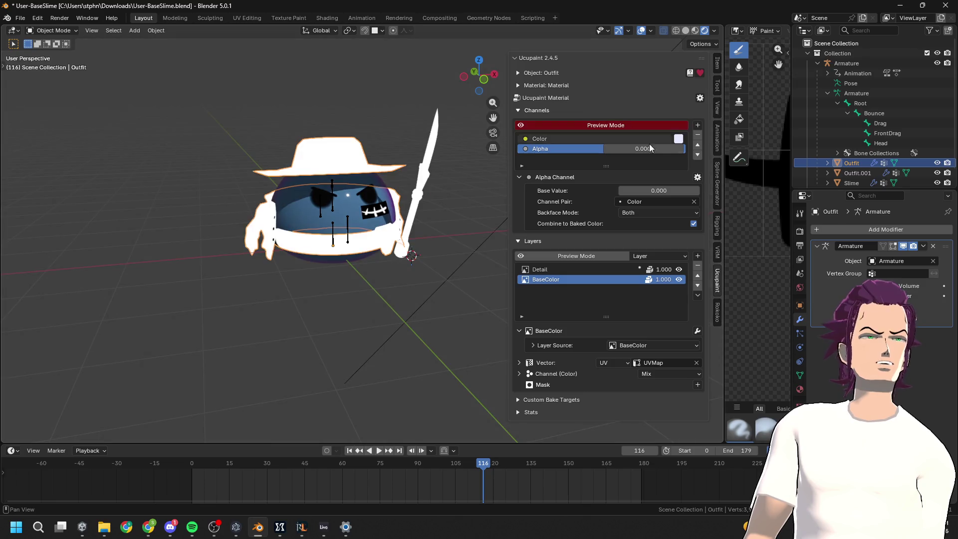
Restore the Alpha base value to 1.000 with Backface Both and Channel Pair Color, then select Color
left_click_drag(642, 194, 699, 194)
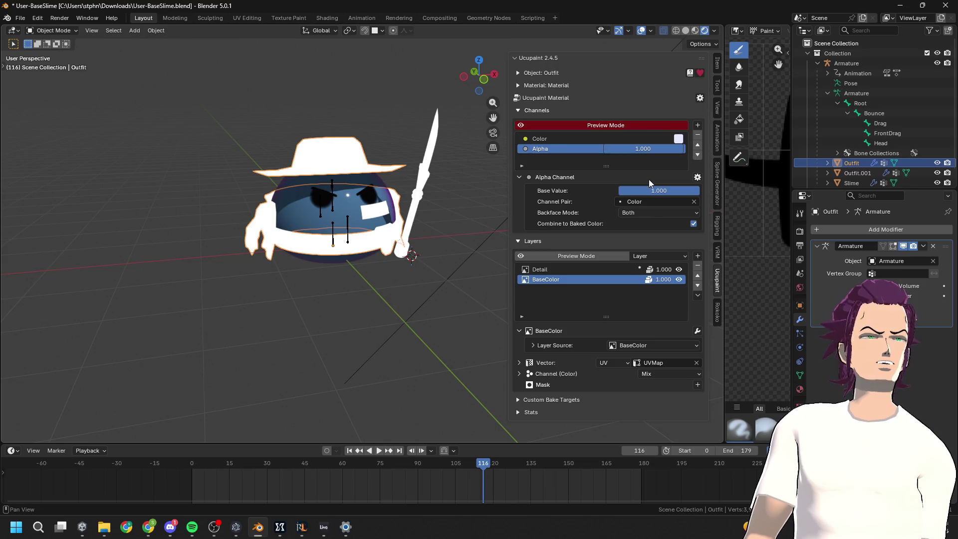
left_click(648, 212)
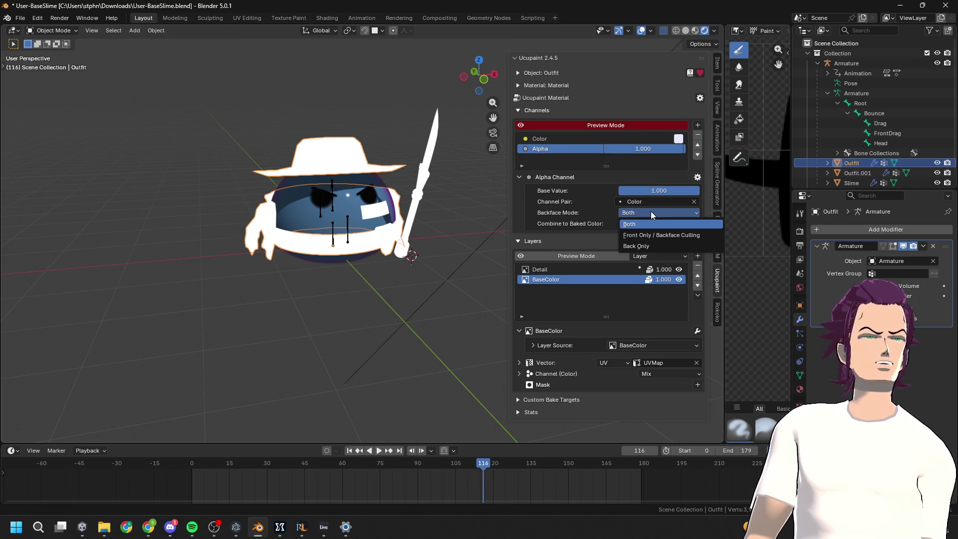
left_click(693, 221)
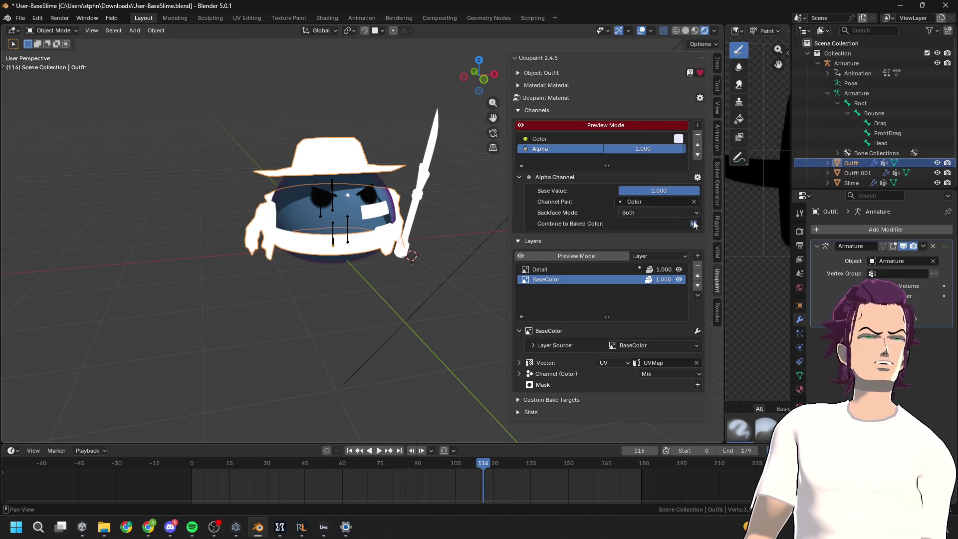
left_click(648, 202)
left_click(651, 227)
mouse_move(673, 189)
left_mouse_down()
mouse_move(629, 190)
mouse_move(694, 189)
mouse_move(623, 190)
mouse_move(699, 191)
mouse_move(619, 190)
mouse_move(628, 179)
left_mouse_up()
left_click(649, 202)
left_click(648, 218)
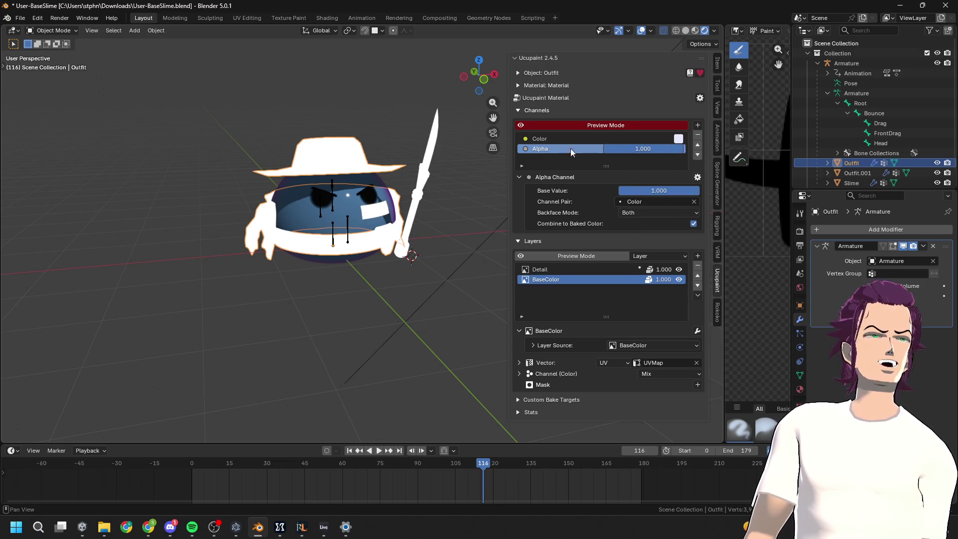
left_click(549, 139)
scroll(505, 177, "up", 3)
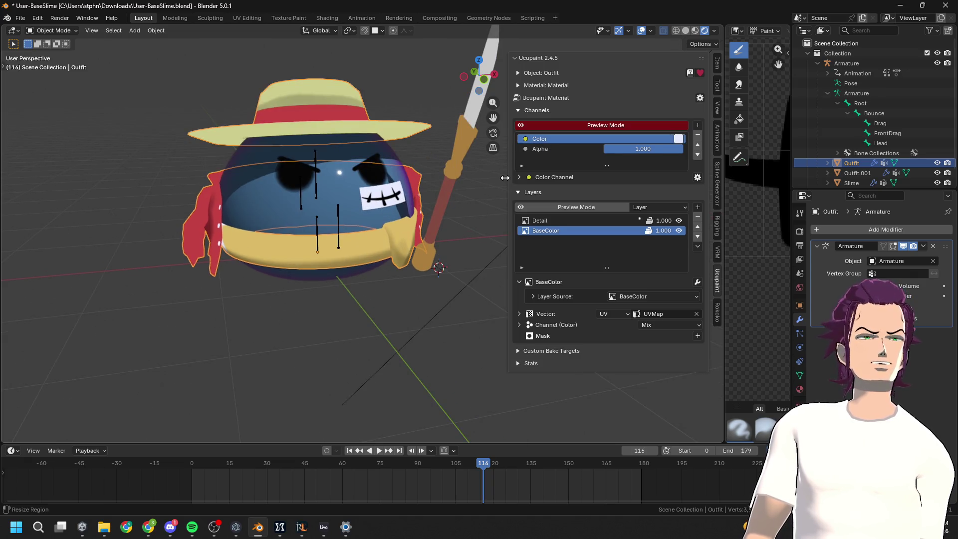
left_click(697, 177)
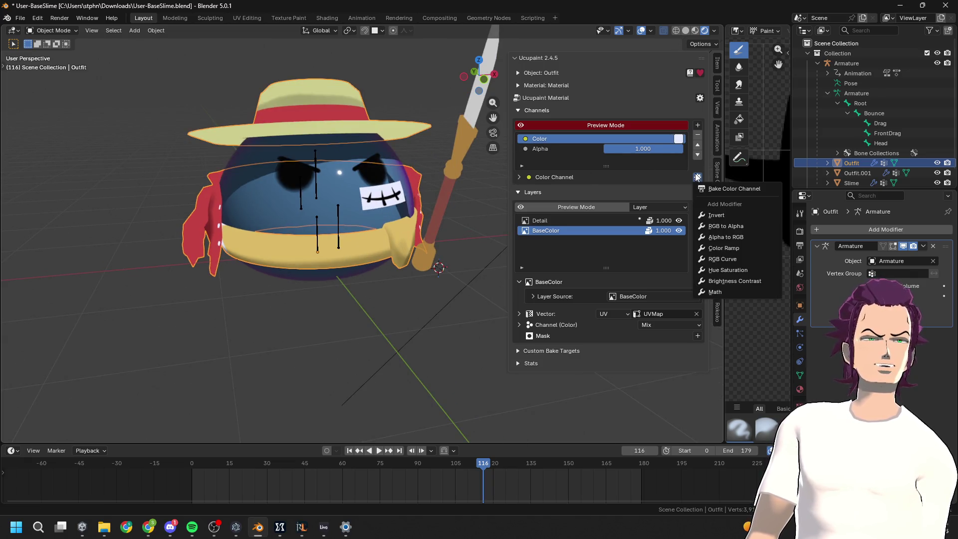
left_click(518, 177)
mouse_move(348, 214)
middle_mouse_down()
mouse_move(455, 215)
mouse_move(412, 208)
middle_mouse_up()
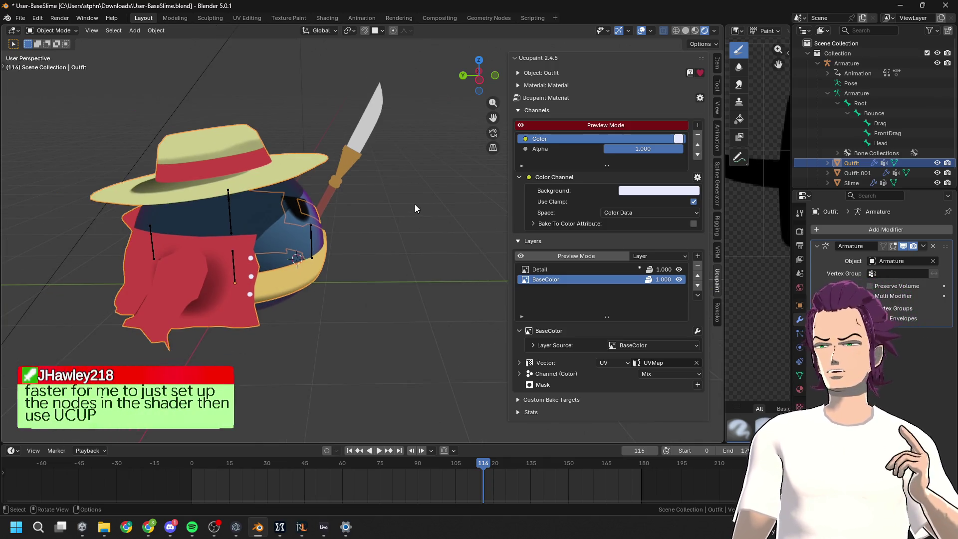
mouse_move(414, 216)
middle_mouse_down()
mouse_move(349, 225)
mouse_move(371, 229)
middle_mouse_up()
scroll(379, 212, "up", 3)
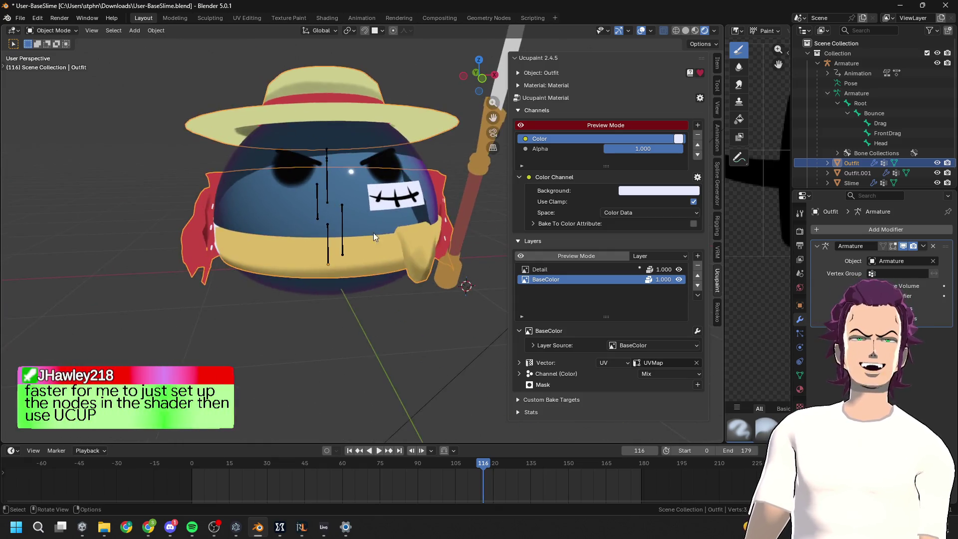
scroll(423, 247, "up", 3)
mouse_move(424, 247)
middle_mouse_down()
mouse_move(362, 216)
mouse_move(470, 246)
mouse_move(443, 173)
mouse_move(321, 211)
middle_mouse_up()
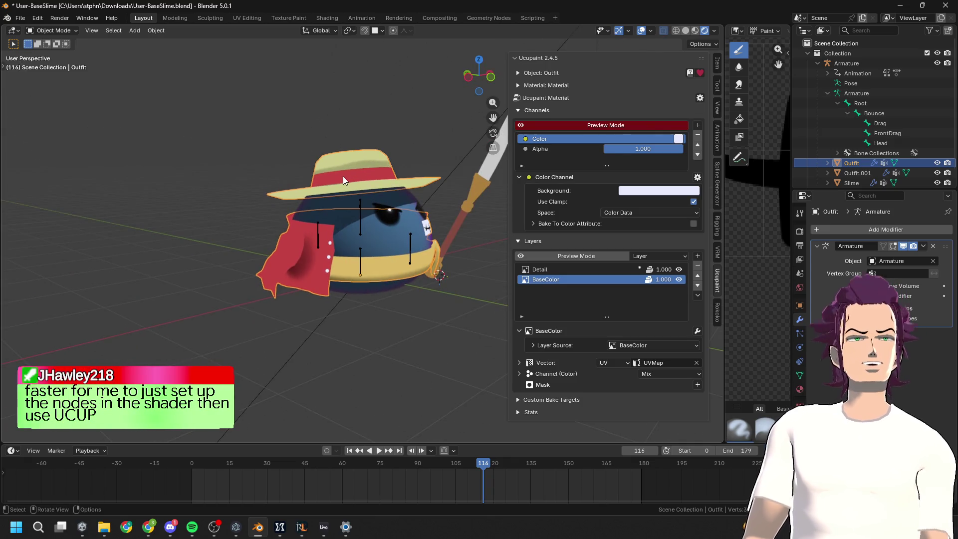
middle_click_drag(343, 175, 437, 184)
scroll(424, 217, "up", 3)
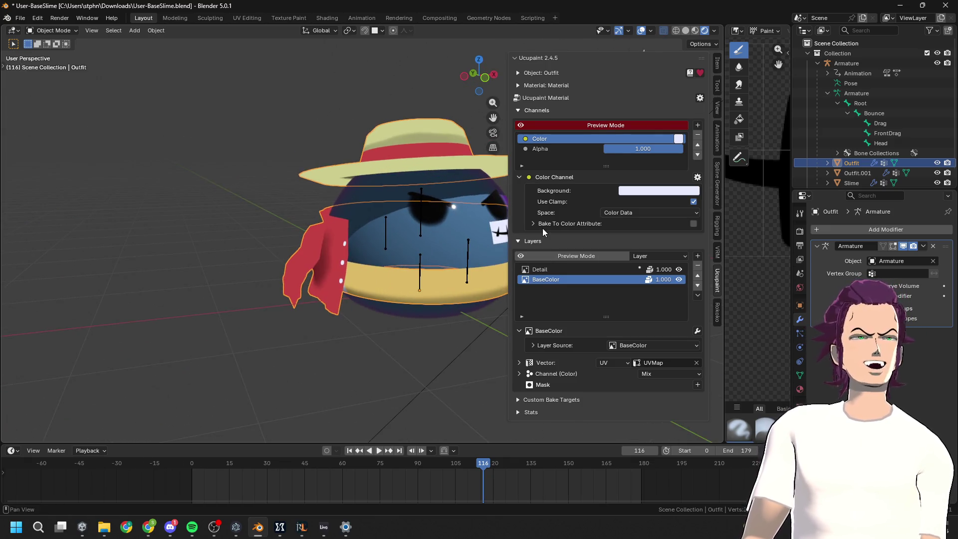
mouse_move(505, 223)
middle_mouse_down()
mouse_move(418, 220)
mouse_move(465, 223)
middle_mouse_up()
scroll(441, 214, "up", 2)
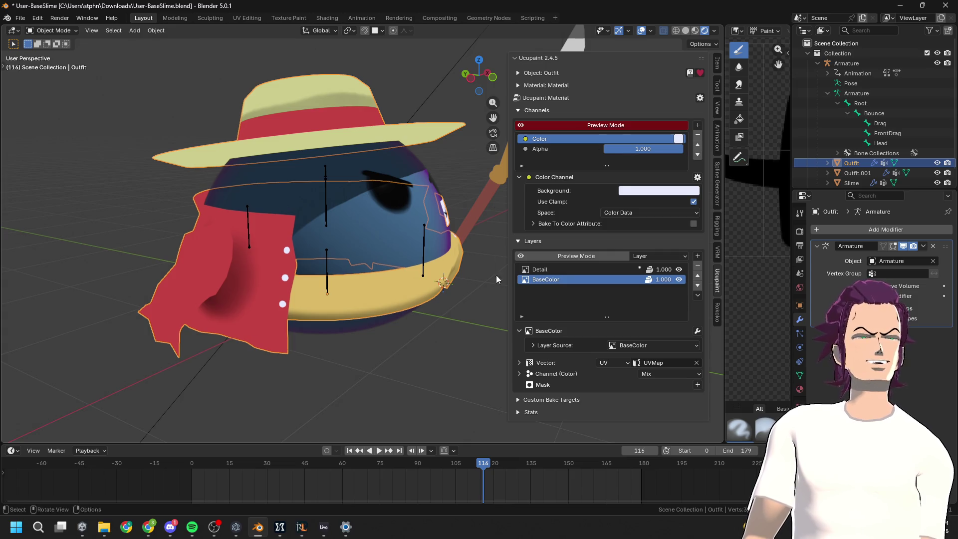
mouse_move(498, 257)
middle_mouse_down()
mouse_move(314, 271)
mouse_move(424, 256)
mouse_move(293, 236)
mouse_move(401, 222)
mouse_move(325, 220)
middle_mouse_up()
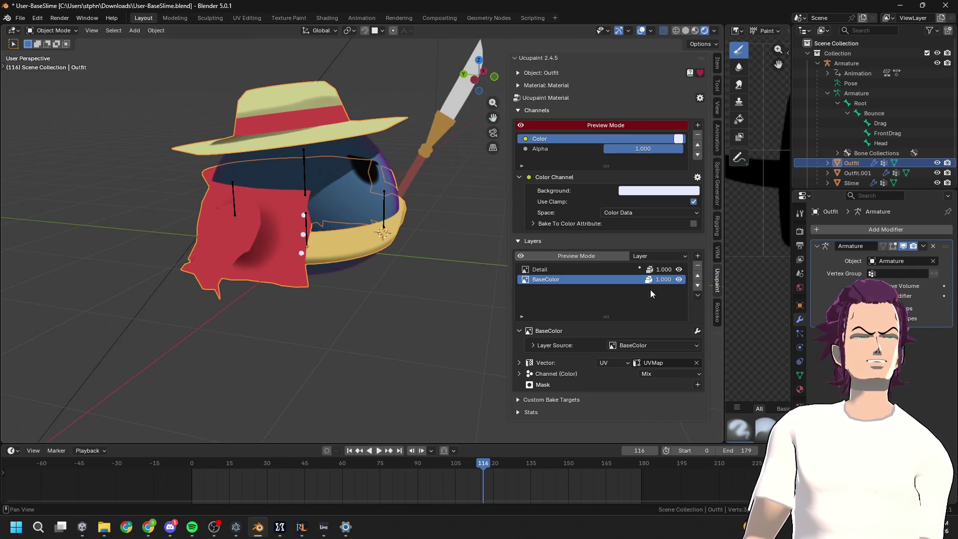
left_click(667, 363)
left_click(600, 377)
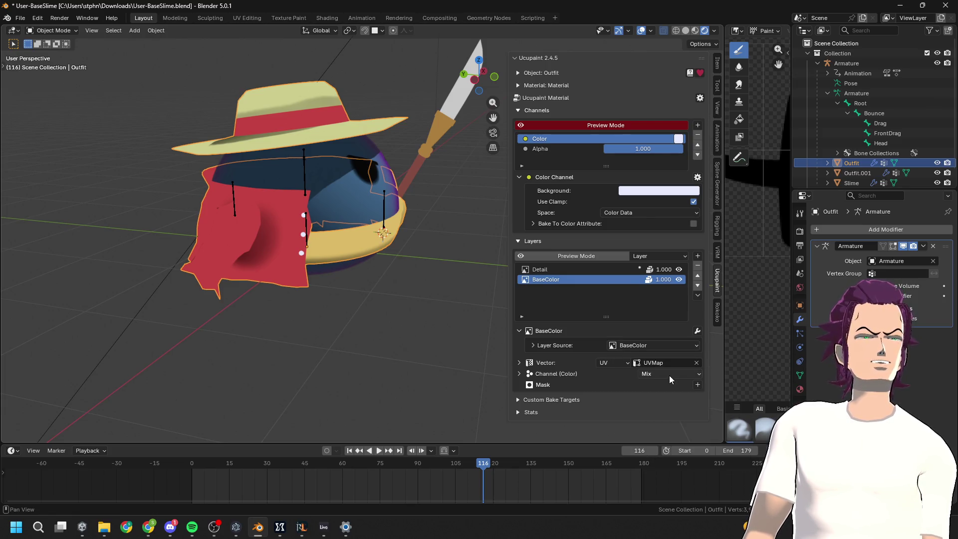
left_click(669, 374)
left_click(572, 270)
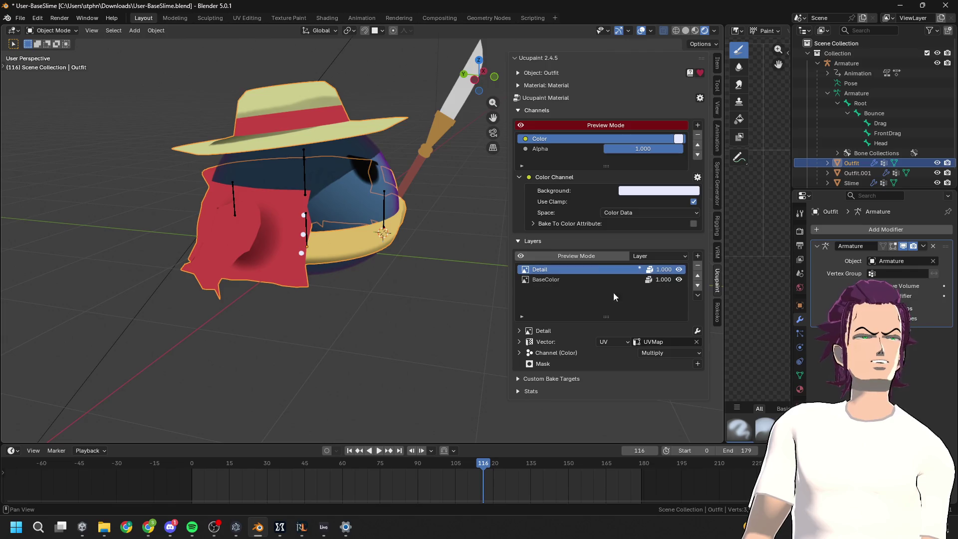
left_click(661, 352)
left_click(669, 186)
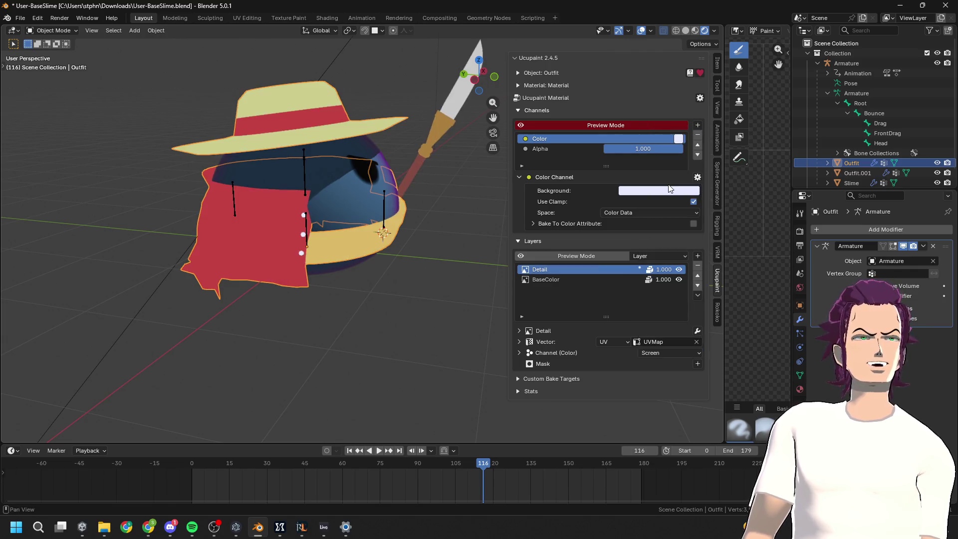
left_click(669, 352)
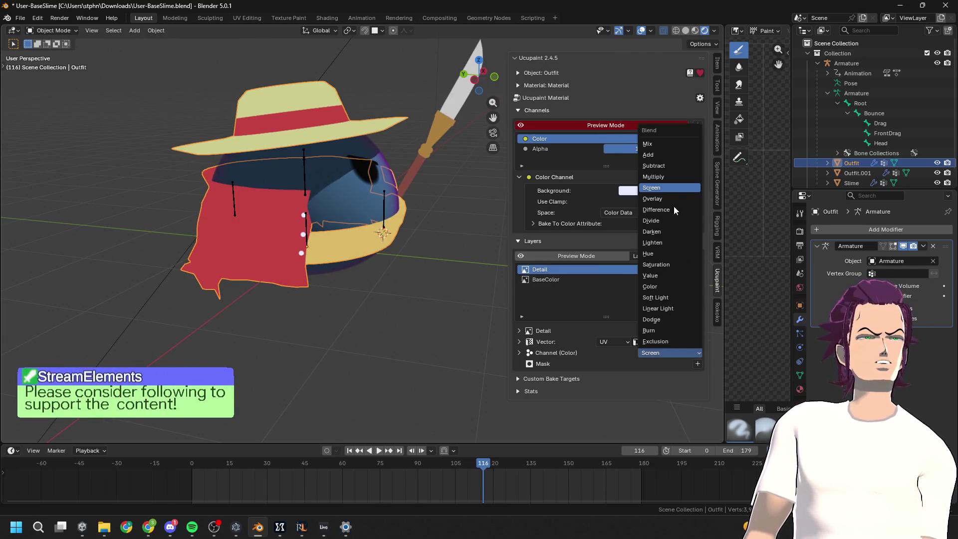
left_click(662, 173)
middle_click_drag(409, 230, 349, 215)
left_click(664, 354)
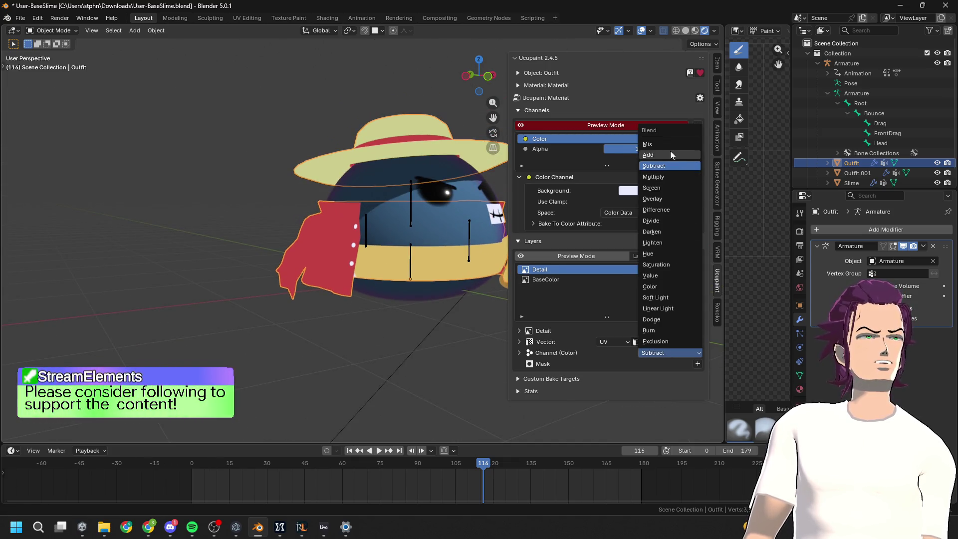
left_click(670, 151)
left_click(672, 354)
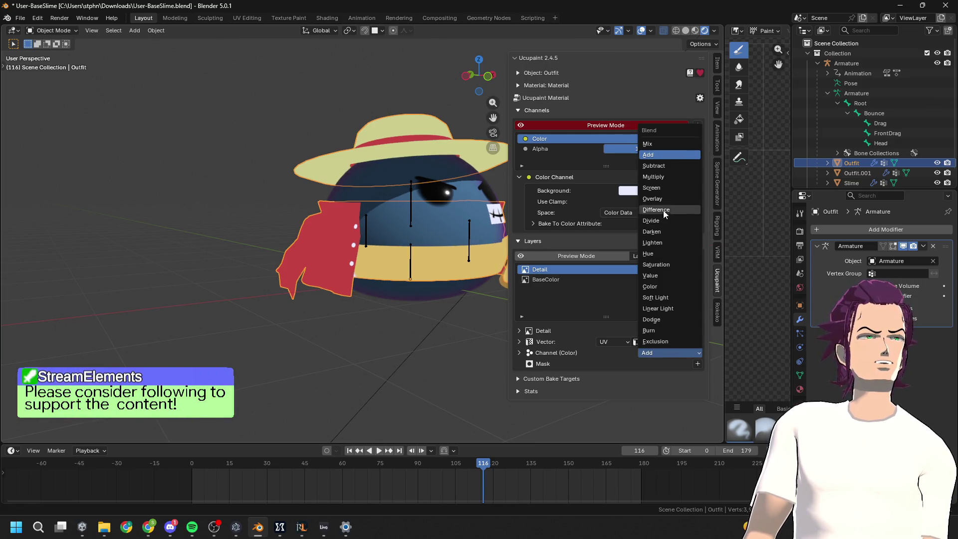
left_click(663, 197)
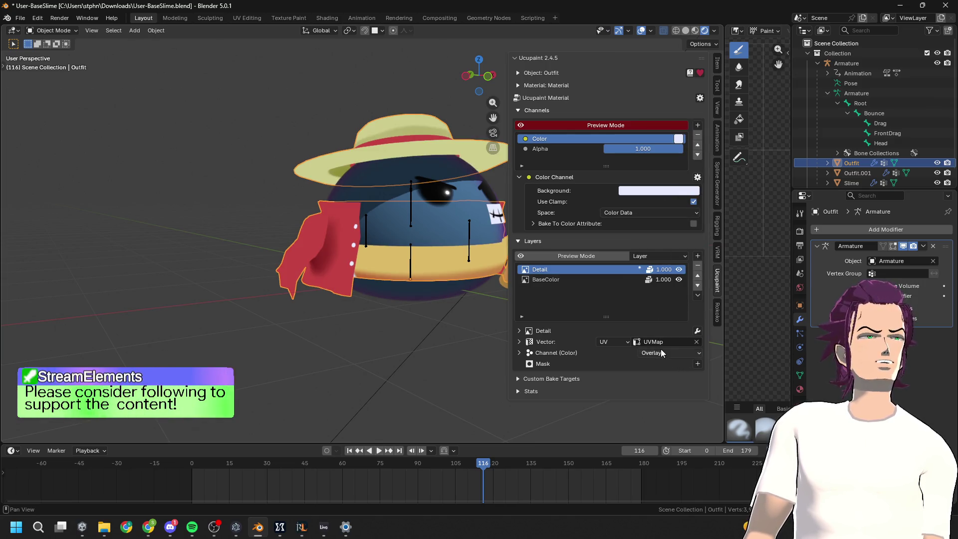
left_click(661, 352)
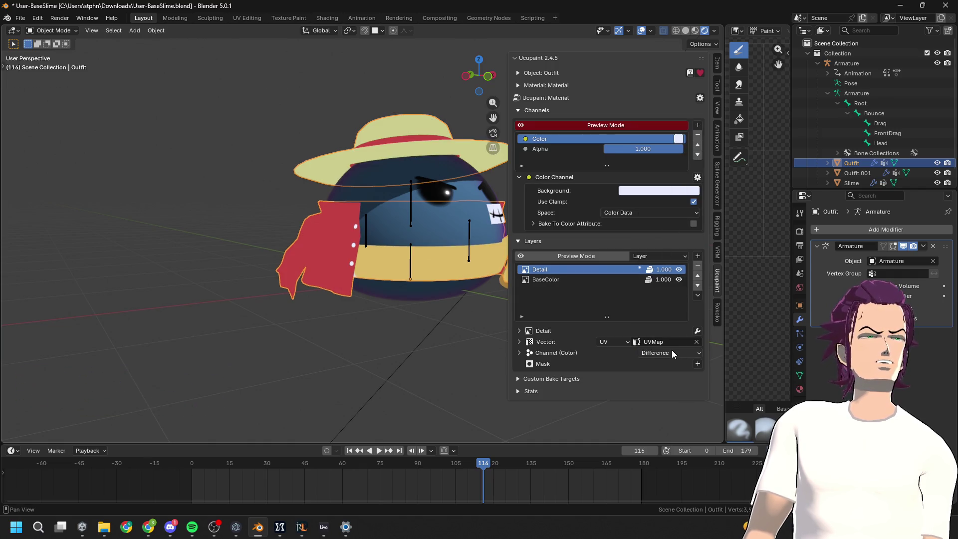
left_click(672, 353)
left_click(663, 237)
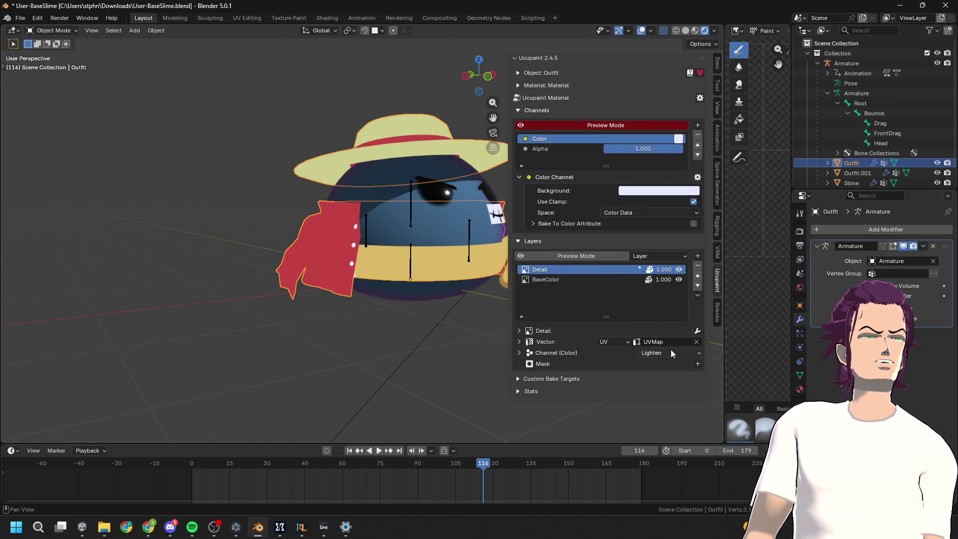
left_click(669, 352)
left_click(663, 310)
left_click(663, 352)
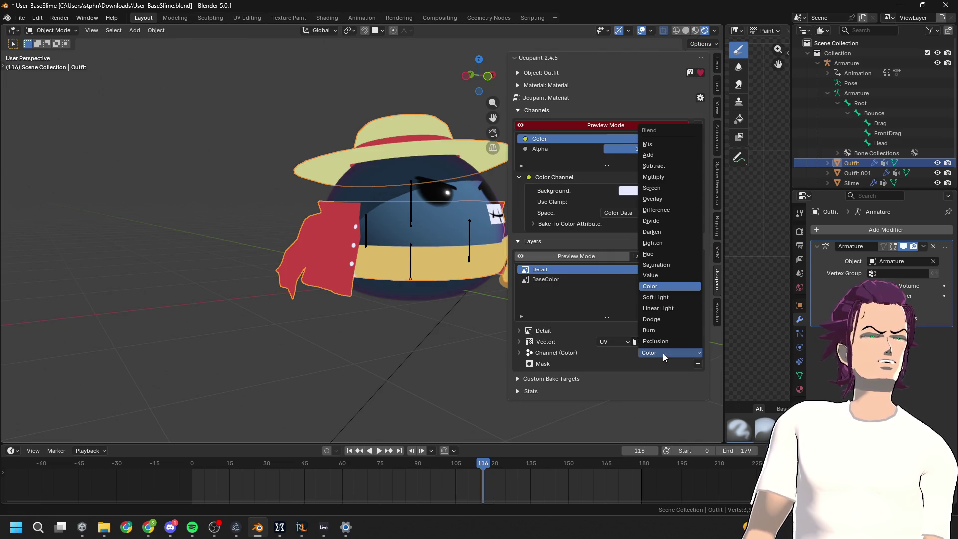
left_click(648, 177)
mouse_move(442, 212)
middle_mouse_down()
mouse_move(401, 259)
mouse_move(452, 226)
mouse_move(396, 284)
mouse_move(385, 280)
mouse_move(399, 277)
mouse_move(360, 224)
mouse_move(421, 219)
middle_mouse_up()
scroll(424, 223, "up", 3)
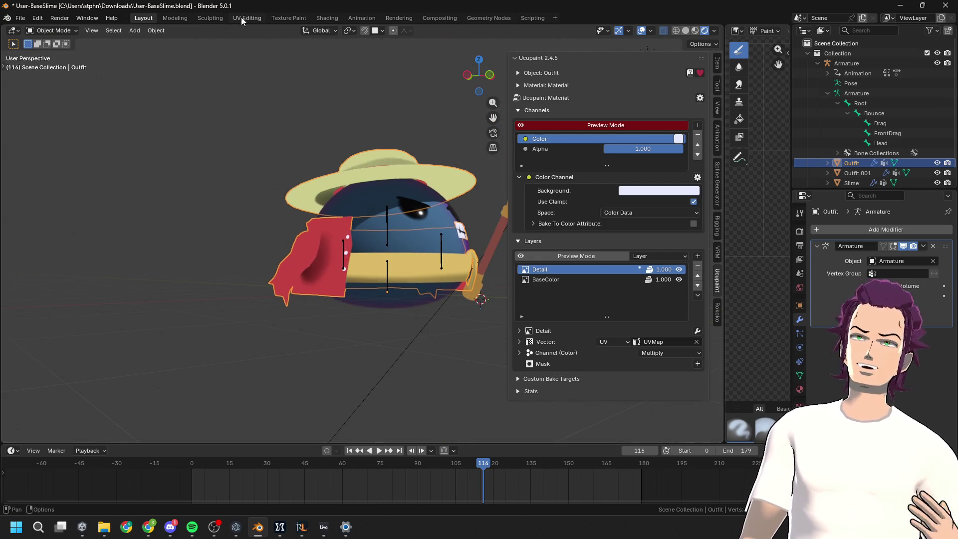
left_click(241, 18)
In Texture Paint, try the Erase Pixel Art brush, then make Paint Soft the active brush
left_click(300, 20)
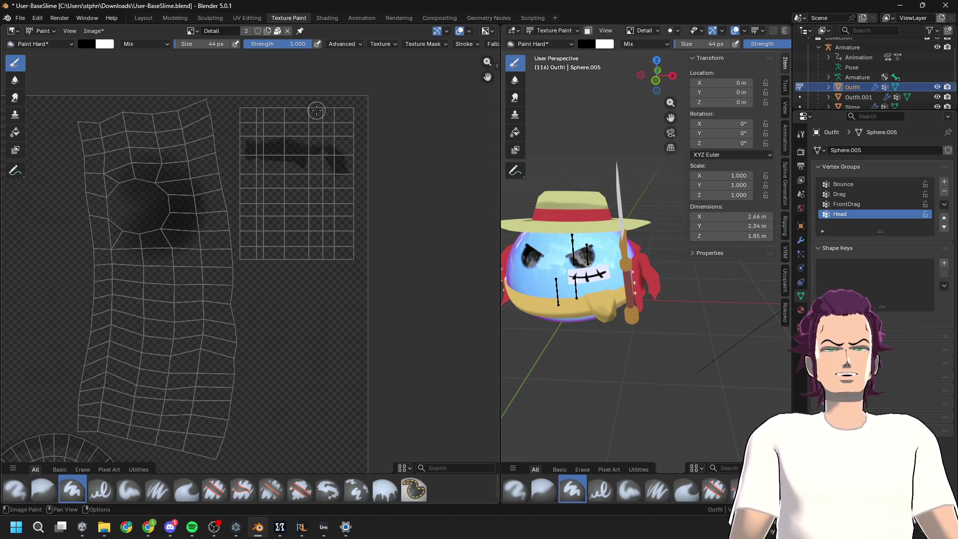
mouse_move(612, 370)
middle_mouse_down()
mouse_move(652, 336)
mouse_move(637, 317)
mouse_move(680, 255)
mouse_move(617, 293)
mouse_move(643, 252)
mouse_move(639, 235)
mouse_move(624, 239)
mouse_move(637, 206)
mouse_move(668, 334)
mouse_move(568, 249)
mouse_move(534, 265)
mouse_move(633, 248)
middle_mouse_up()
scroll(649, 289, "down", 3)
scroll(638, 206, "up", 3)
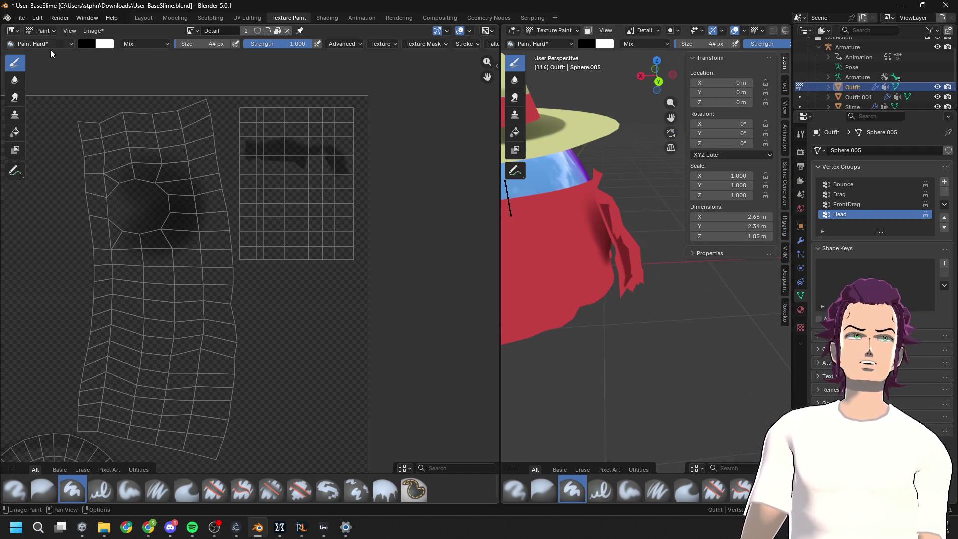
left_click(42, 44)
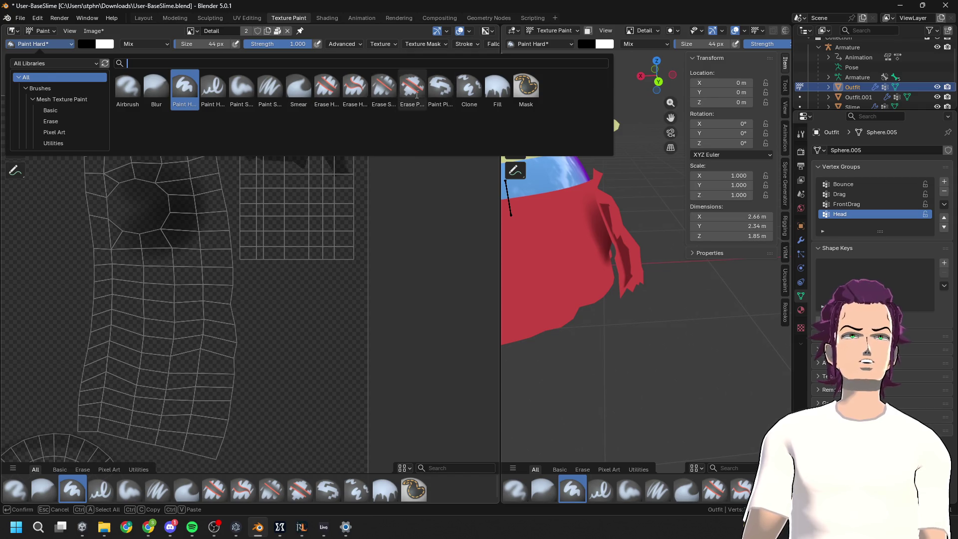
left_click(412, 92)
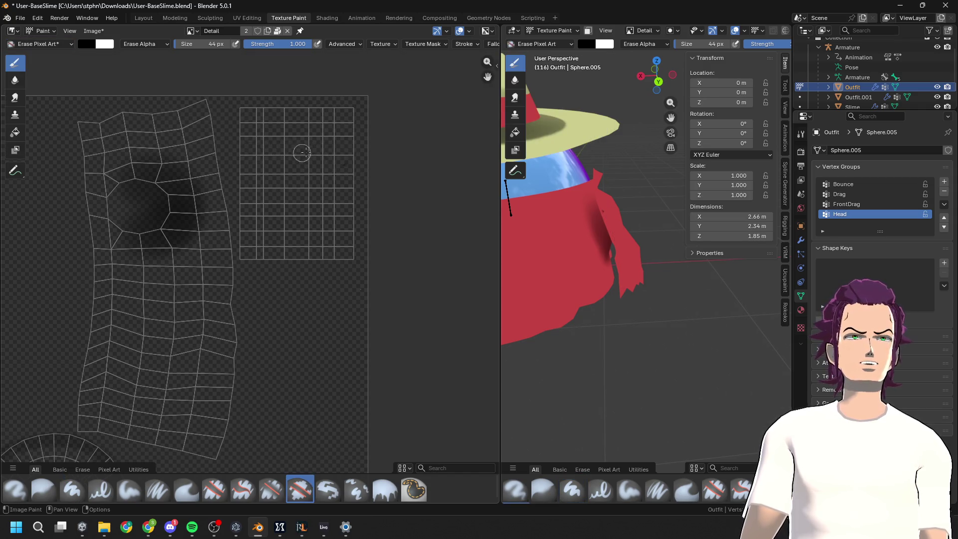
middle_click_drag(559, 252, 611, 250)
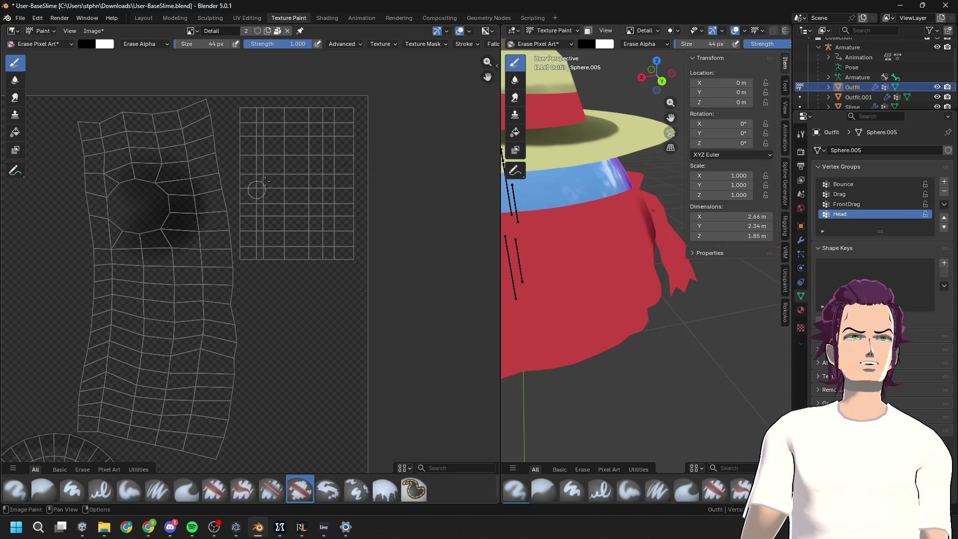
left_click(22, 45)
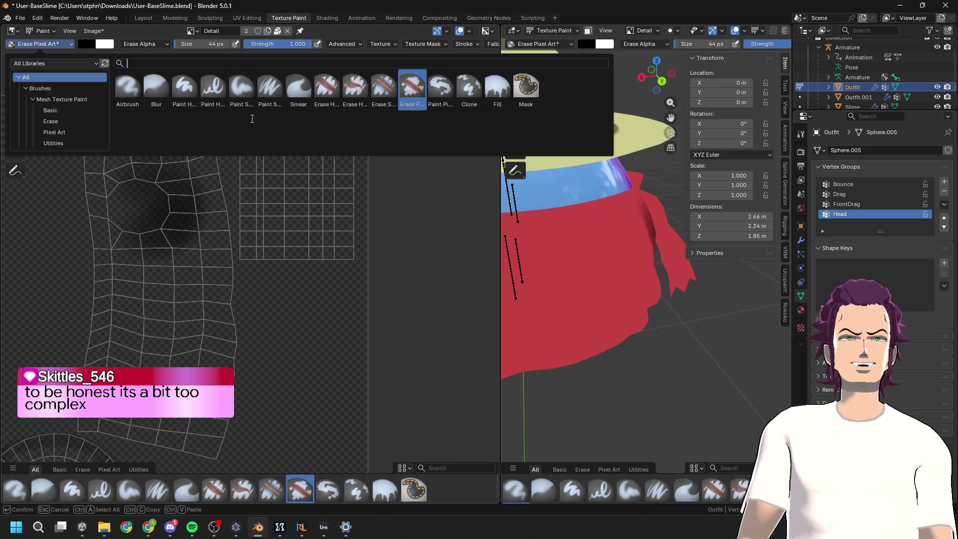
left_click(242, 88)
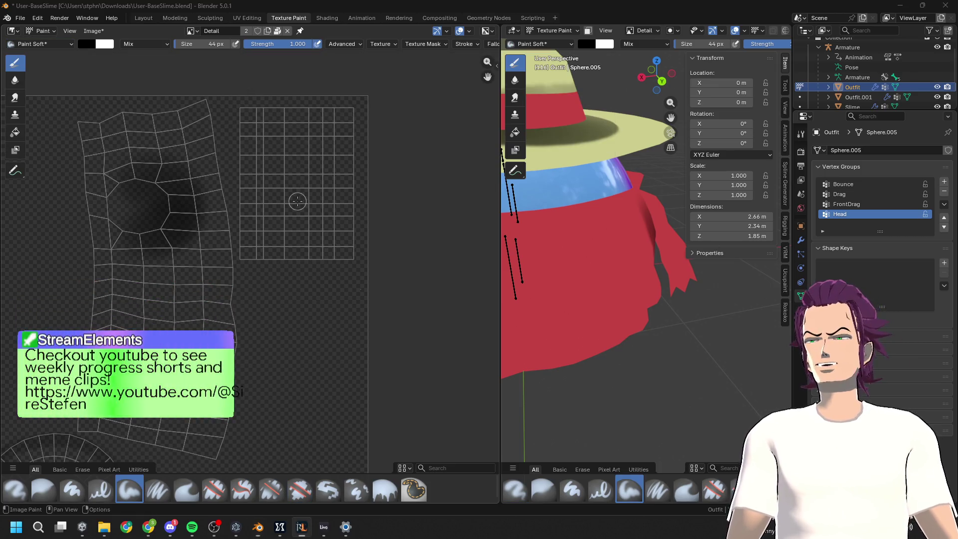
scroll(315, 202, "up", 2)
scroll(320, 201, "down", 1)
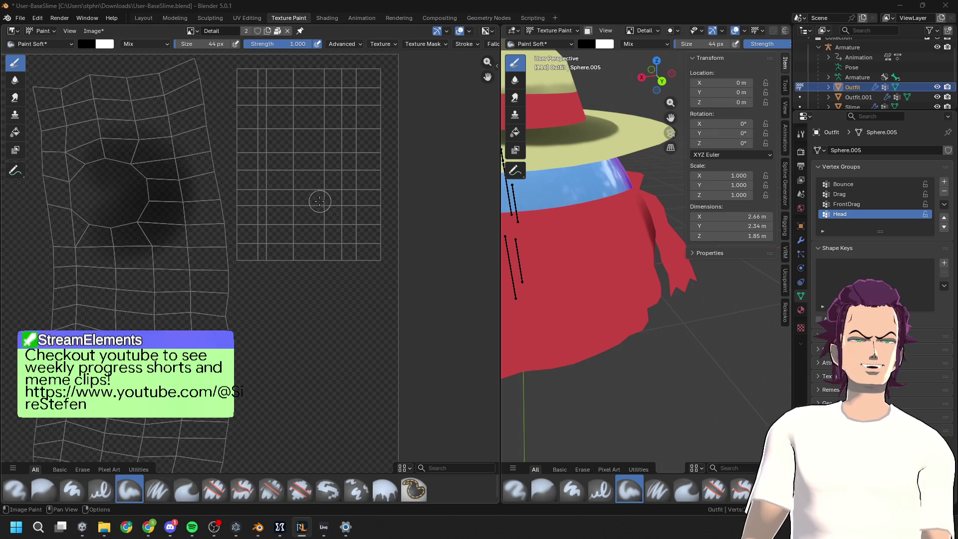
scroll(307, 186, "down", 1)
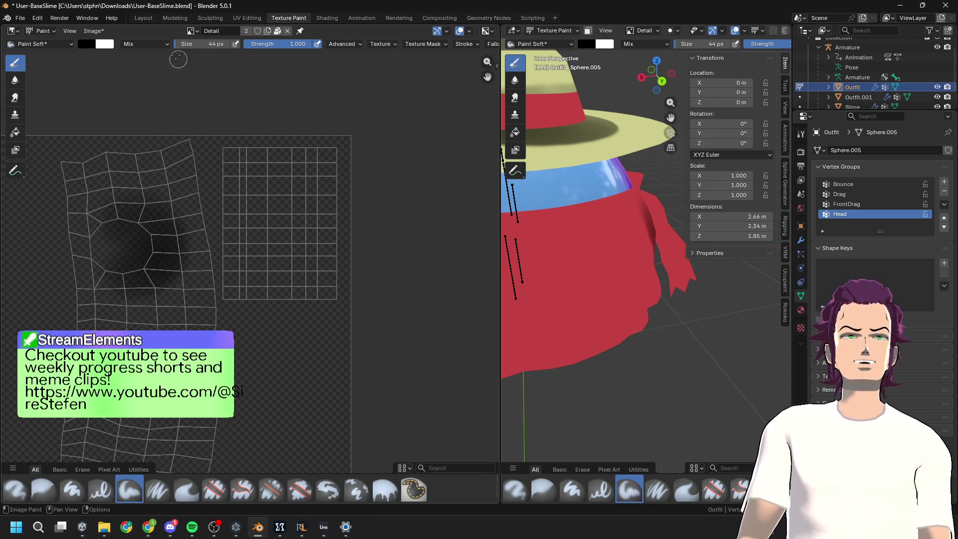
Enlarge the brush to 96 px and paint dark soft strokes across the shirt's UV grid
key("f")
left_click(192, 68)
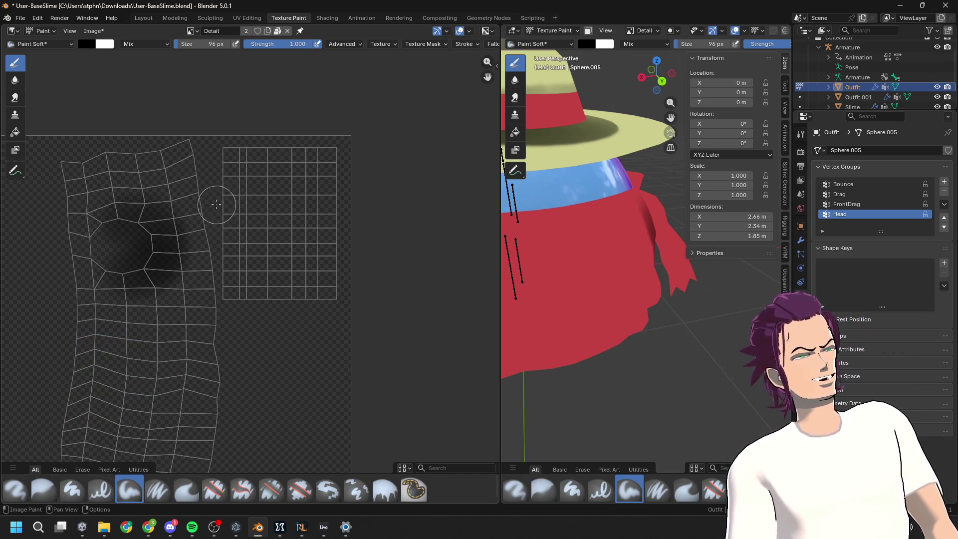
mouse_move(276, 219)
left_mouse_down()
mouse_move(352, 227)
mouse_move(245, 230)
mouse_move(212, 201)
mouse_move(243, 232)
left_mouse_up()
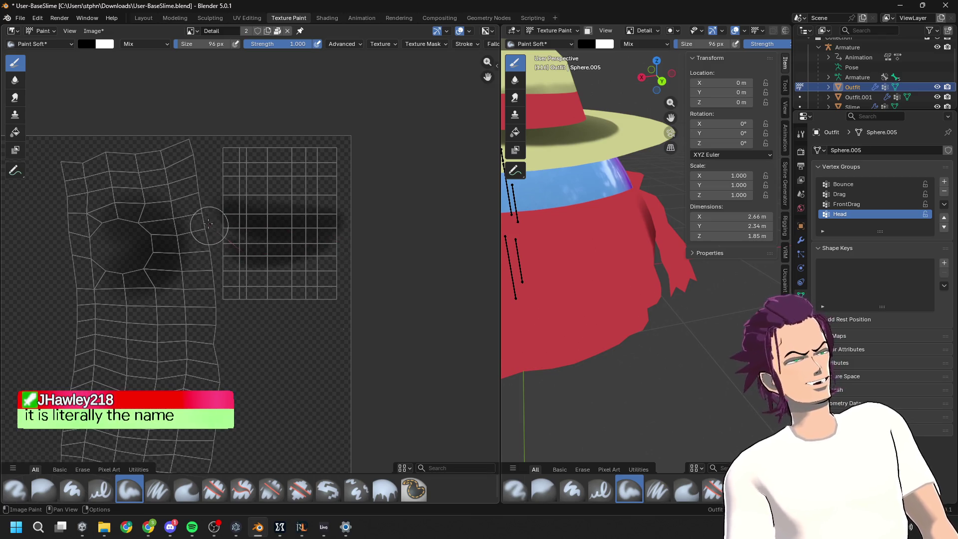
left_click_drag(196, 181, 213, 178)
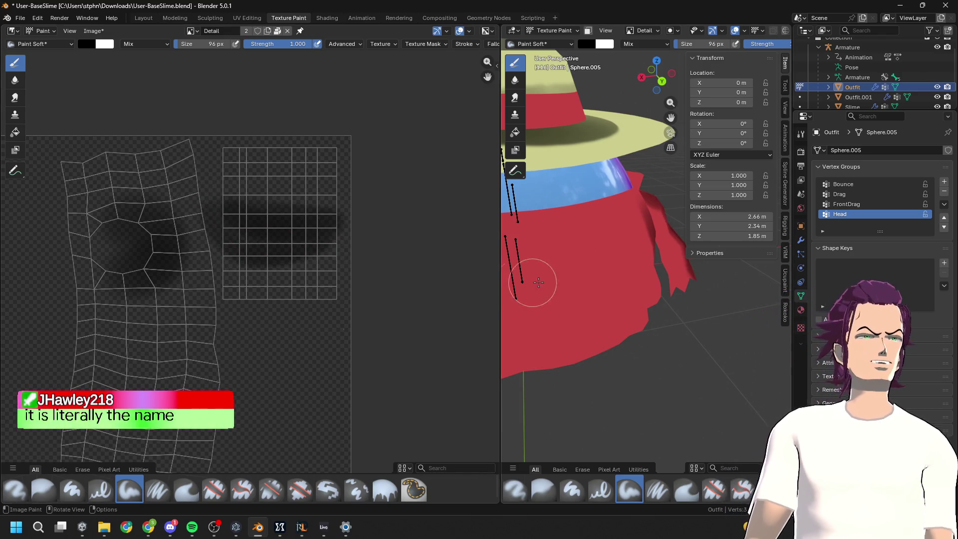
scroll(539, 282, "down", 3)
middle_click_drag(538, 282, 552, 252)
key("ctrl+z")
left_click_drag(246, 166, 358, 180)
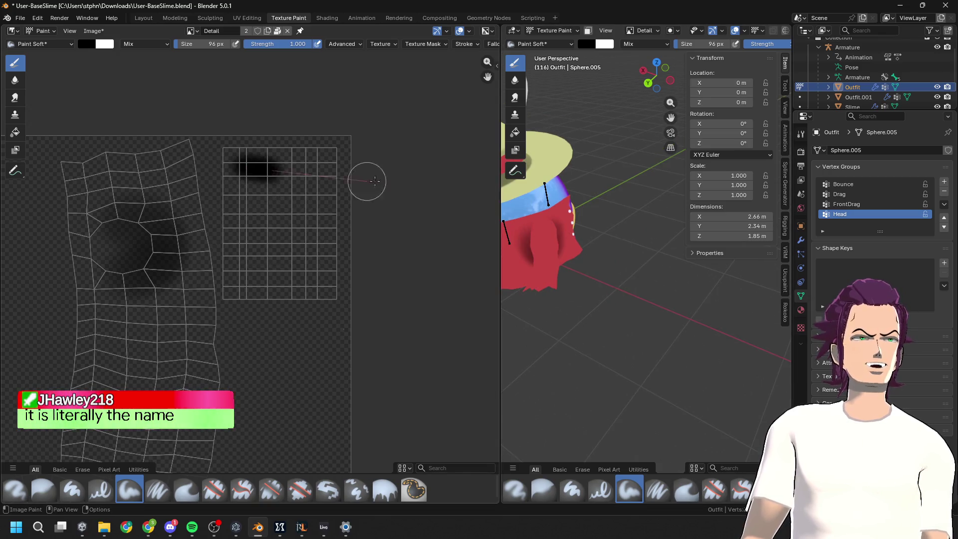
Repaint a dark stroke along the grid's bottom edge and a faint one near its right side
middle_click_drag(446, 209, 464, 203)
scroll(623, 224, "up", 3)
middle_click_drag(648, 250, 699, 271)
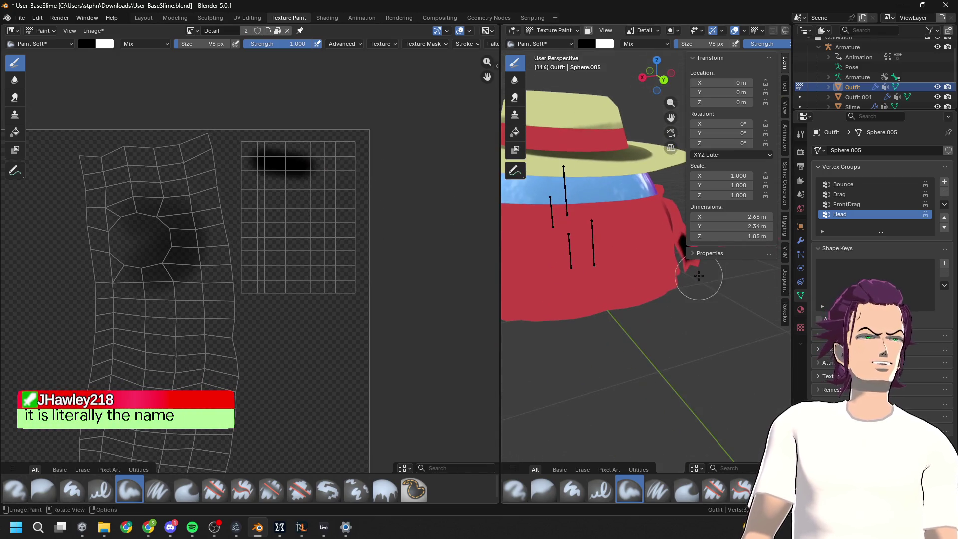
key("ctrl+z")
left_click_drag(252, 292, 305, 295)
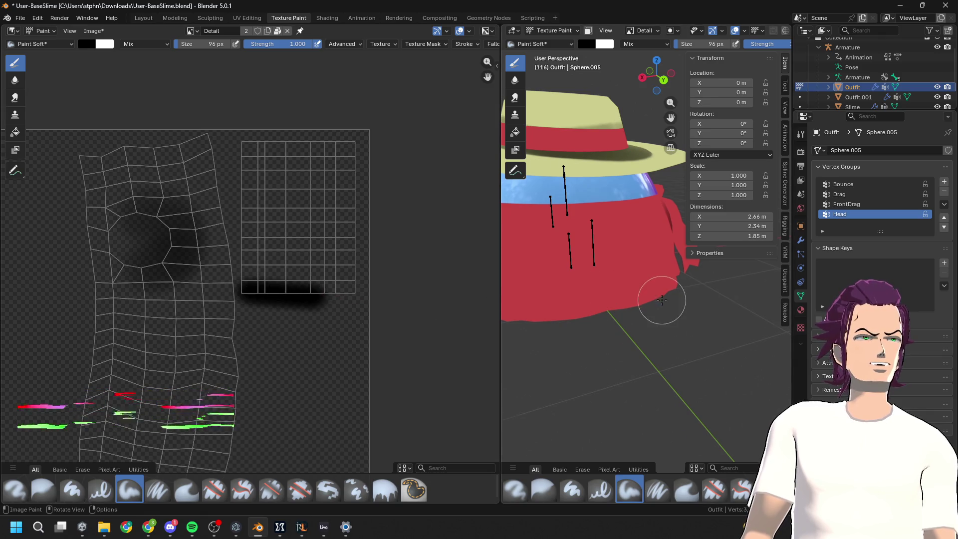
scroll(663, 289, "down", 3)
middle_click_drag(663, 289, 549, 277)
key("ctrl+z")
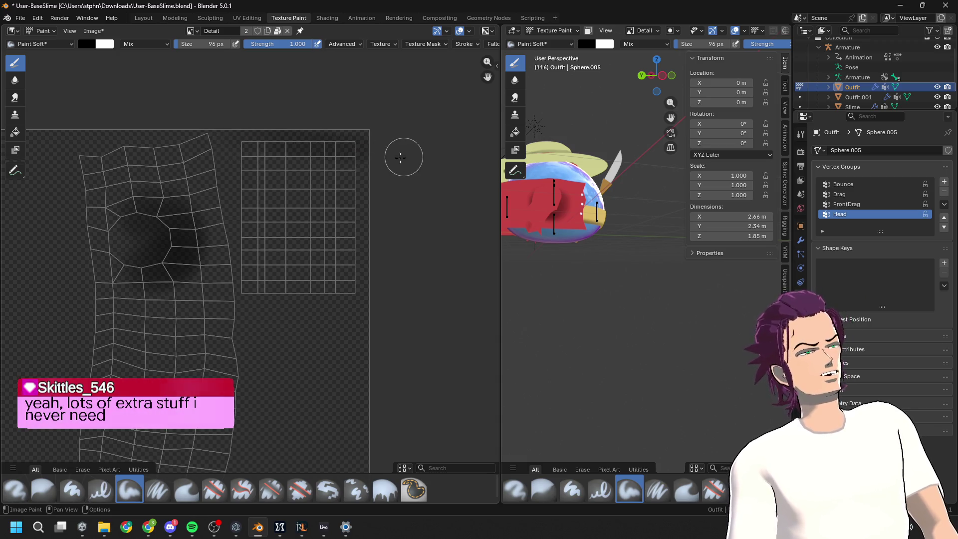
left_click_drag(251, 293, 369, 300)
mouse_move(649, 300)
middle_mouse_down()
mouse_move(700, 309)
mouse_move(504, 326)
middle_mouse_up()
middle_click_drag(431, 302, 380, 306)
mouse_move(549, 319)
middle_mouse_down()
mouse_move(595, 334)
mouse_move(617, 284)
mouse_move(605, 263)
middle_mouse_up()
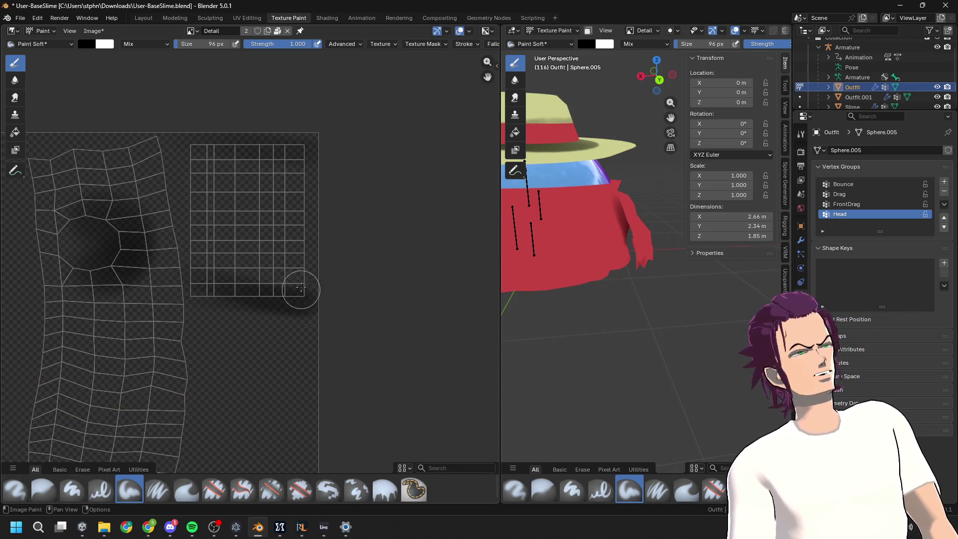
left_click_drag(289, 181, 341, 199)
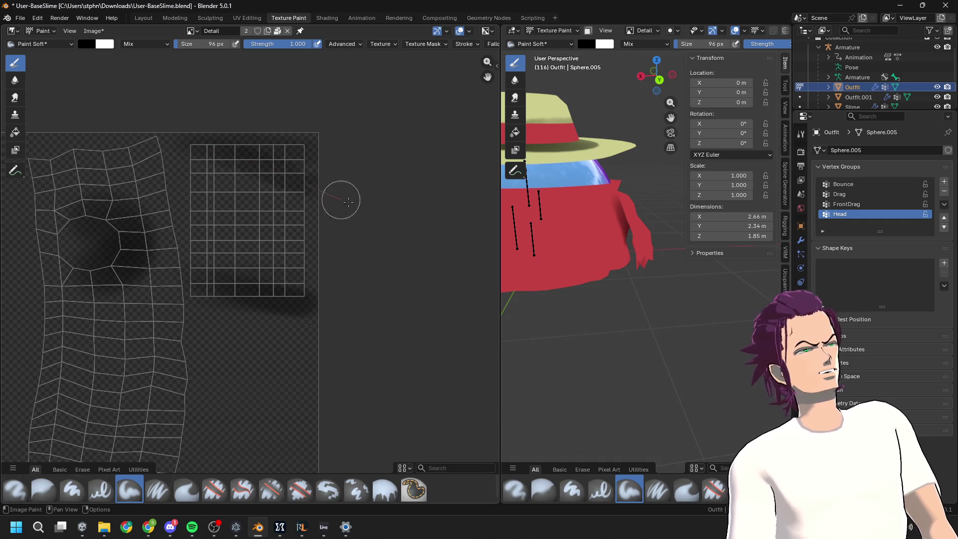
Get a close view of the red shirt and bring up the quick brush settings popup
middle_click_drag(573, 224, 778, 253)
middle_click_drag(658, 271, 603, 246)
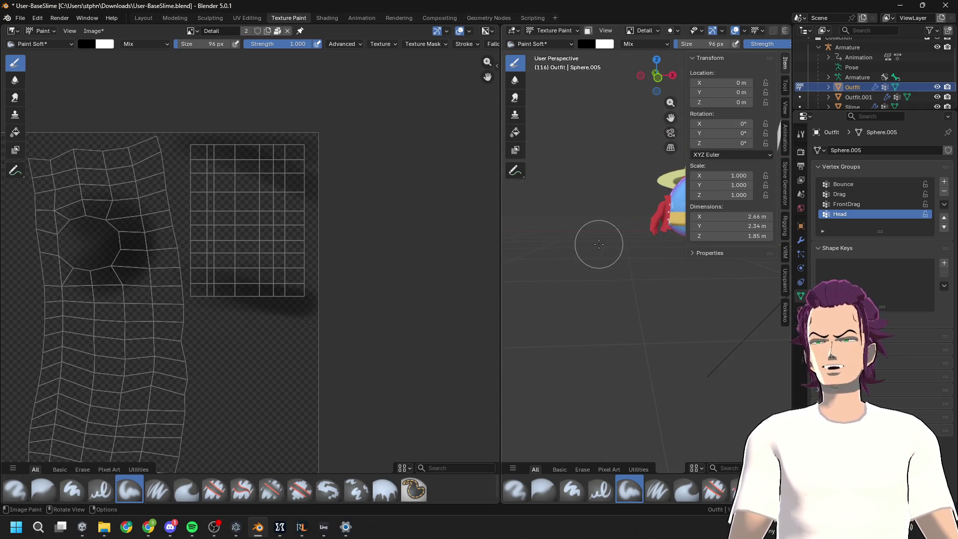
mouse_move(652, 255)
middle_mouse_down()
mouse_move(611, 265)
mouse_move(731, 293)
middle_mouse_up()
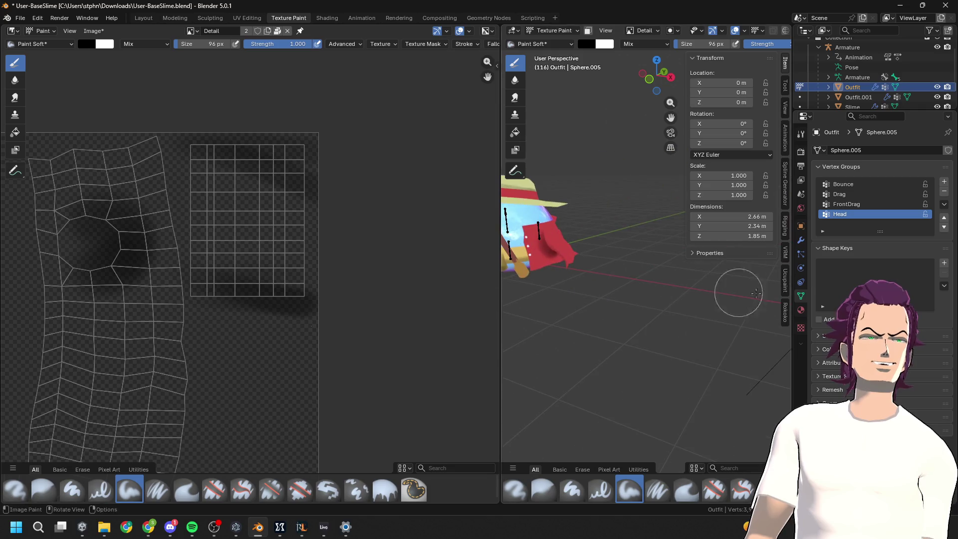
mouse_move(669, 286)
middle_mouse_down()
mouse_move(567, 254)
mouse_move(552, 278)
middle_mouse_up()
mouse_move(622, 284)
middle_mouse_down()
mouse_move(722, 309)
mouse_move(754, 291)
mouse_move(653, 293)
middle_mouse_up()
scroll(653, 293, "down", 3)
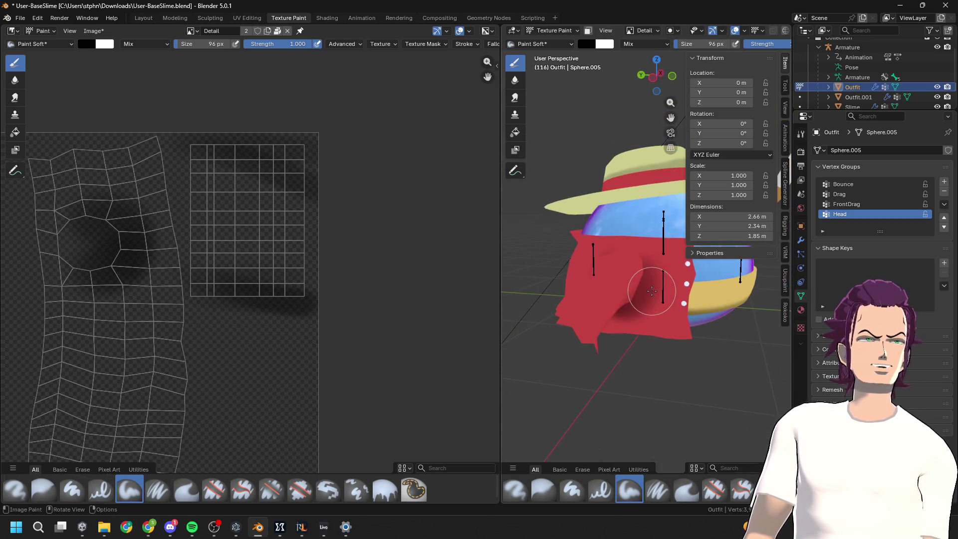
mouse_move(644, 326)
middle_mouse_down()
mouse_move(635, 310)
mouse_move(651, 309)
middle_mouse_up()
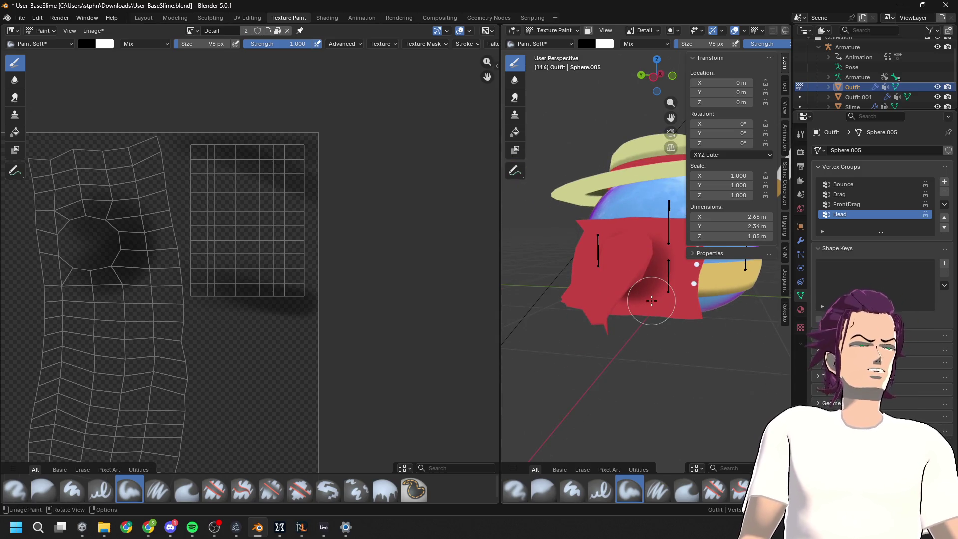
right_click(651, 301)
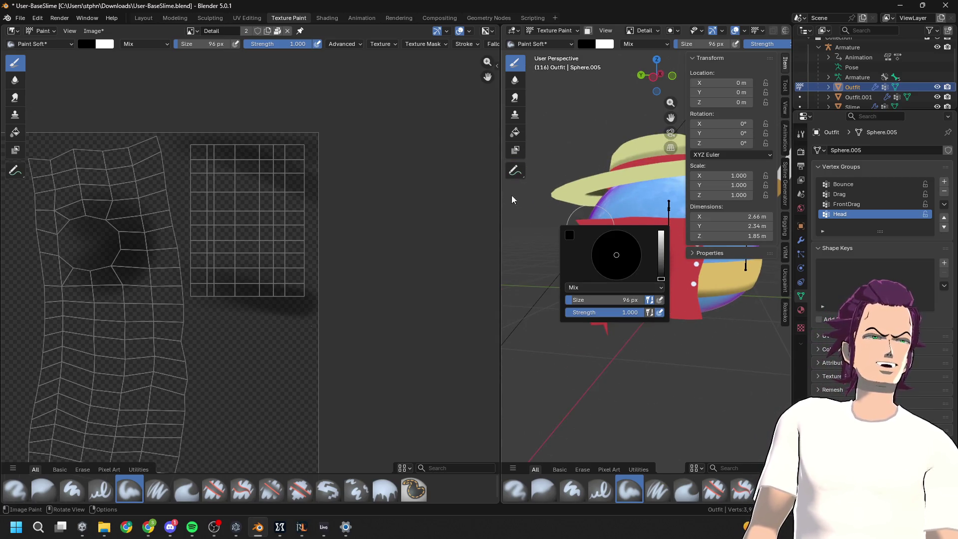
Widen the 3D viewport beside the image editor and adjust the zoom on the shirt
left_click_drag(499, 201, 144, 202)
scroll(468, 263, "up", 5)
scroll(459, 248, "down", 4)
scroll(464, 240, "up", 2)
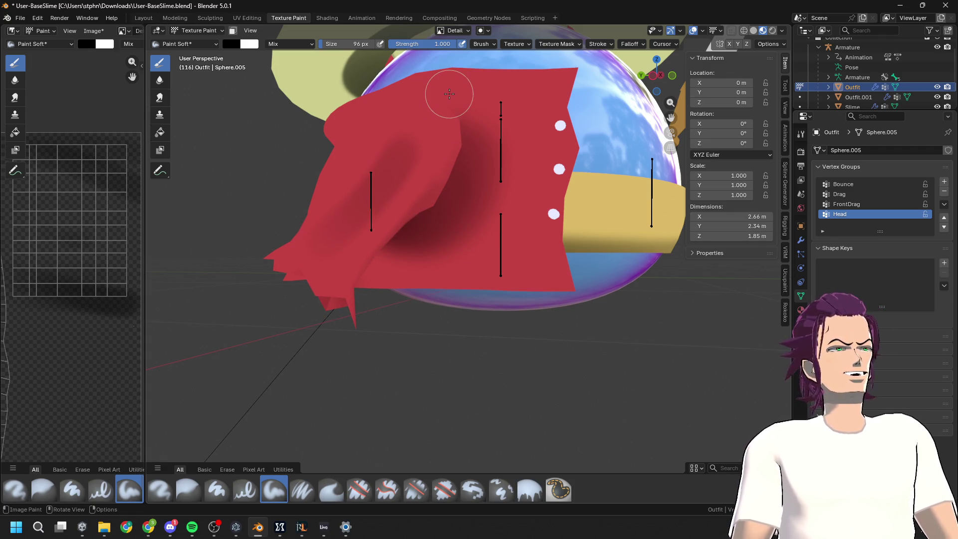
Try out several dark streaks along the shirt's left seam, undoing each one
left_click_drag(418, 121, 370, 217)
key("ctrl+z")
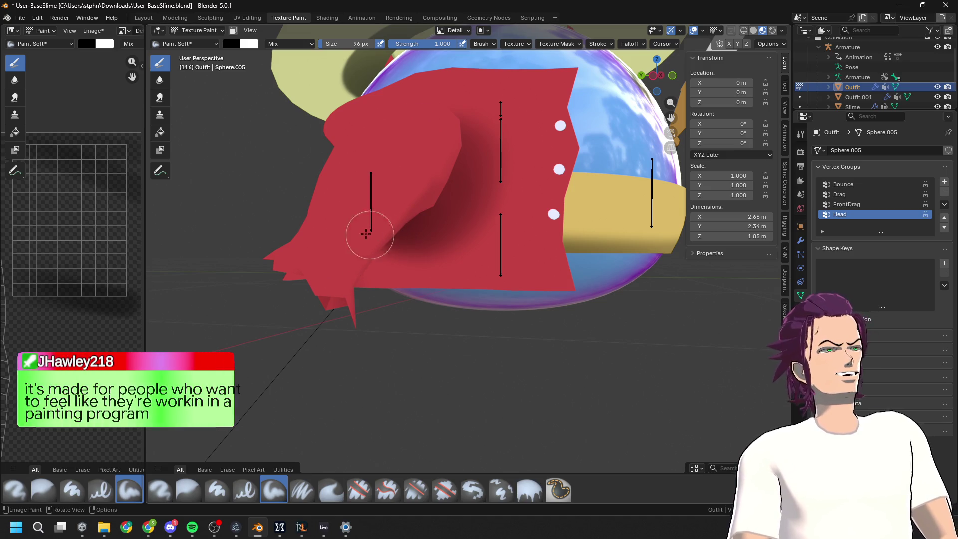
left_click_drag(366, 220, 416, 152)
key("ctrl+z")
left_click_drag(368, 194, 321, 292)
key("ctrl+z")
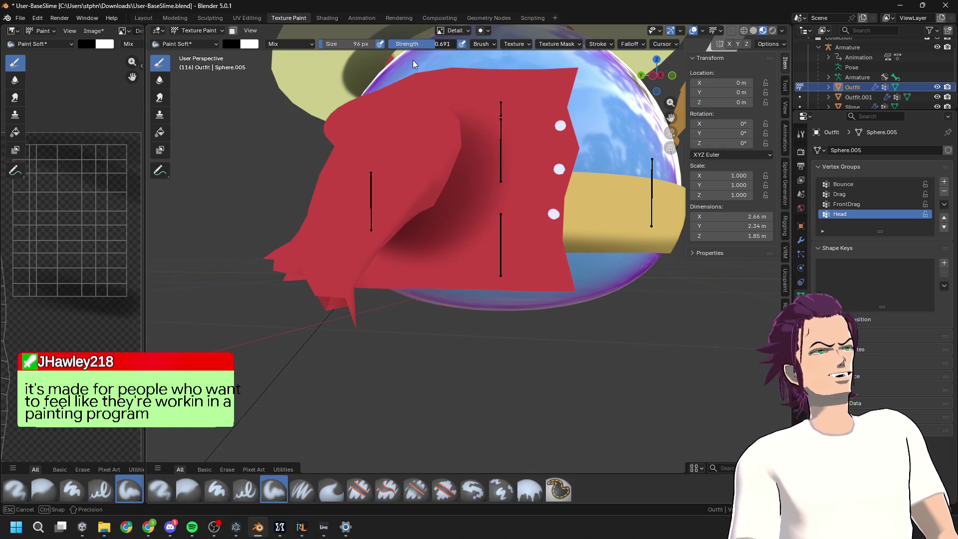
left_click_drag(406, 138, 374, 214)
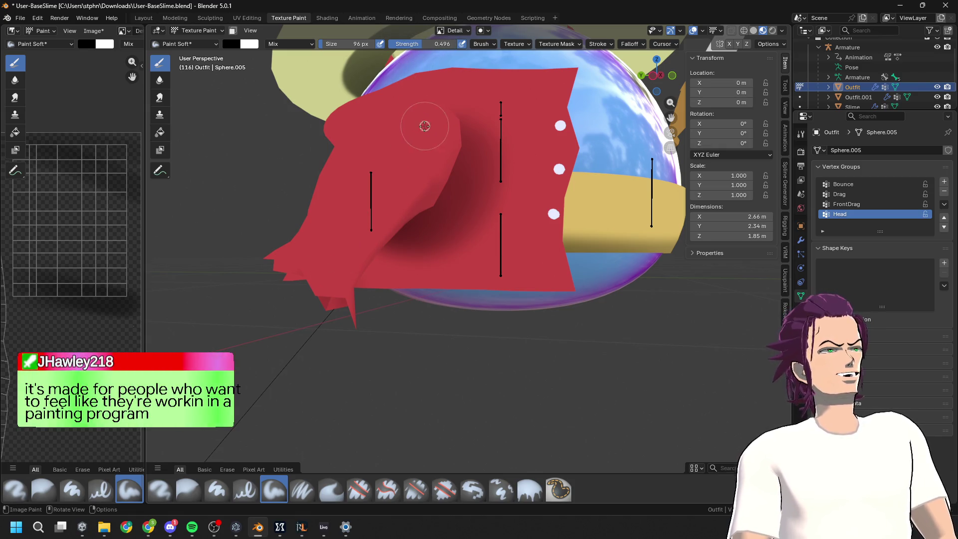
key("ctrl+z")
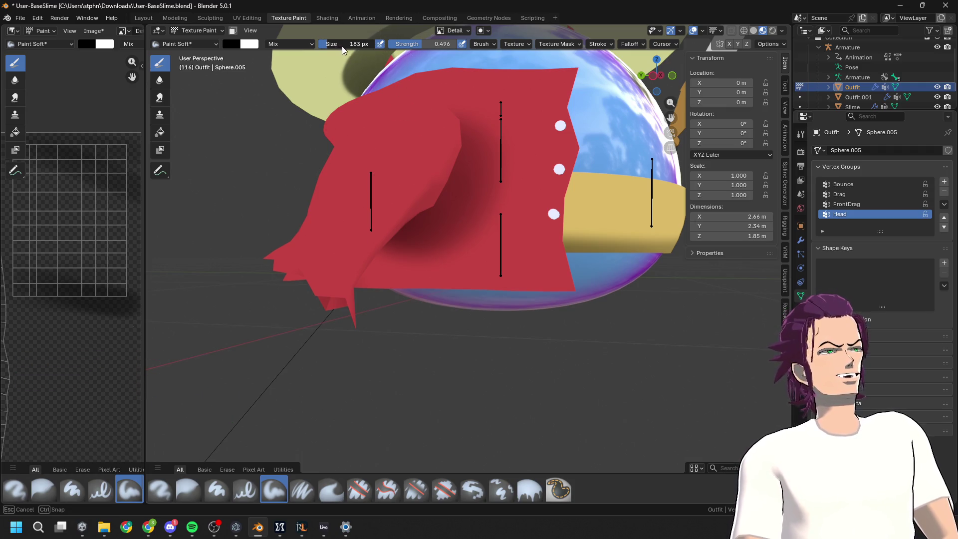
Paint the final dark fold shading across the shirt and check it from the front
mouse_move(421, 124)
left_mouse_down()
mouse_move(354, 222)
mouse_move(414, 153)
mouse_move(385, 175)
mouse_move(332, 317)
mouse_move(406, 128)
mouse_move(331, 299)
left_mouse_up()
scroll(507, 213, "down", 3)
middle_click_drag(499, 210, 548, 205)
scroll(554, 202, "up", 4)
scroll(554, 202, "up", 3)
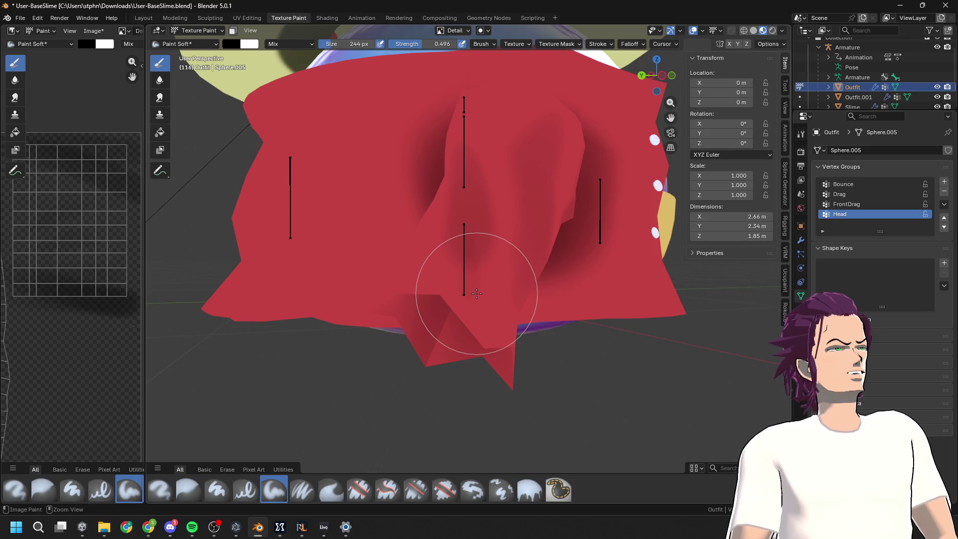
Test dark bands down the hanging cloth flap, undoing each attempt
mouse_move(582, 182)
middle_mouse_down("ctrl")
mouse_move(573, 235)
mouse_move(535, 235)
mouse_move(524, 200)
middle_mouse_up("ctrl")
scroll(374, 214, "up", 5)
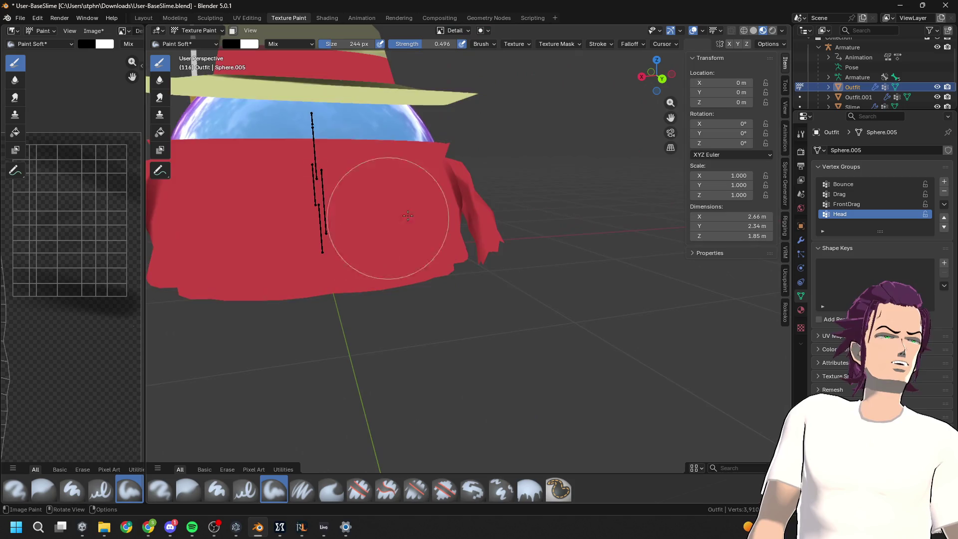
scroll(494, 207, "down", 3)
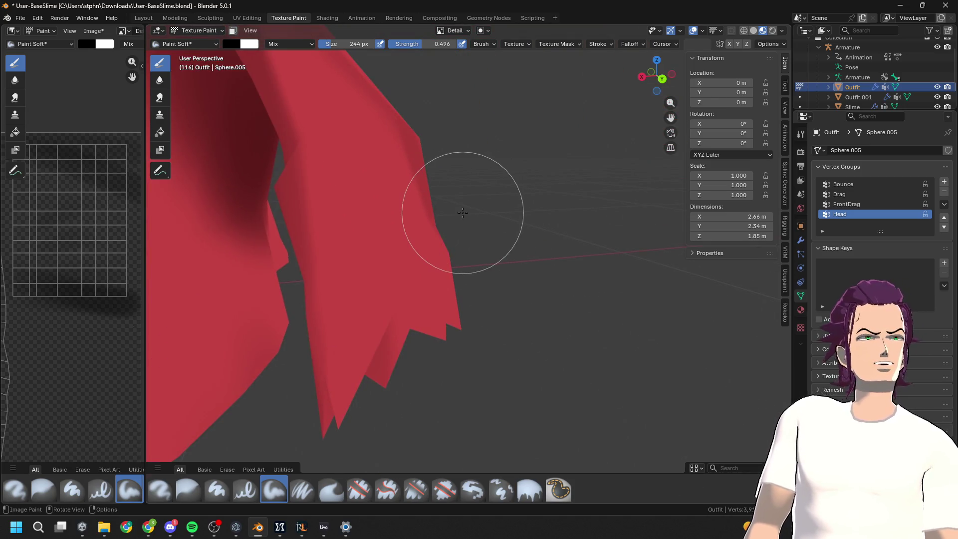
mouse_move(293, 97)
left_mouse_down()
mouse_move(359, 299)
mouse_move(353, 182)
mouse_move(292, 118)
mouse_move(373, 410)
left_mouse_up()
key("ctrl+z")
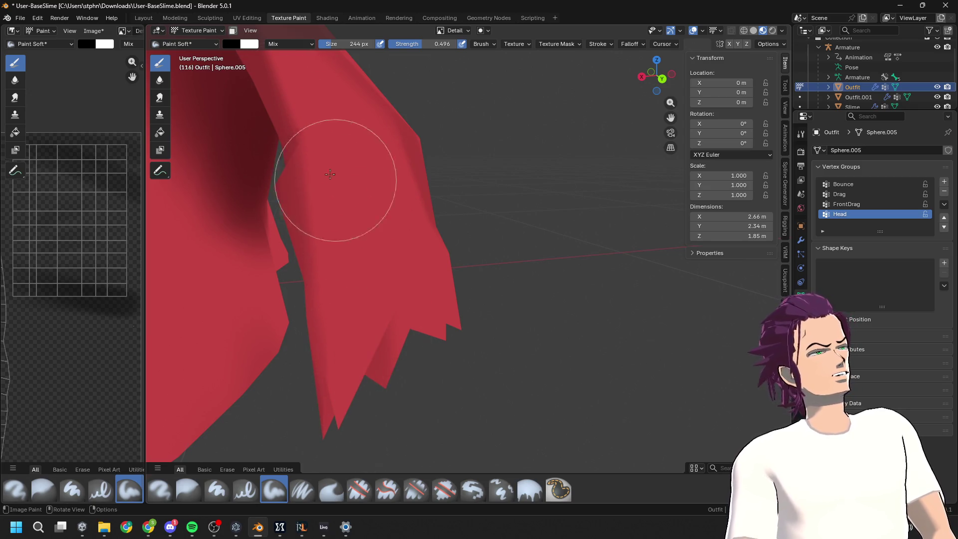
left_click_drag(321, 193, 381, 439)
key("ctrl+z")
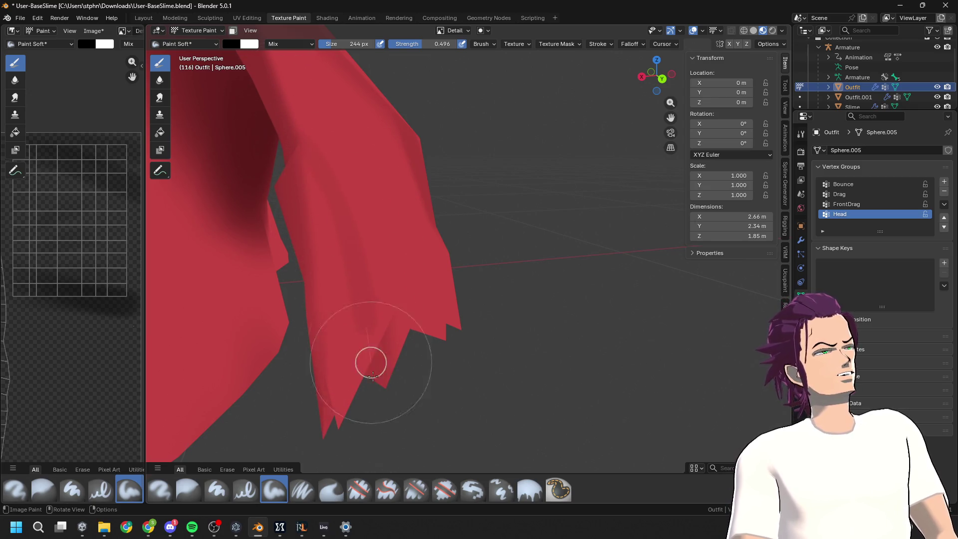
mouse_move(294, 155)
left_mouse_down()
mouse_move(389, 369)
mouse_move(382, 368)
left_mouse_up()
key("ctrl+z")
Paint a diagonal dark stroke on the flap and inspect it from another angle
left_click_drag(278, 85, 386, 355)
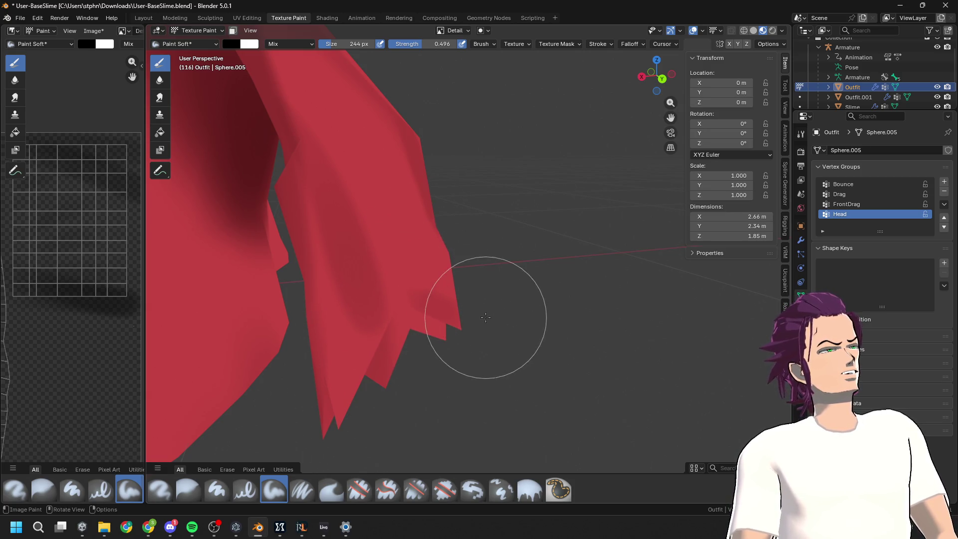
scroll(465, 245, "down", 3)
mouse_move(509, 250)
middle_mouse_down()
mouse_move(406, 229)
mouse_move(460, 196)
mouse_move(509, 214)
mouse_move(503, 229)
mouse_move(562, 214)
mouse_move(521, 224)
middle_mouse_up()
scroll(416, 226, "up", 3)
scroll(552, 188, "up", 4)
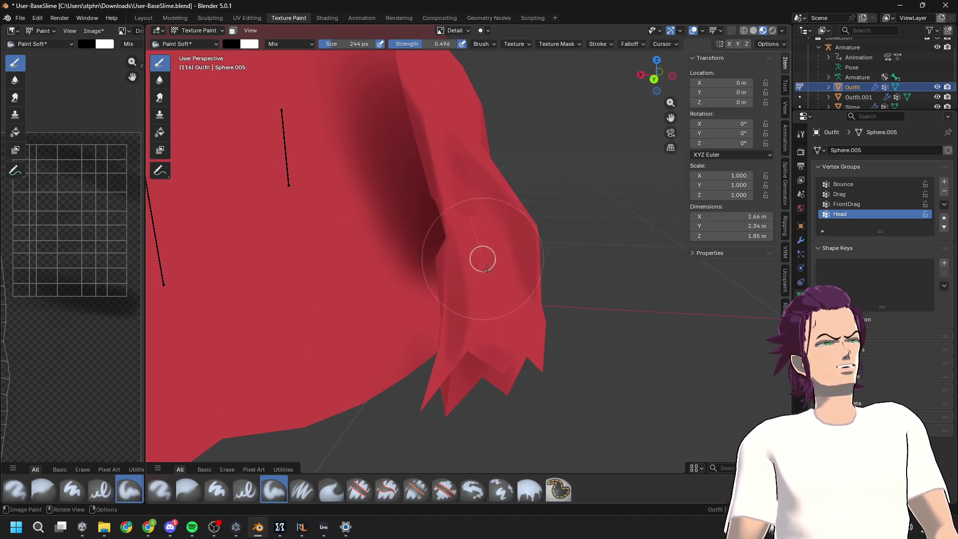
Bring up the brush library from the header's brush selector
left_click(204, 30)
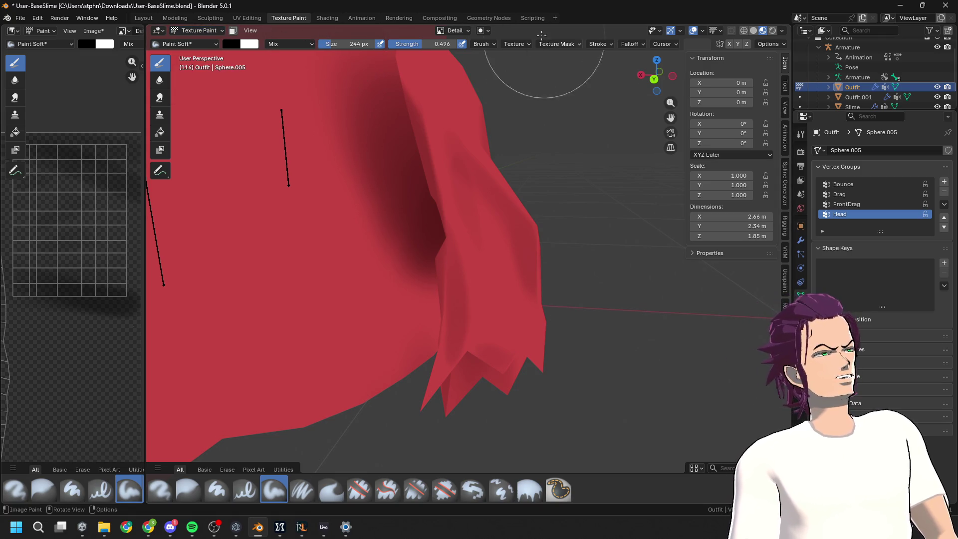
left_click(490, 43)
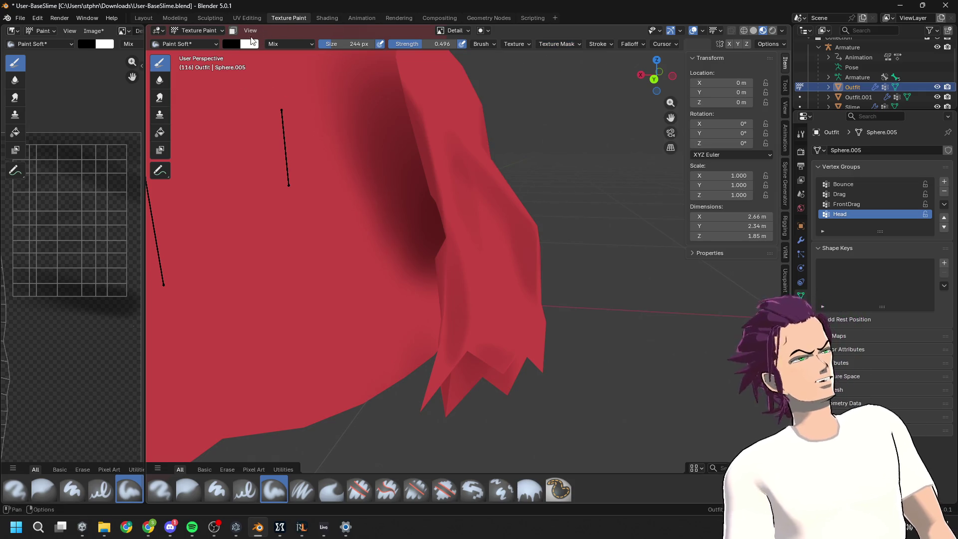
left_click(202, 44)
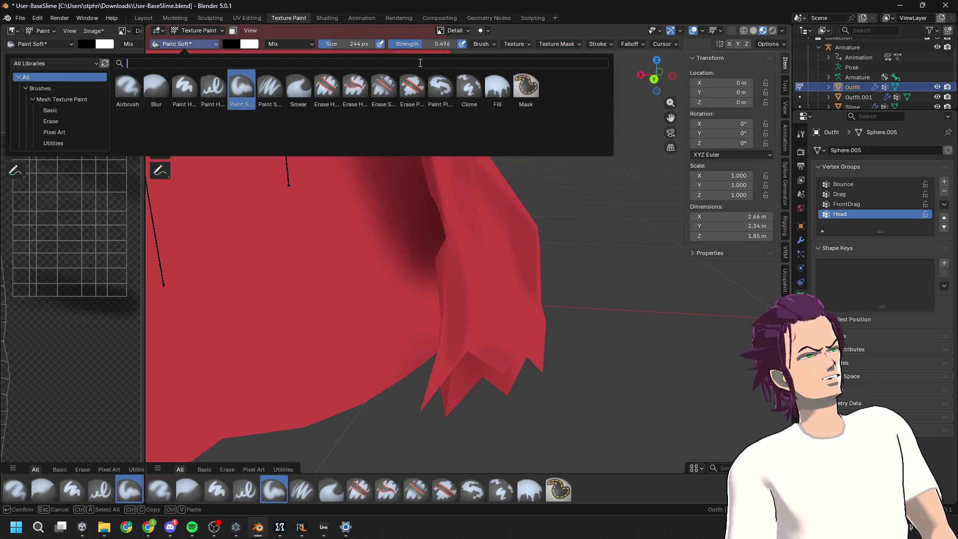
Switch to the Smear brush and preview the red outfit in Rendered shading
left_click(299, 84)
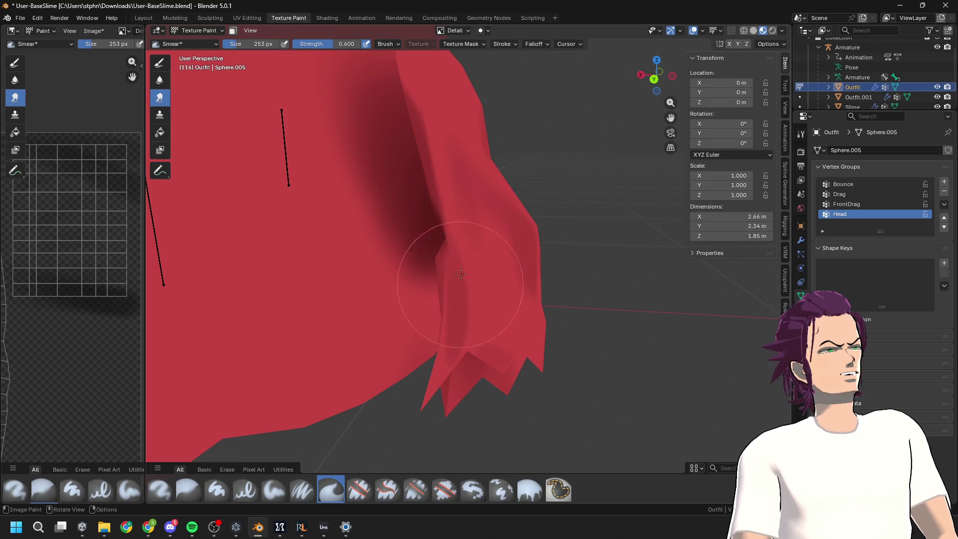
mouse_move(439, 219)
middle_mouse_down()
mouse_move(443, 257)
mouse_move(420, 227)
middle_mouse_up()
key("z")
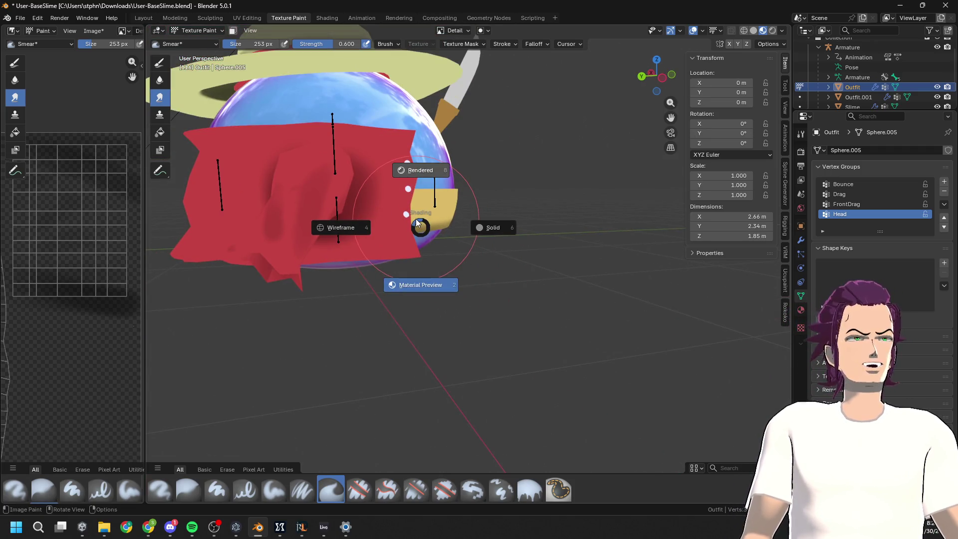
left_click(415, 218)
scroll(412, 218, "up", 5)
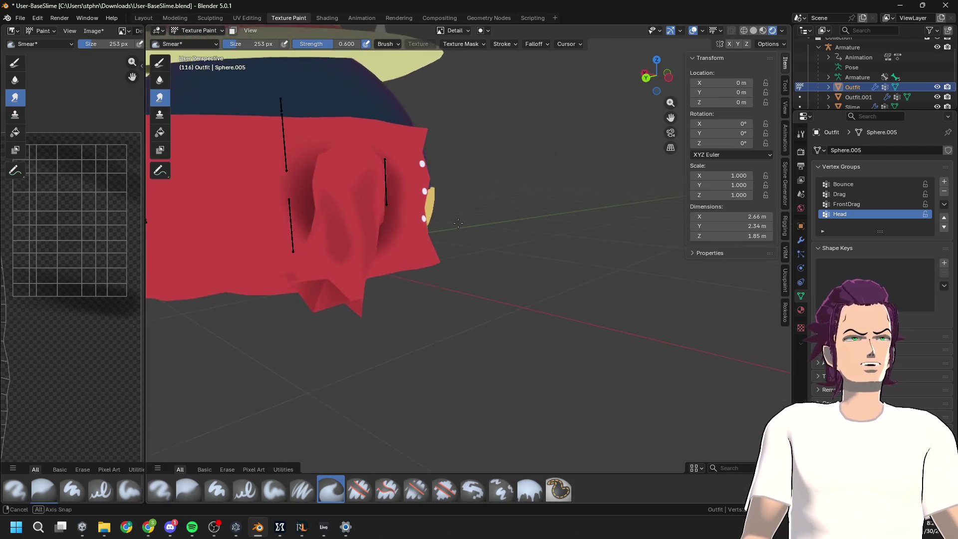
middle_click_drag(438, 192, 561, 273, "shift")
Set the Smear brush size to 105 px and view the slime from the front
left_click_drag(250, 43, 254, 44)
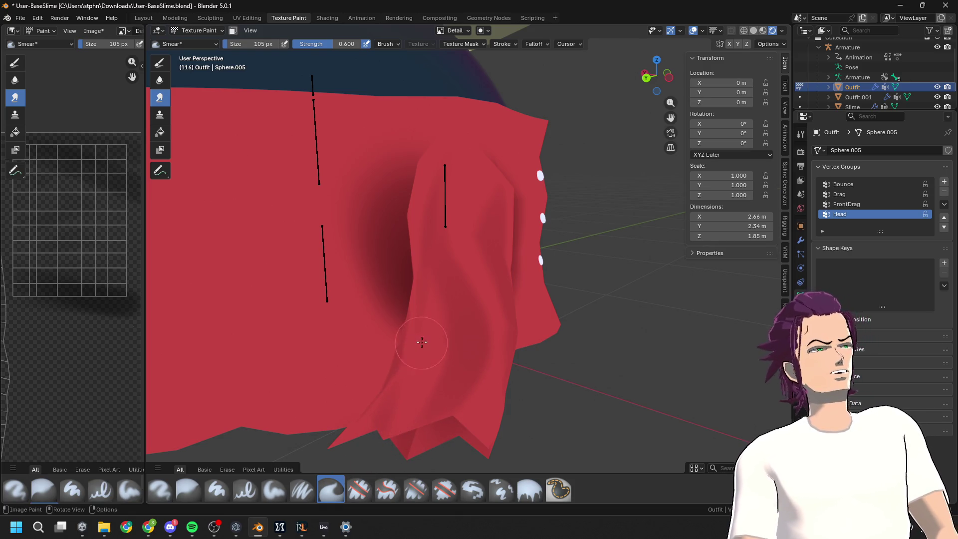
scroll(458, 339, "down", 5)
middle_click_drag(458, 338, 502, 283)
scroll(479, 309, "up", 2)
scroll(502, 283, "up", 4)
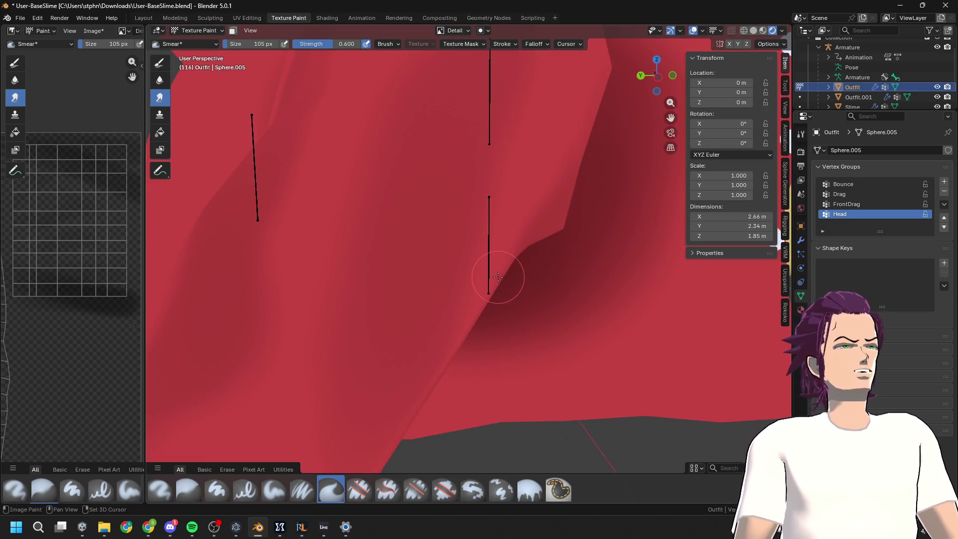
scroll(523, 214, "down", 2)
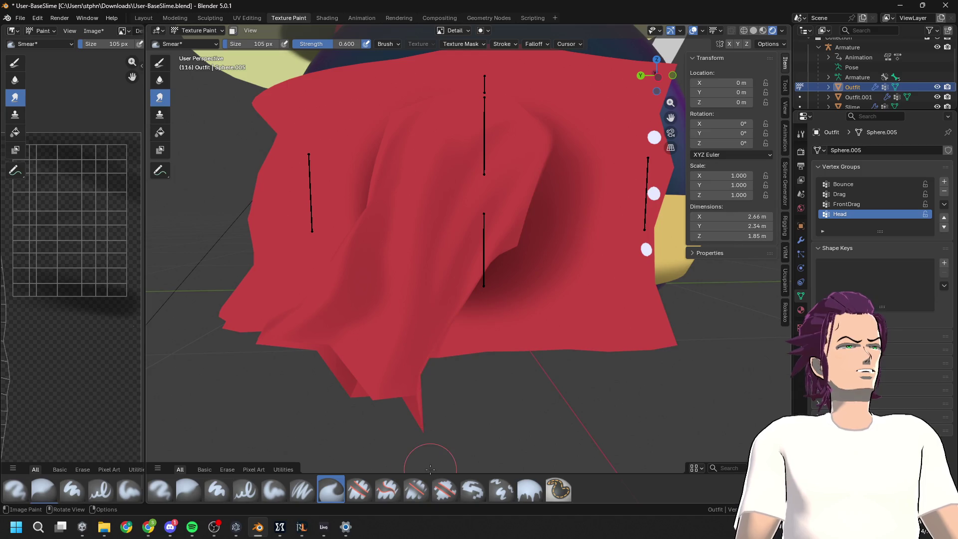
scroll(491, 379, "down", 8)
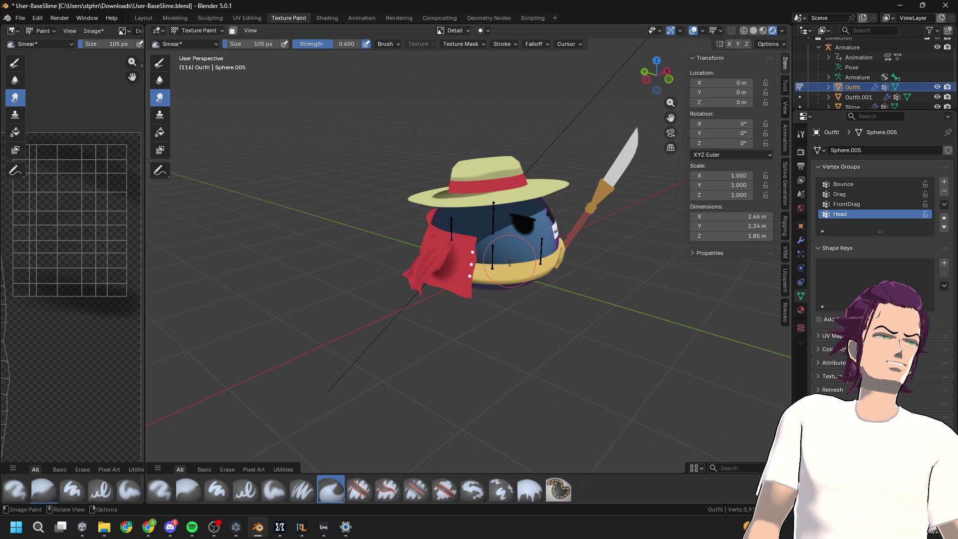
middle_click_drag(509, 260, 588, 252)
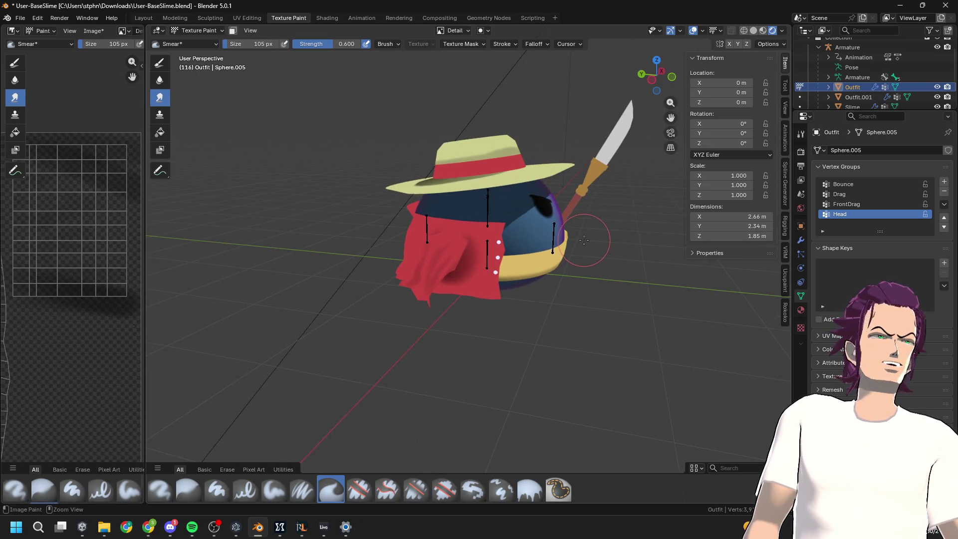
left_click(603, 250)
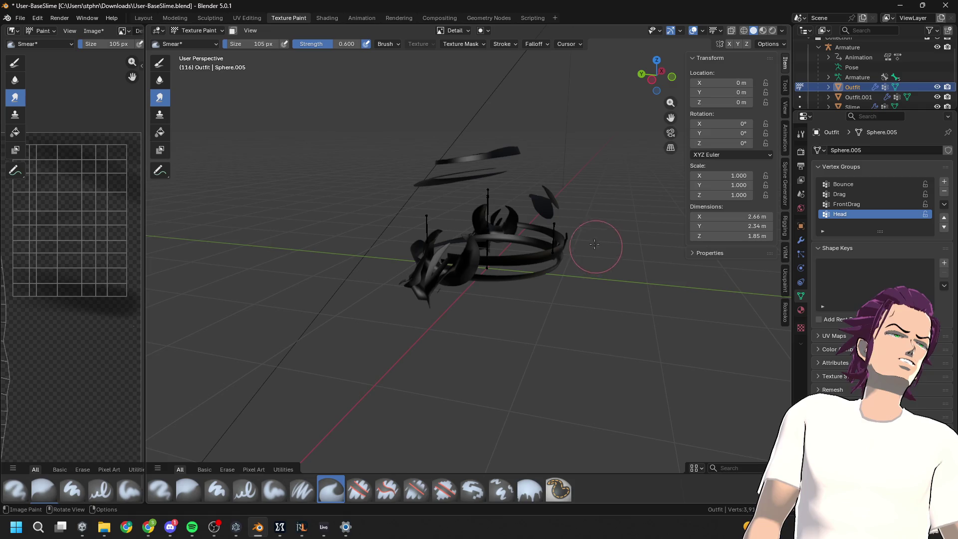
mouse_move(573, 203)
middle_mouse_down()
mouse_move(626, 199)
mouse_move(539, 196)
middle_mouse_up()
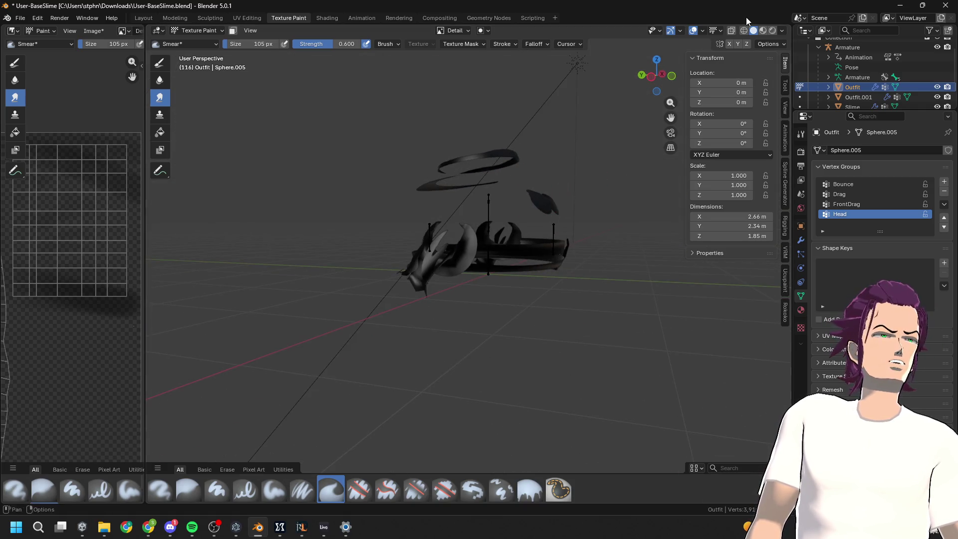
left_click(763, 31)
left_click(753, 31)
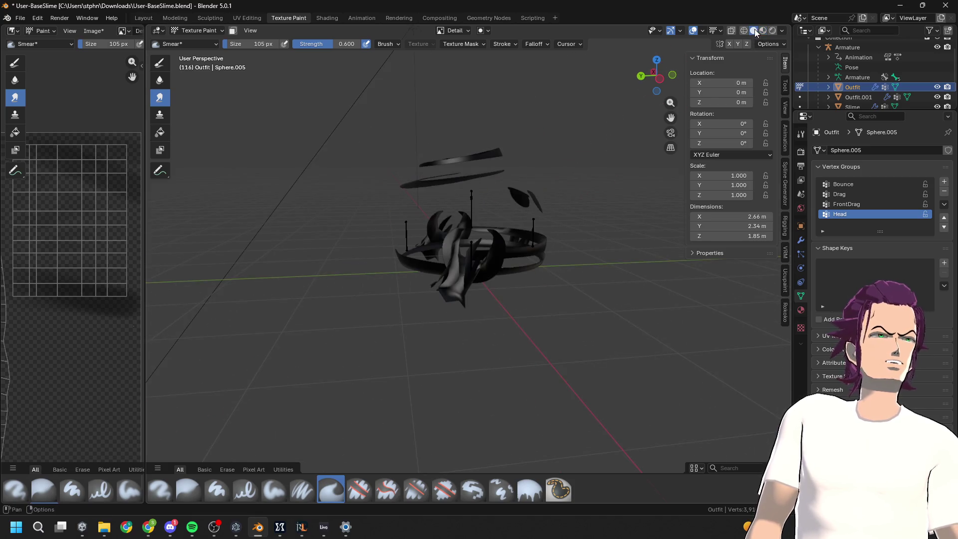
scroll(555, 225, "up", 3)
mouse_move(556, 226)
middle_mouse_down()
mouse_move(537, 228)
mouse_move(776, 58)
middle_mouse_up()
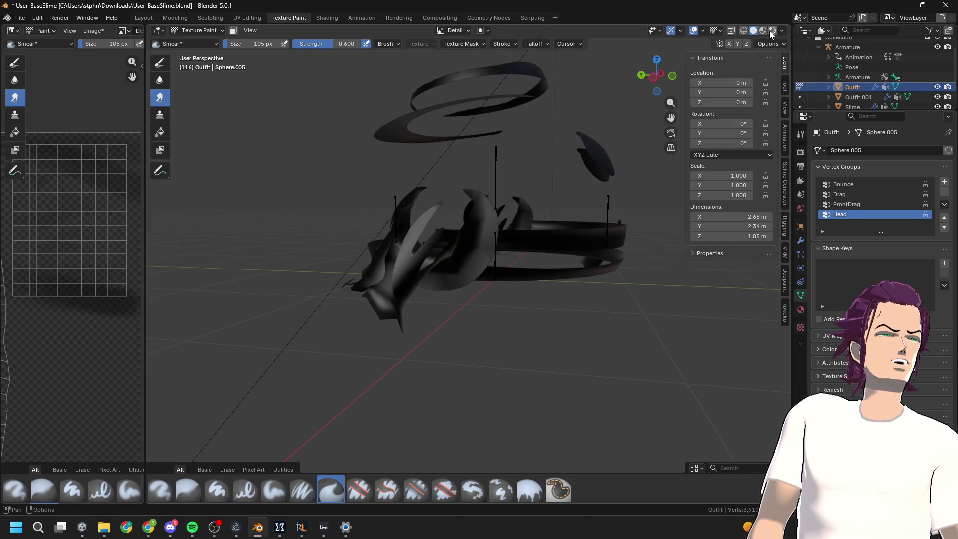
left_click(772, 30)
middle_click_drag(534, 227, 525, 234)
scroll(525, 234, "up", 3)
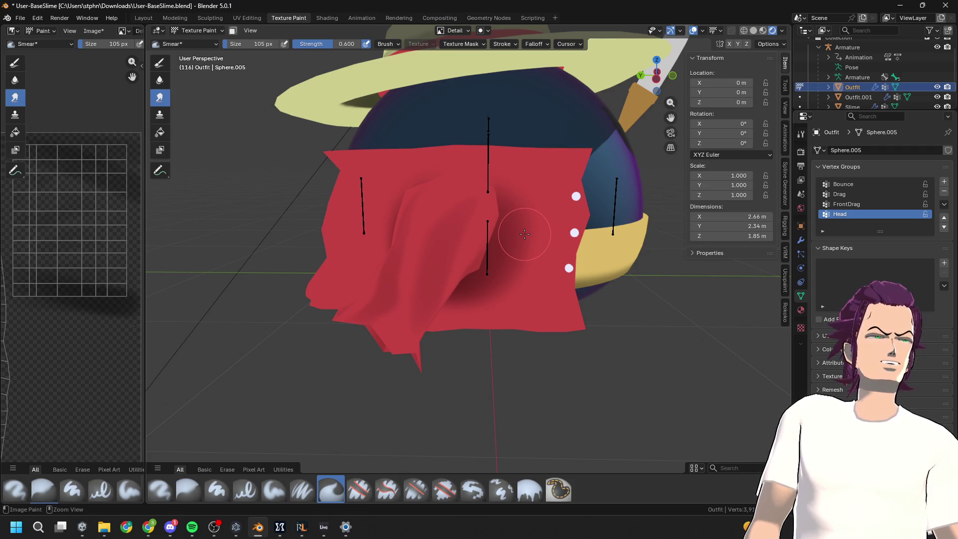
key("z")
middle_click_drag(474, 240, 498, 206)
left_click(186, 44)
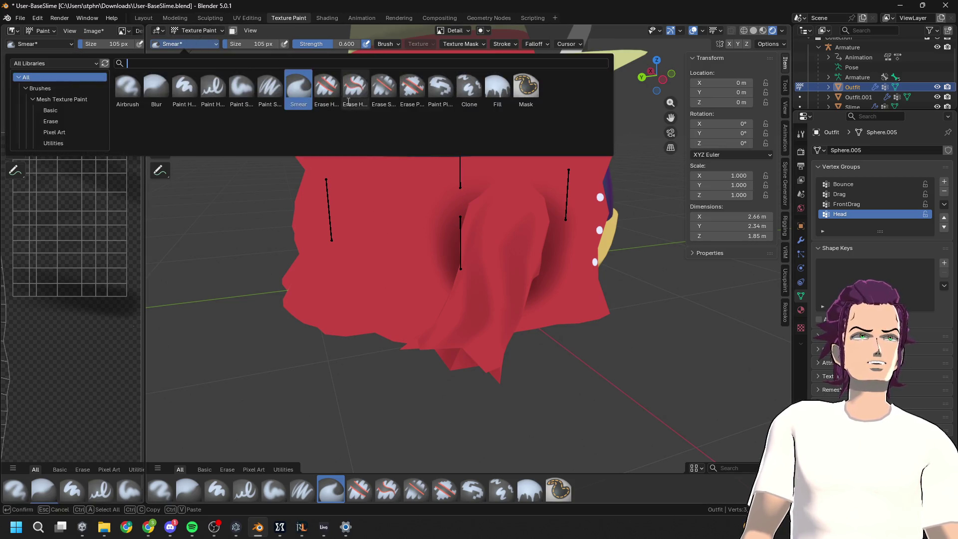
Switch to Erase Soft, erase some shirt shading, and shrink the brush to 53 px
left_click(383, 89)
mouse_move(470, 346)
left_mouse_down()
mouse_move(492, 267)
mouse_move(523, 299)
mouse_move(485, 350)
left_mouse_up()
left_click_drag(359, 44, 337, 35)
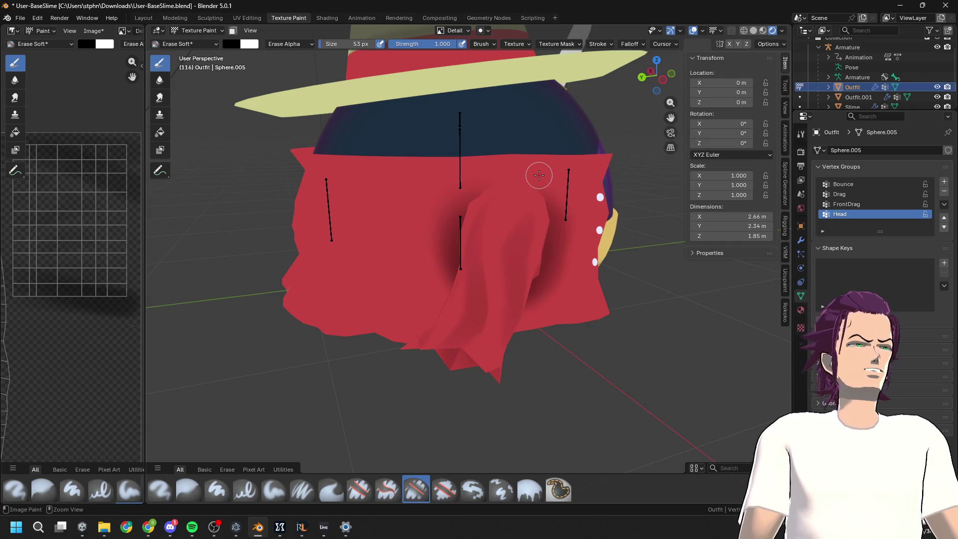
Orbit around the slime's front and shirt side, then reopen the brush list
scroll(516, 305, "down", 5)
middle_click_drag(515, 306, 394, 235)
scroll(449, 249, "up", 4)
mouse_move(469, 259)
middle_mouse_down()
mouse_move(501, 272)
mouse_move(499, 250)
mouse_move(550, 242)
mouse_move(470, 267)
middle_mouse_up()
scroll(499, 265, "up", 3)
scroll(551, 242, "up", 3)
scroll(470, 268, "up", 3)
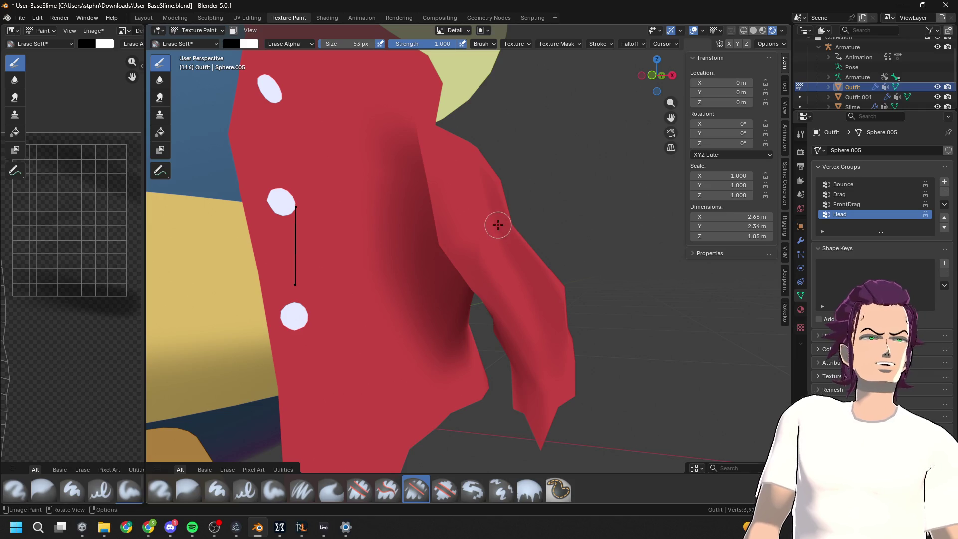
left_click(193, 49)
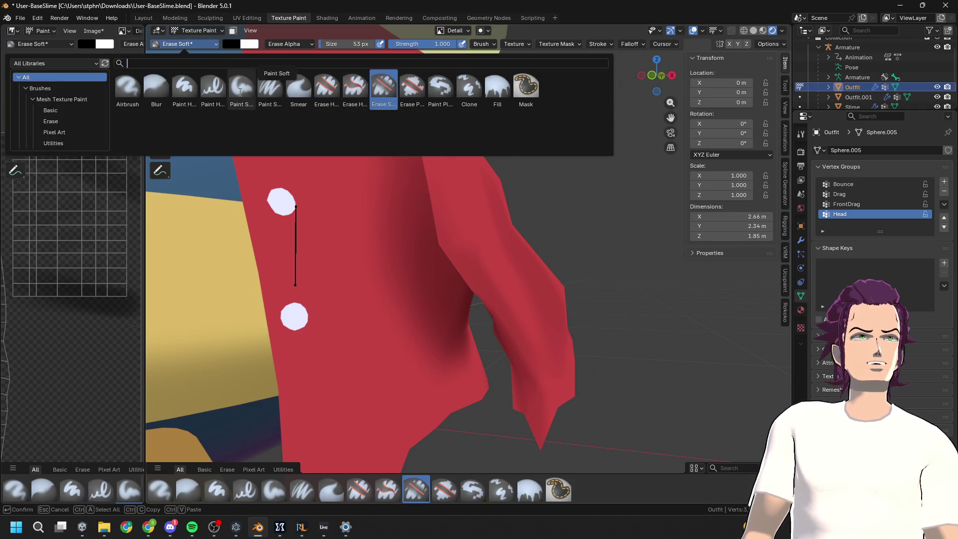
Switch back to Paint Soft at 114 px and darken the shirt's side fold
left_click(272, 90)
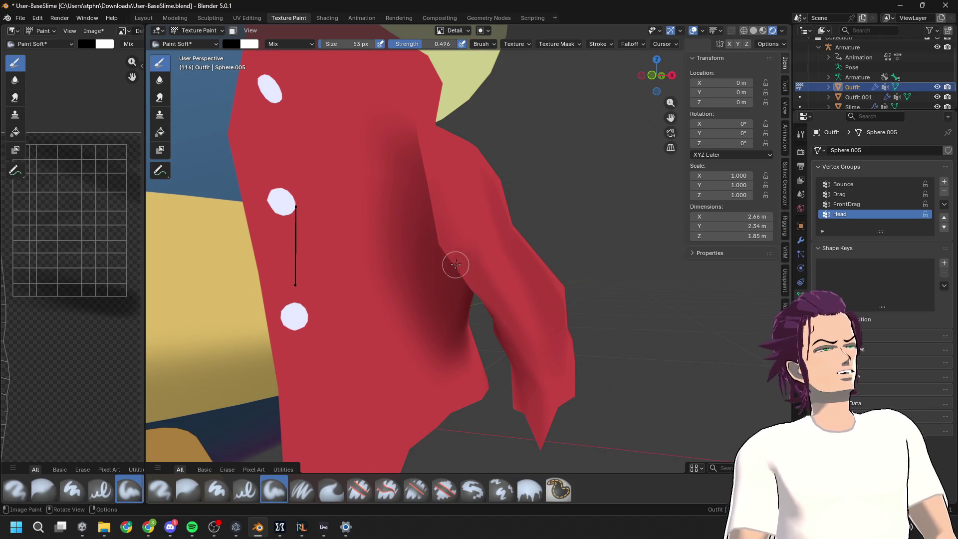
left_click_drag(326, 43, 334, 47)
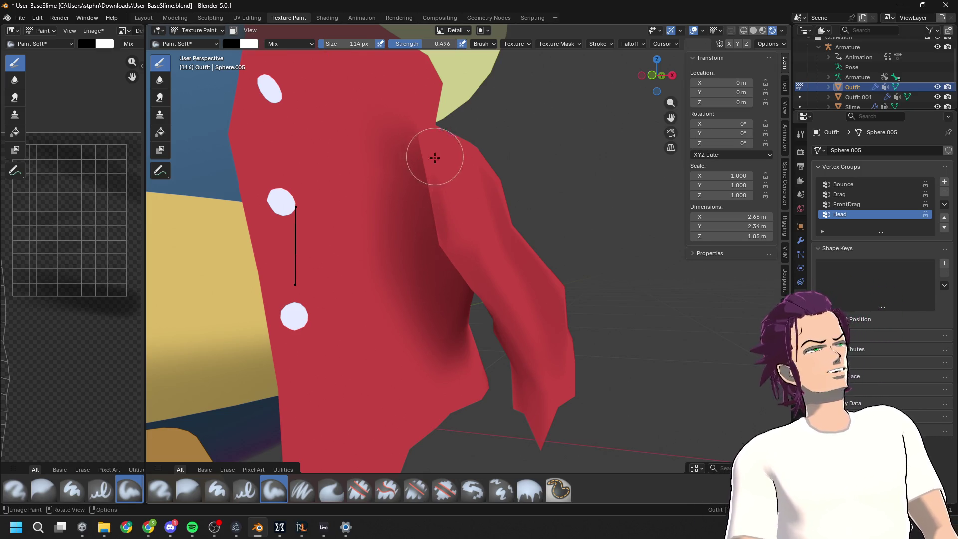
left_click_drag(438, 246, 425, 176)
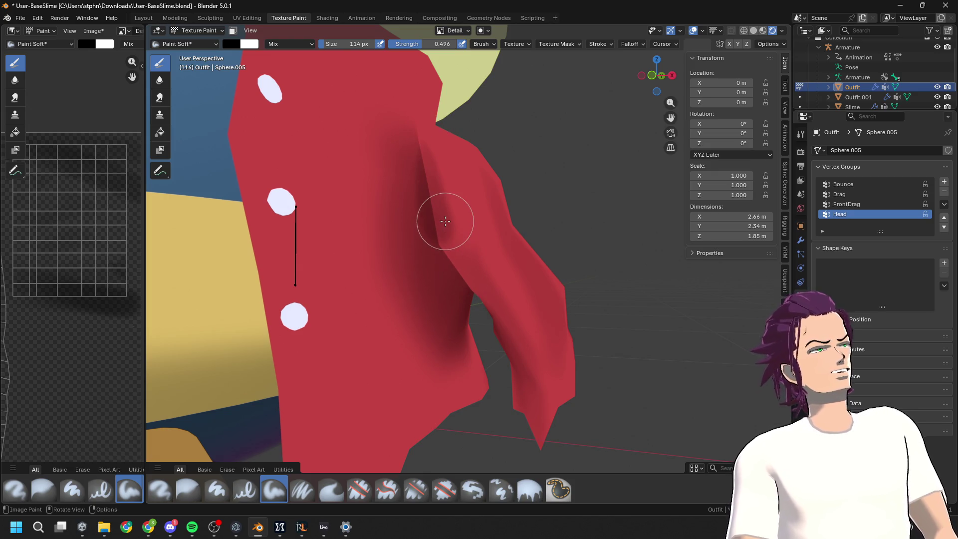
Orbit and zoom around the figure to inspect the shirt's front and sleeve
scroll(524, 265, "down", 8)
mouse_move(524, 265)
middle_mouse_down()
mouse_move(396, 257)
mouse_move(423, 270)
middle_mouse_up()
mouse_move(390, 167)
middle_mouse_down()
mouse_move(455, 278)
mouse_move(500, 245)
middle_mouse_up()
scroll(500, 245, "up", 5)
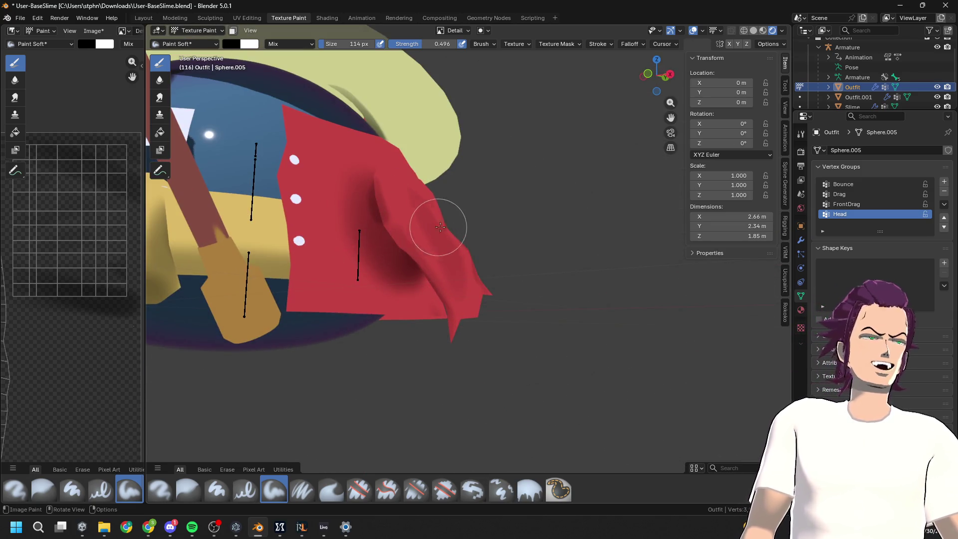
middle_click_drag(449, 229, 488, 224)
scroll(476, 225, "up", 3)
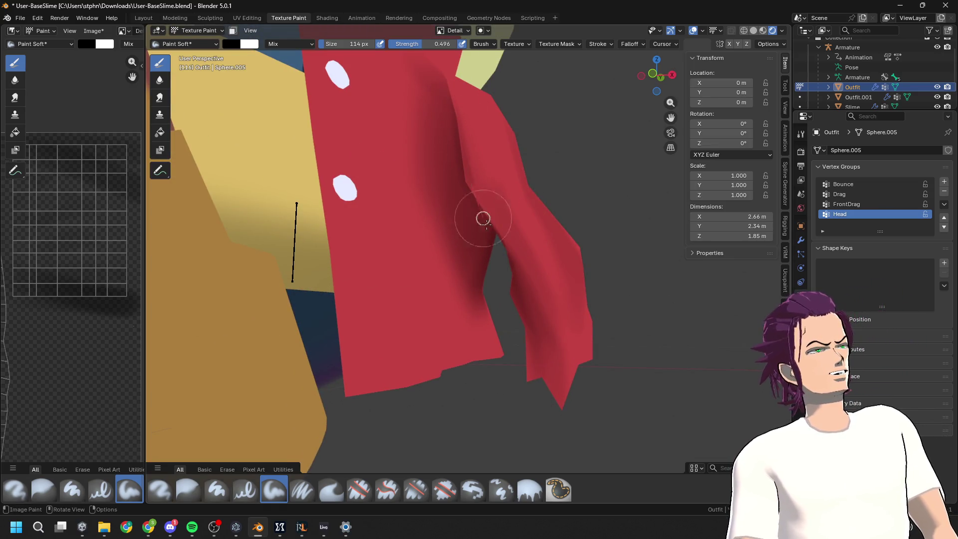
scroll(489, 224, "down", 6)
mouse_move(519, 256)
middle_mouse_down()
mouse_move(428, 285)
mouse_move(497, 250)
middle_mouse_up()
scroll(497, 250, "up", 5)
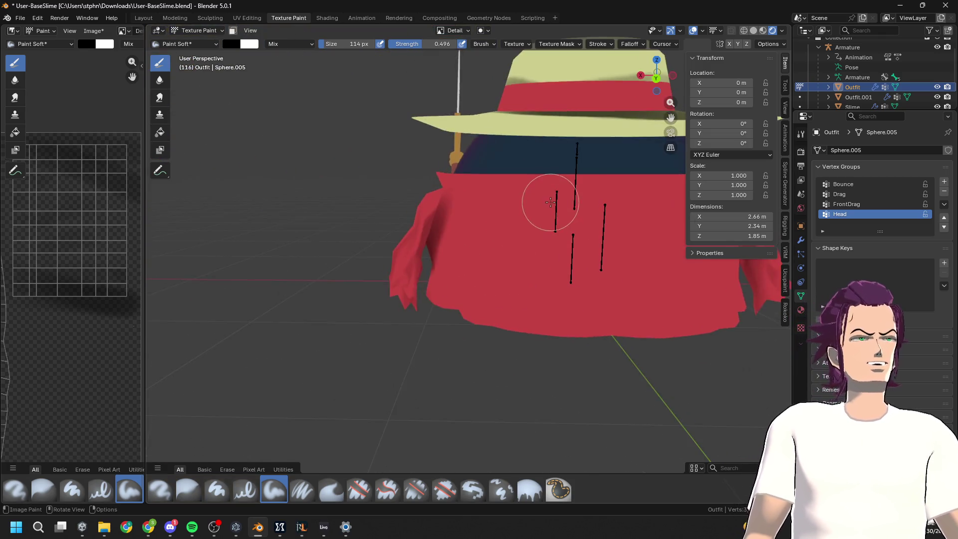
Darken a vertical fold on the shirt's left side with repeated Paint Soft strokes
mouse_move(453, 170)
middle_mouse_down()
mouse_move(443, 220)
mouse_move(492, 222)
middle_mouse_up()
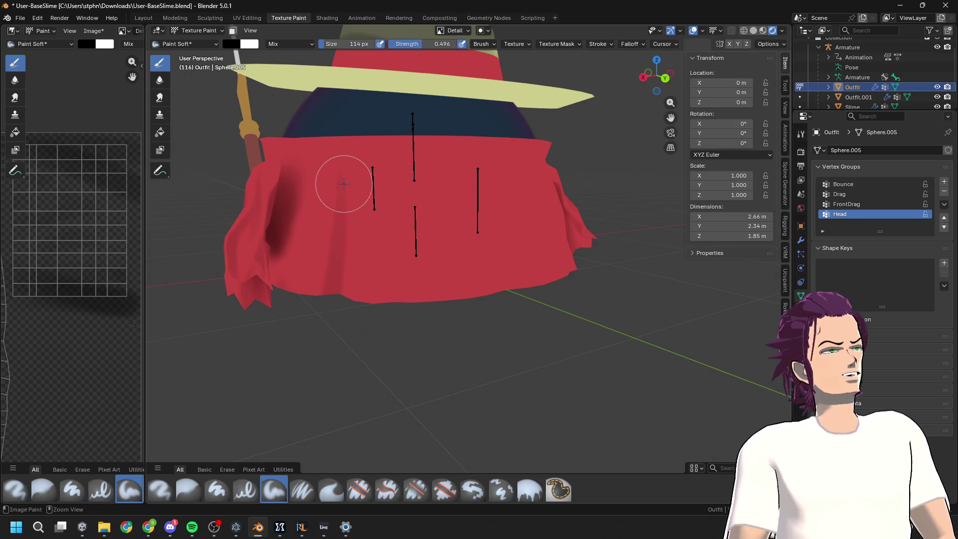
left_click_drag(343, 171, 334, 294)
key("ctrl+z")
left_click_drag(342, 171, 334, 293)
left_click_drag(342, 199, 334, 294)
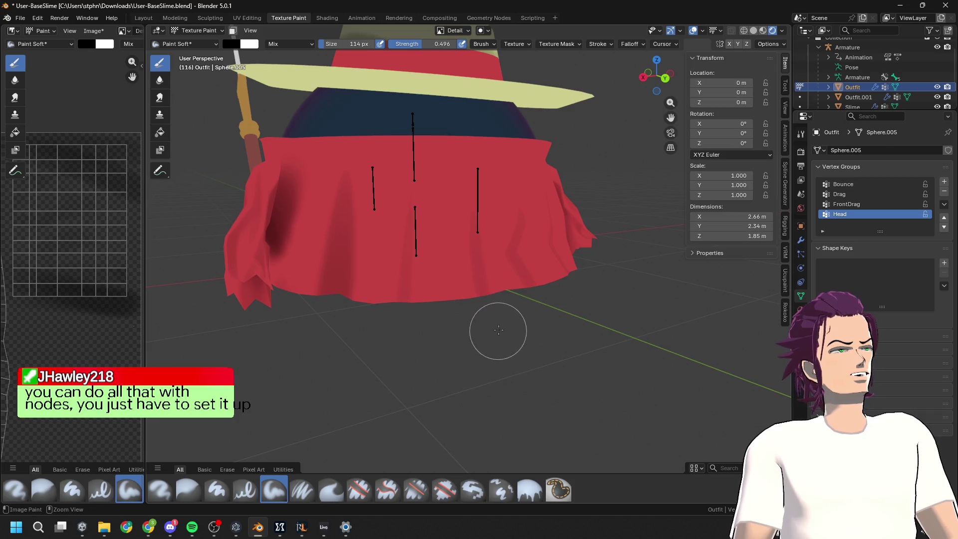
Orbit around the model and pan in close to the slime's body
middle_click_drag(498, 158, 449, 182)
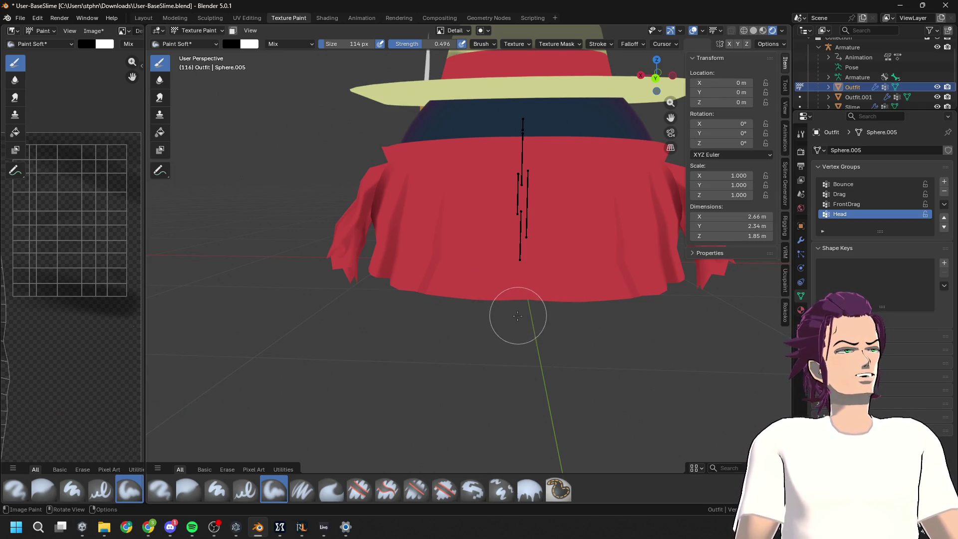
mouse_move(543, 381)
middle_mouse_down()
mouse_move(423, 338)
mouse_move(455, 302)
mouse_move(408, 287)
mouse_move(424, 285)
middle_mouse_up()
mouse_move(520, 273)
middle_mouse_down("shift")
mouse_move(387, 177)
mouse_move(444, 228)
mouse_move(441, 257)
middle_mouse_up("shift")
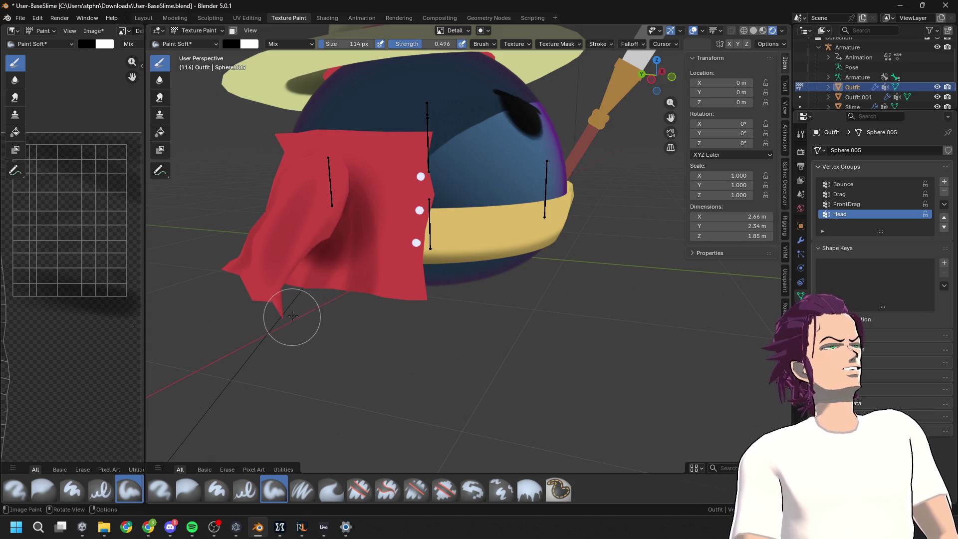
scroll(418, 218, "down", 5)
Orbit and zoom around the slime's hat and shirt front
middle_click_drag(396, 214, 509, 220)
scroll(362, 226, "up", 2)
scroll(389, 219, "up", 2)
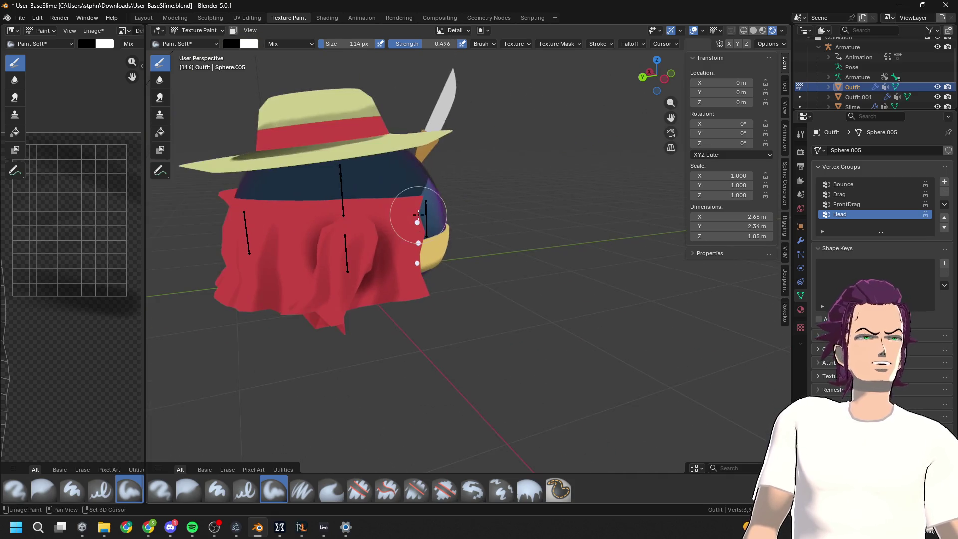
scroll(439, 209, "up", 2)
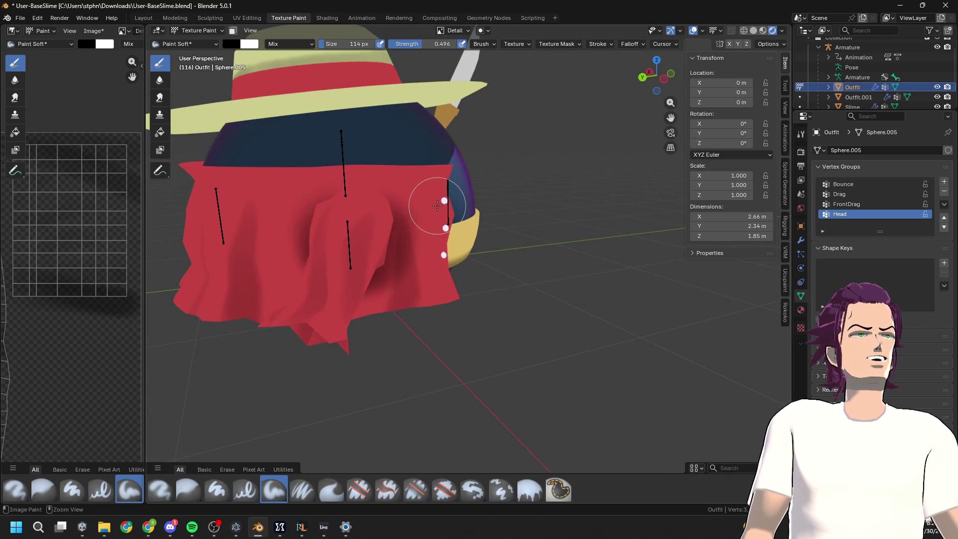
middle_click_drag(438, 207, 411, 198)
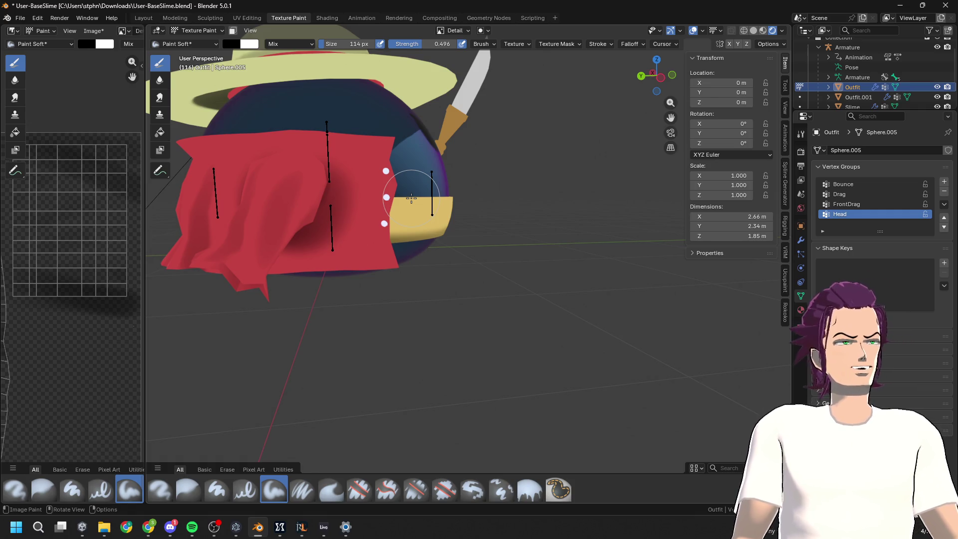
scroll(106, 342, "down", 3)
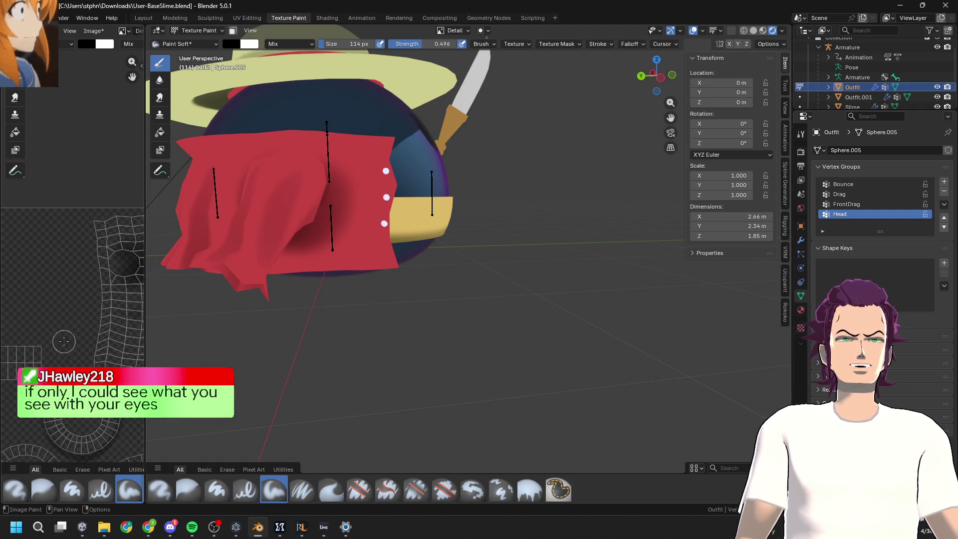
scroll(120, 298, "up", 2)
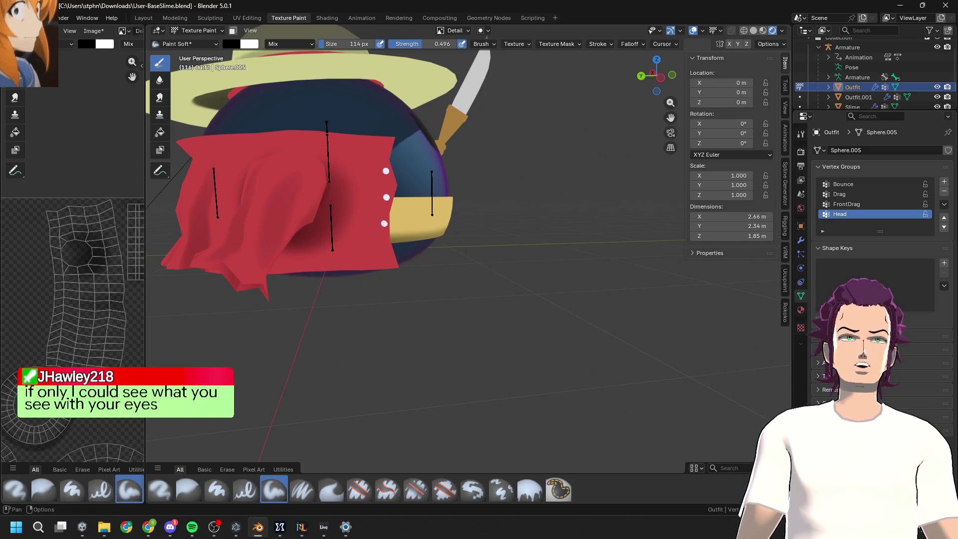
Switch to Erase Soft and lighten part of the dark blob in the texture
left_click(184, 44)
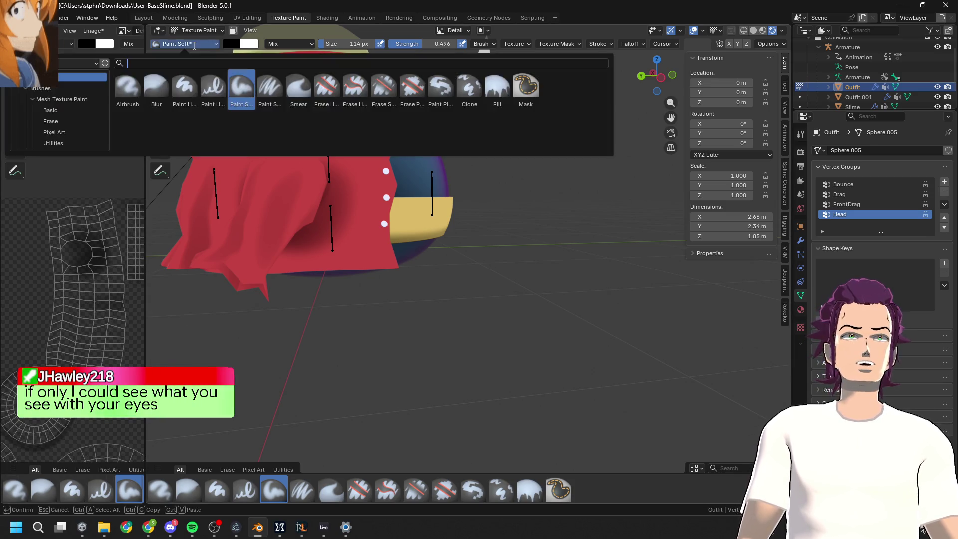
left_click(380, 96)
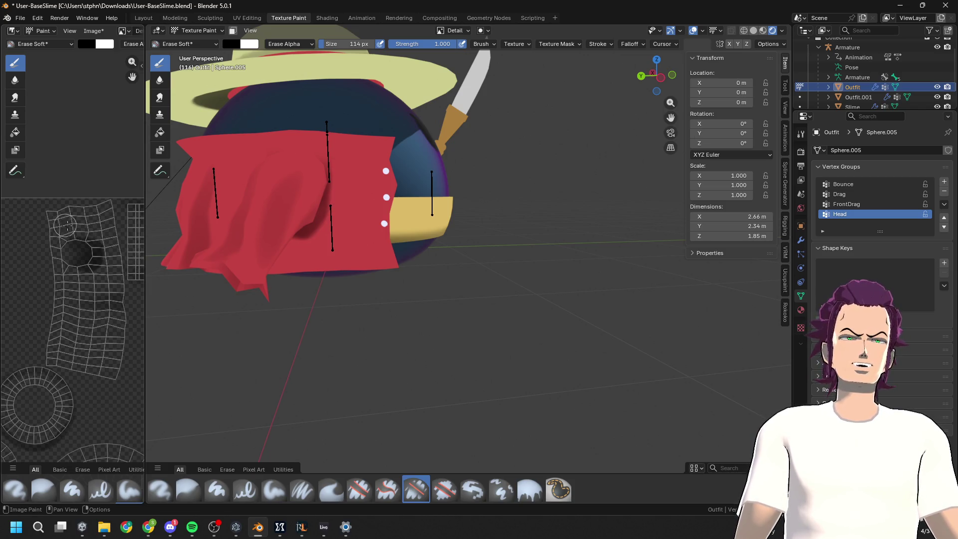
scroll(424, 307, "down", 5)
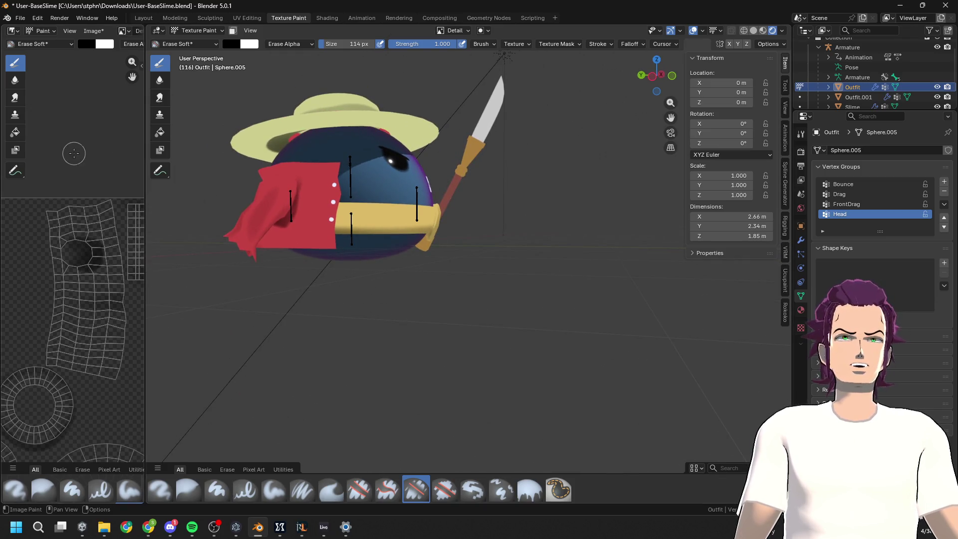
left_click_drag(48, 227, 82, 279)
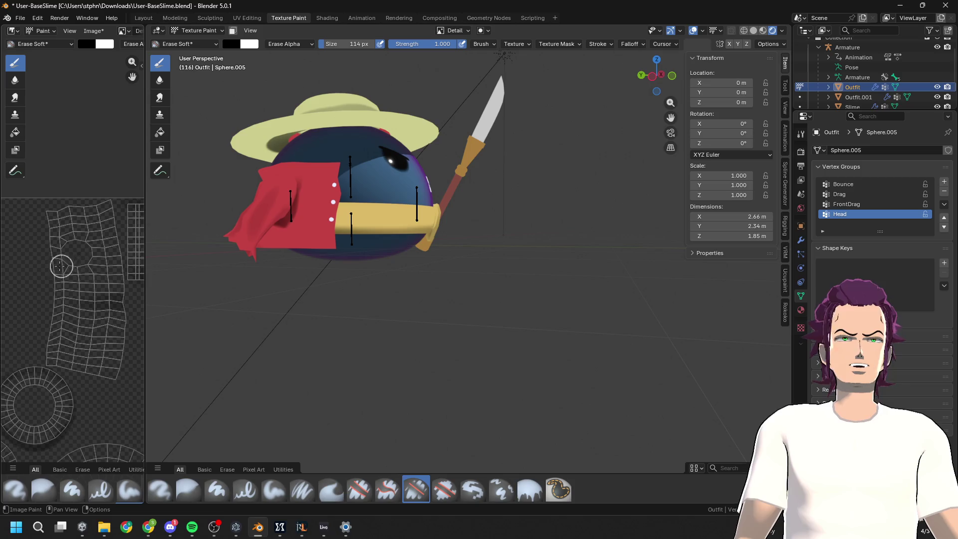
middle_click_drag(359, 275, 435, 282)
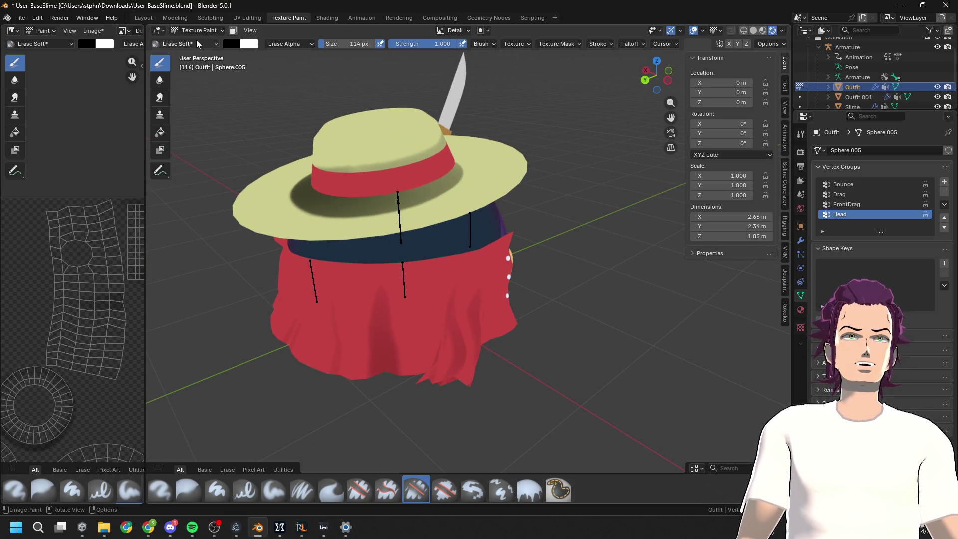
Switch back to Paint Soft and widen the texture editing area
left_click(197, 43)
left_click(214, 89)
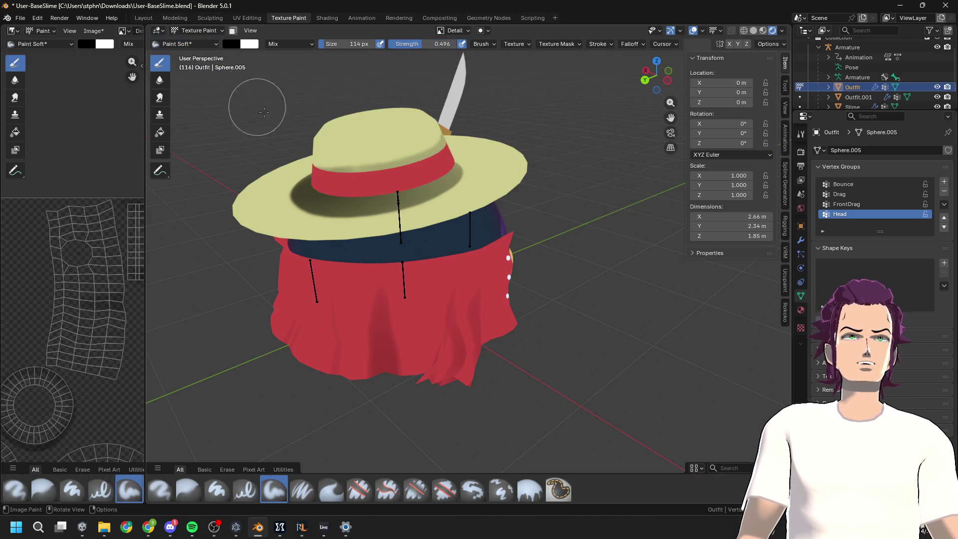
middle_click_drag(250, 101, 456, 264)
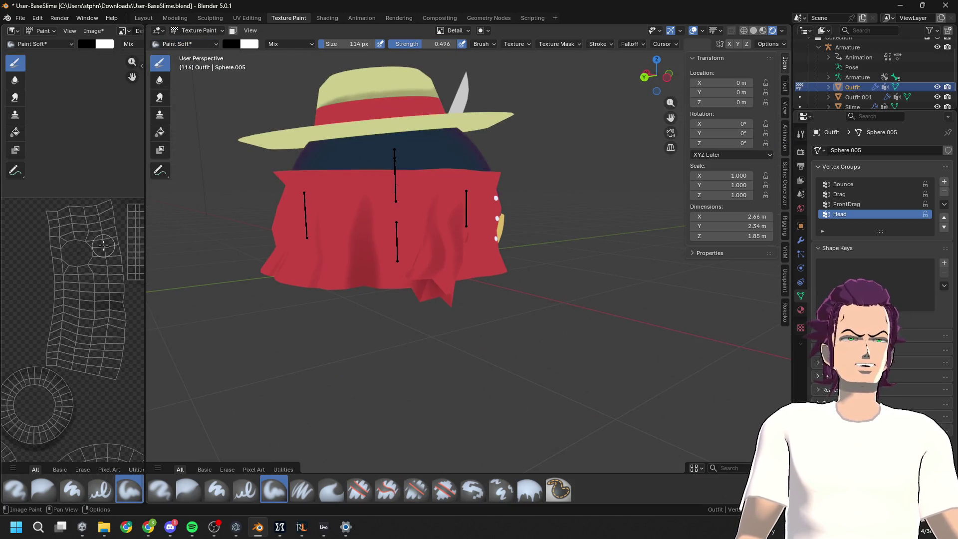
left_click_drag(145, 231, 386, 268)
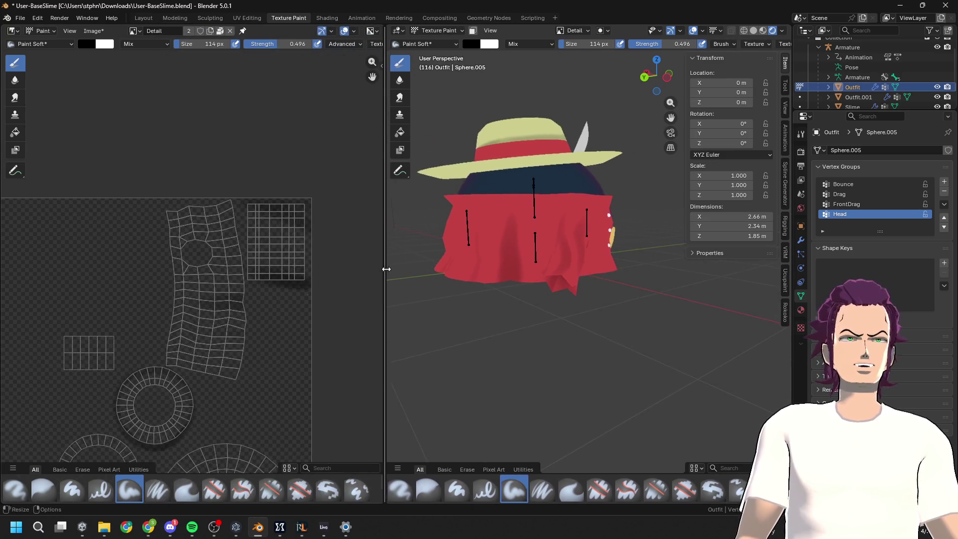
scroll(191, 258, "up", 4)
Paint dark shading onto the shirt's texture in the Image Editor
mouse_move(299, 275)
left_mouse_down()
mouse_move(193, 234)
mouse_move(250, 220)
mouse_move(189, 298)
mouse_move(171, 267)
mouse_move(188, 274)
mouse_move(188, 205)
mouse_move(303, 263)
mouse_move(188, 295)
mouse_move(216, 188)
mouse_move(293, 285)
mouse_move(258, 302)
left_mouse_up()
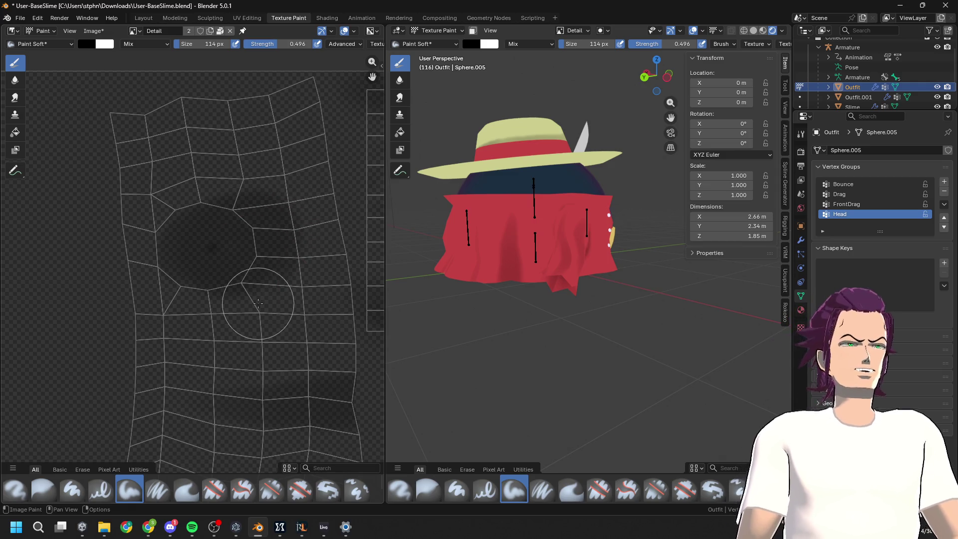
mouse_move(474, 277)
middle_mouse_down()
mouse_move(419, 268)
mouse_move(573, 257)
mouse_move(579, 310)
mouse_move(654, 281)
mouse_move(578, 310)
mouse_move(541, 277)
mouse_move(513, 274)
mouse_move(552, 253)
middle_mouse_up()
scroll(579, 309, "up", 4)
scroll(569, 255, "up", 2)
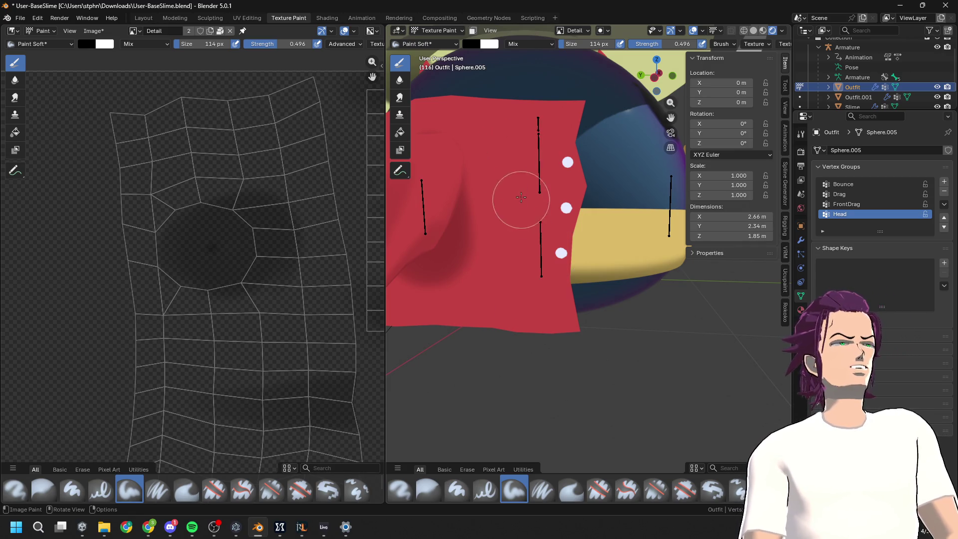
Paint two darker shading streaks down the shirt in the 3D viewport
mouse_move(506, 160)
left_mouse_down()
mouse_move(555, 332)
mouse_move(550, 288)
left_mouse_up()
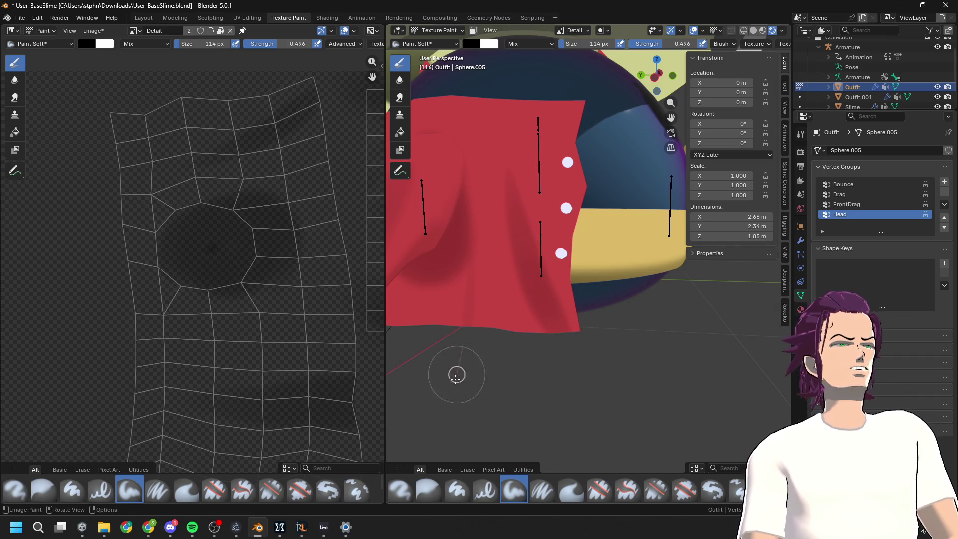
left_click_drag(459, 203, 439, 372)
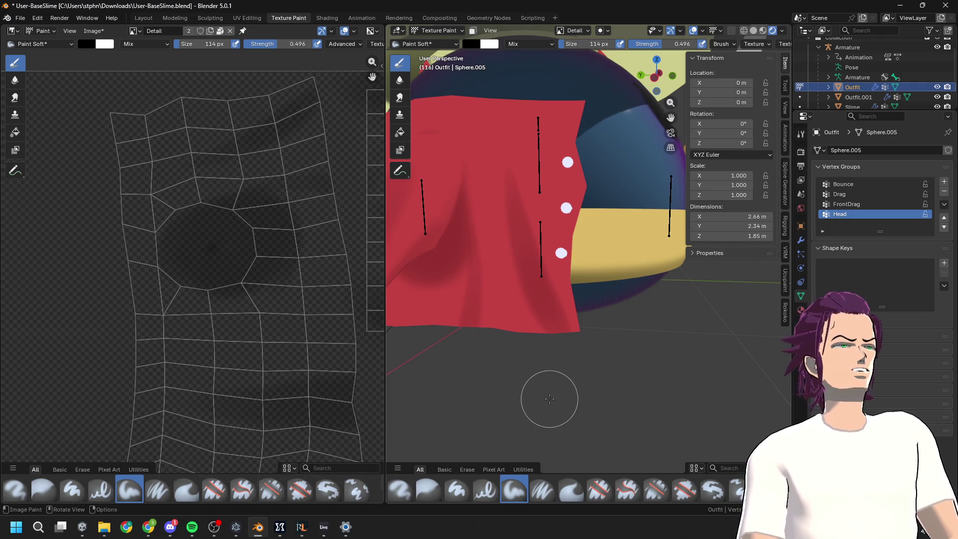
middle_click_drag(549, 398, 524, 334)
scroll(524, 335, "down", 3)
scroll(600, 342, "up", 3)
Try several dark shading strokes down the shirt and undo them all
middle_click_drag(601, 343, 601, 335)
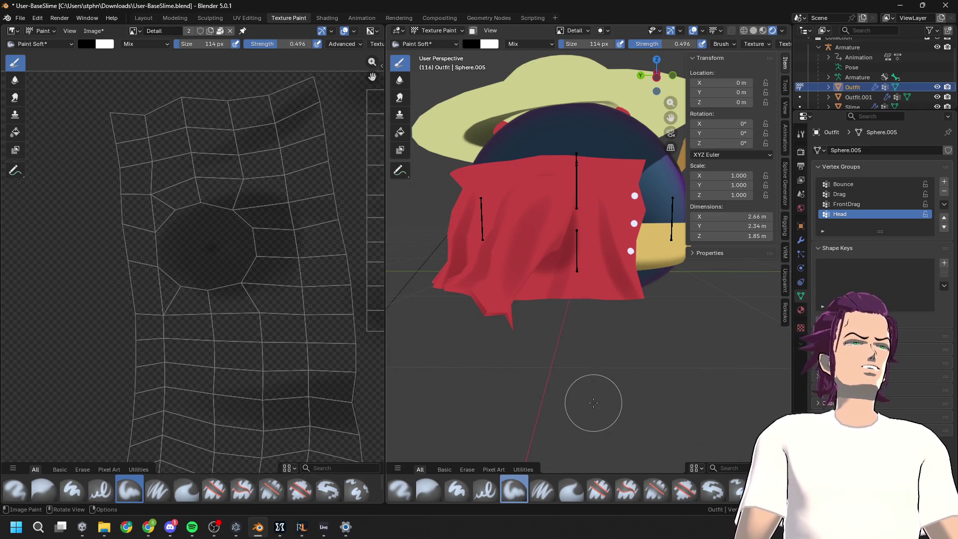
scroll(605, 285, "up", 5)
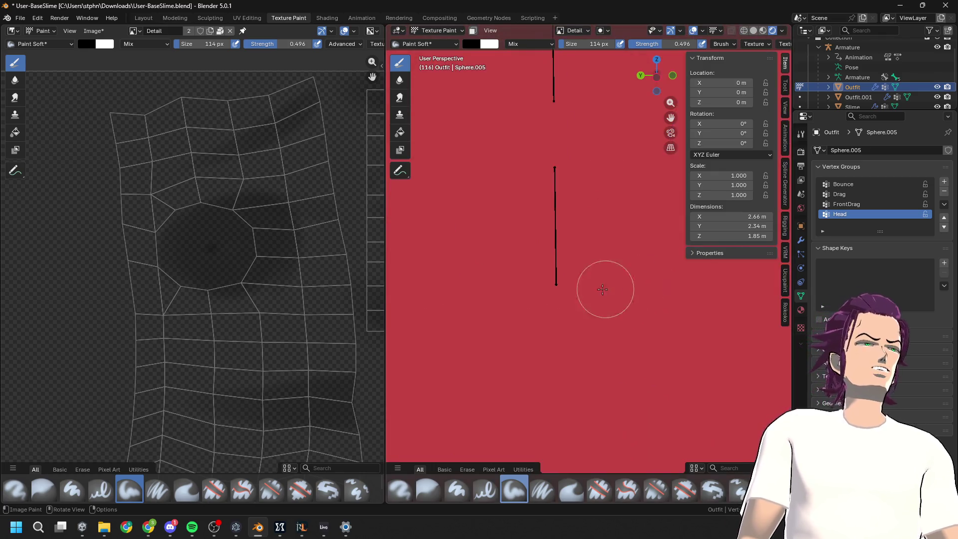
scroll(571, 283, "down", 2)
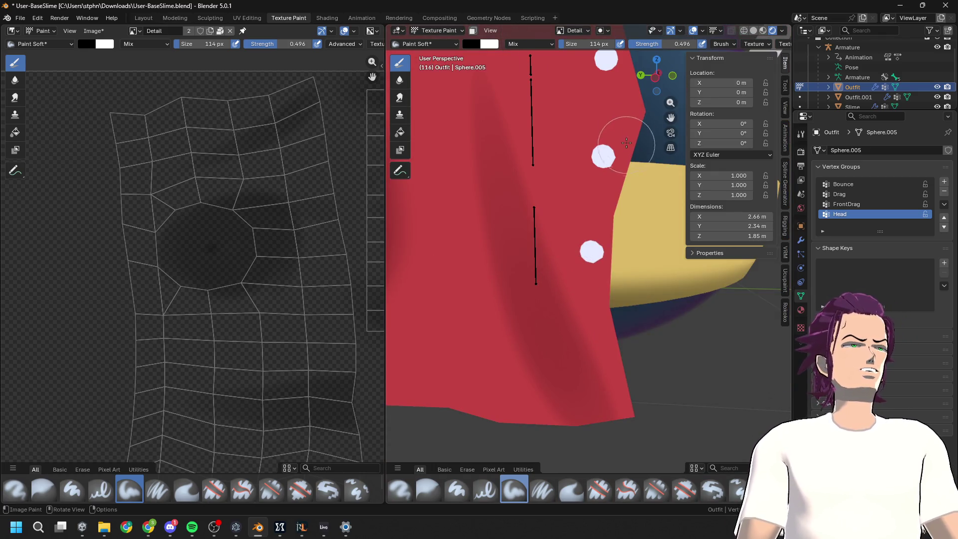
mouse_move(624, 142)
left_mouse_down()
mouse_move(582, 299)
mouse_move(586, 319)
left_mouse_up()
key("ctrl+z")
left_click_drag(633, 118, 601, 309)
key("ctrl+z")
left_click_drag(637, 111, 584, 216)
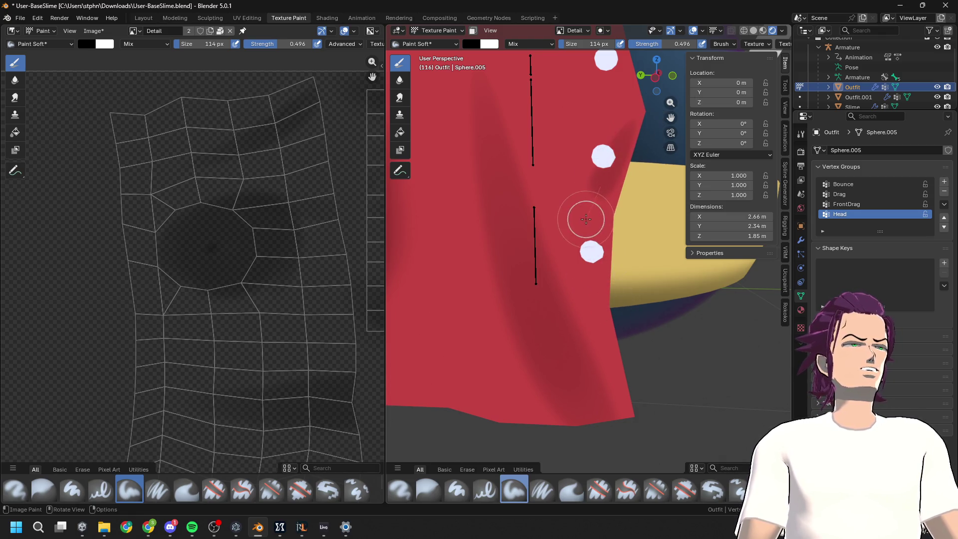
left_click_drag(626, 145, 592, 239)
key("ctrl+z")
key("ctrl+z")
mouse_move(639, 126)
left_mouse_down()
mouse_move(599, 188)
mouse_move(584, 241)
left_mouse_up()
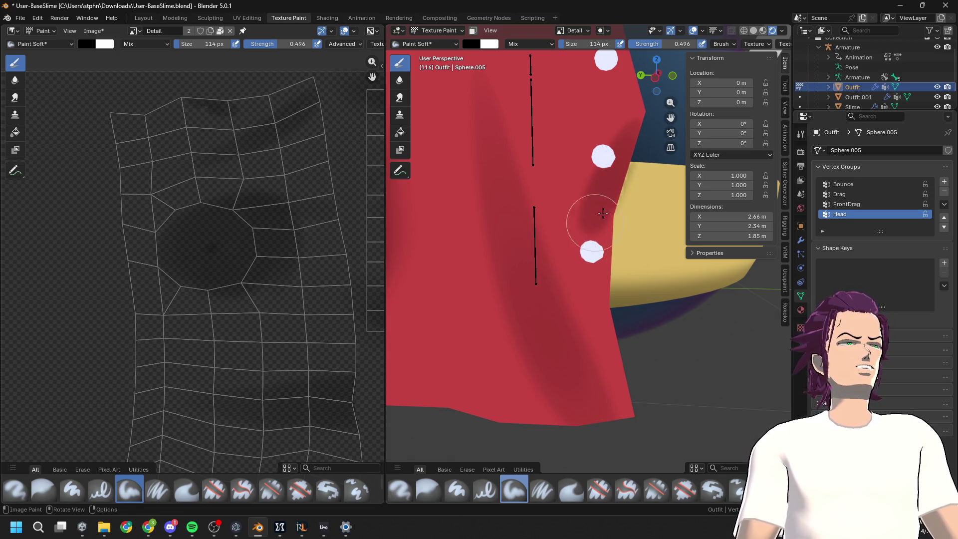
key("ctrl+z")
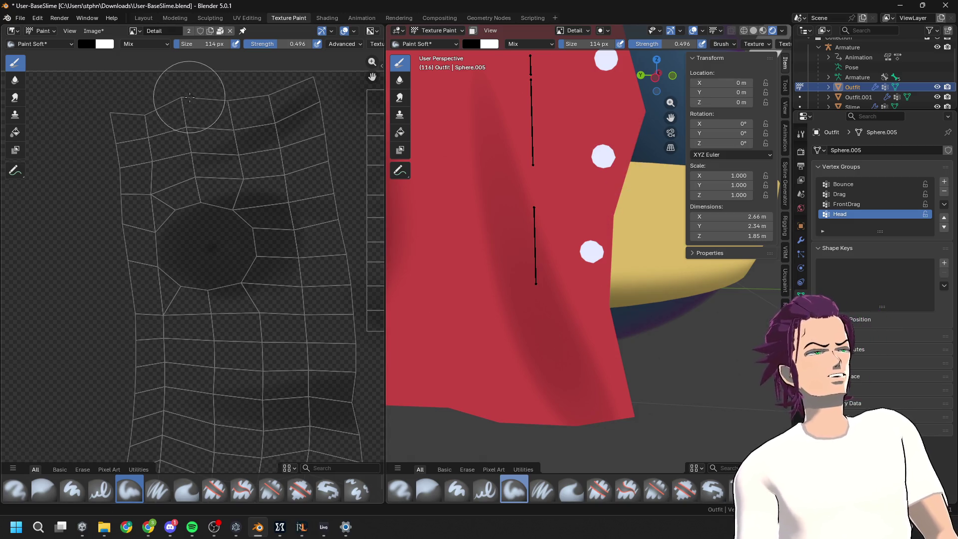
key("ctrl+shift+z")
key("ctrl+z")
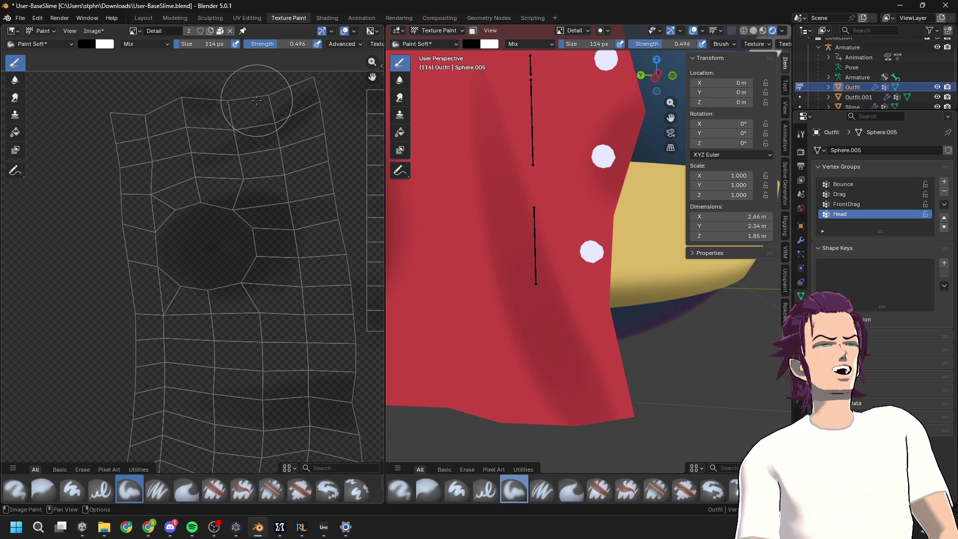
Reduce the paint brush size to 45 px and dab a darker patch on the shirt edge
scroll(274, 199, "up", 2)
middle_click_drag(200, 149, 250, 213)
scroll(214, 171, "up", 2)
mouse_move(215, 171)
middle_mouse_down()
mouse_move(178, 347)
mouse_move(215, 384)
middle_mouse_up()
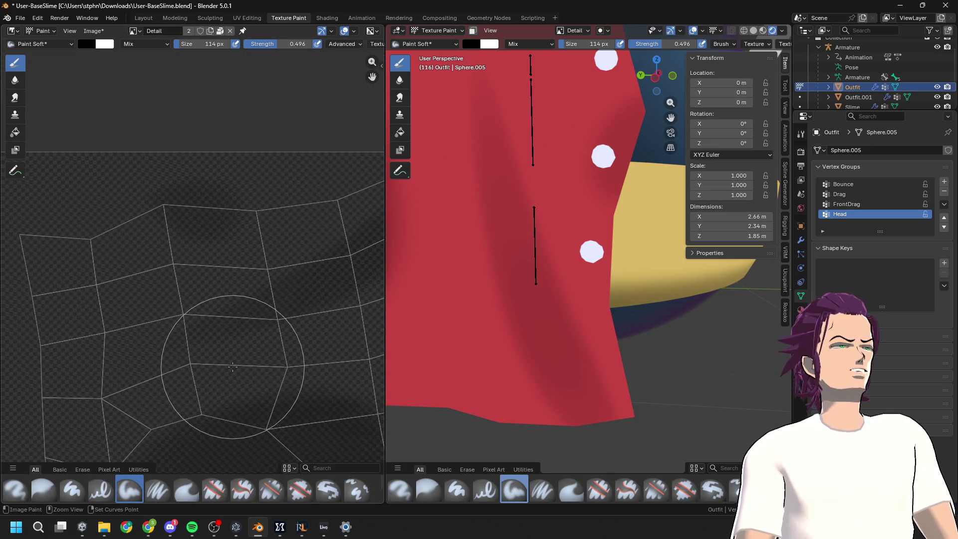
left_click_drag(202, 45, 196, 44)
mouse_move(274, 219)
left_mouse_down()
mouse_move(293, 218)
mouse_move(280, 220)
left_mouse_up()
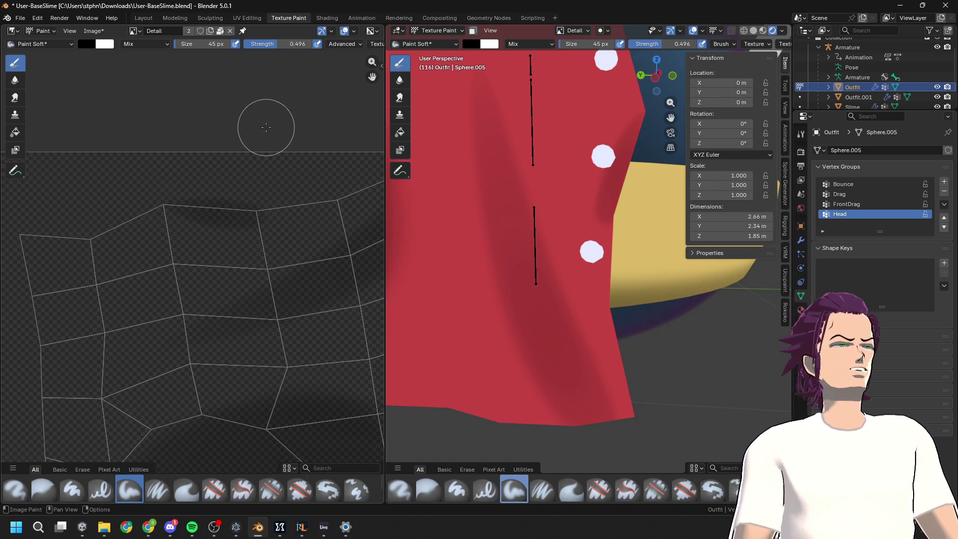
Orbit around the slime to inspect it from the side, face and back
scroll(368, 223, "down", 2)
scroll(588, 259, "down", 6)
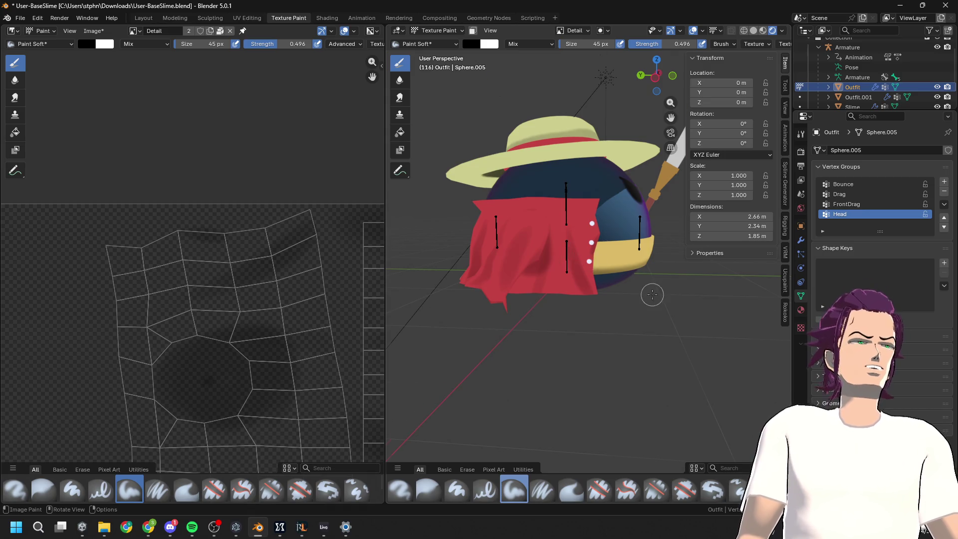
scroll(652, 294, "up", 3)
scroll(614, 294, "down", 5)
mouse_move(613, 293)
middle_mouse_down()
mouse_move(712, 300)
mouse_move(676, 289)
middle_mouse_up()
mouse_move(703, 109)
middle_mouse_down("shift")
mouse_move(398, 312)
mouse_move(567, 284)
mouse_move(597, 256)
mouse_move(658, 232)
mouse_move(561, 244)
middle_mouse_up("shift")
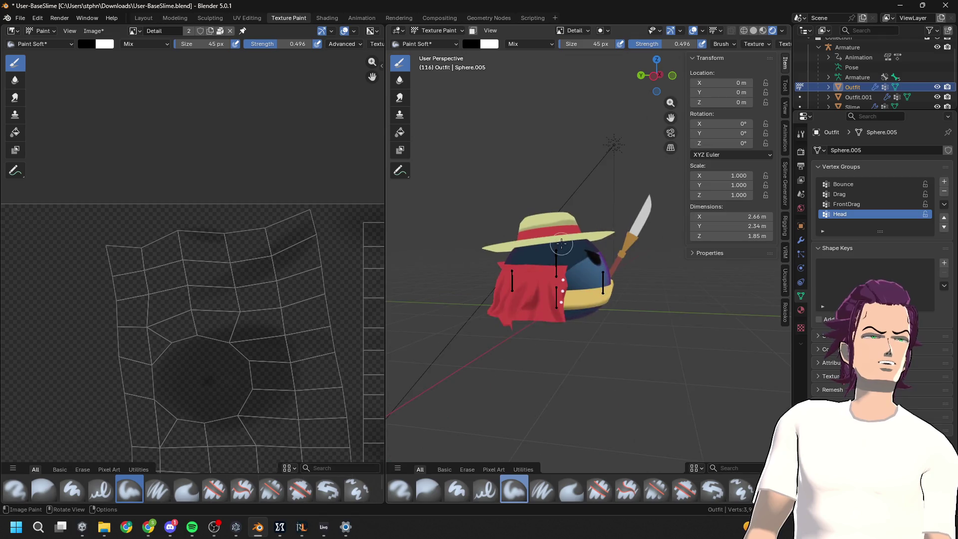
scroll(561, 245, "up", 5)
mouse_move(514, 280)
middle_mouse_down()
mouse_move(563, 312)
mouse_move(584, 278)
middle_mouse_up()
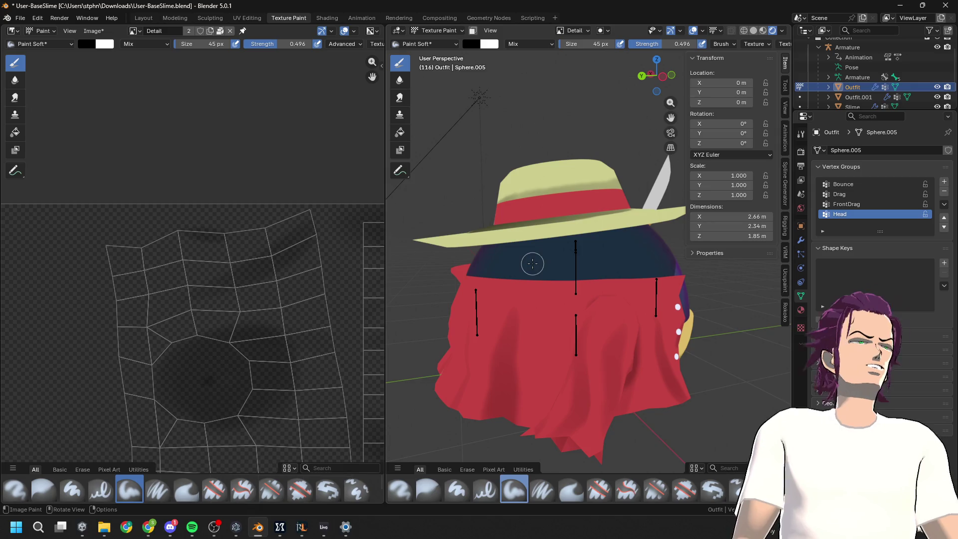
scroll(283, 278, "down", 4)
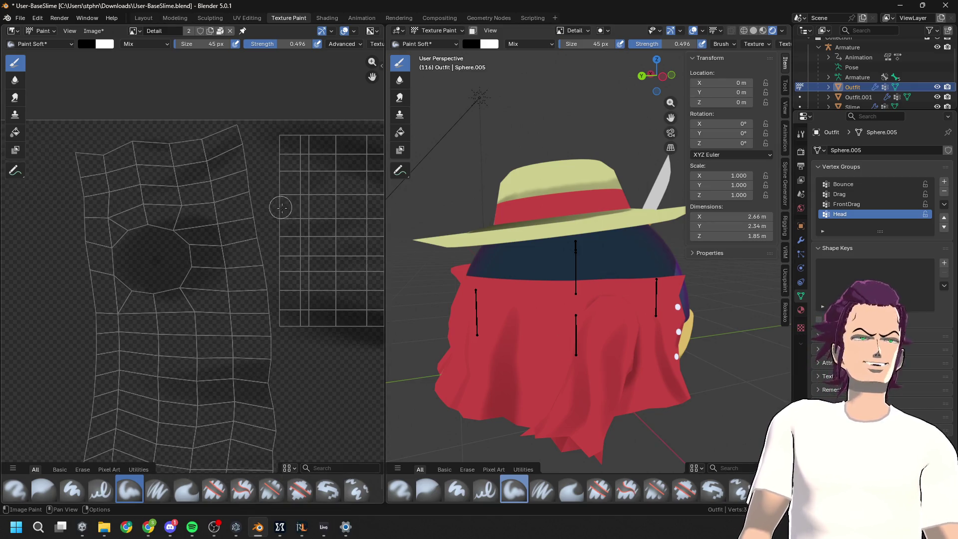
middle_click_drag(283, 209, 234, 253)
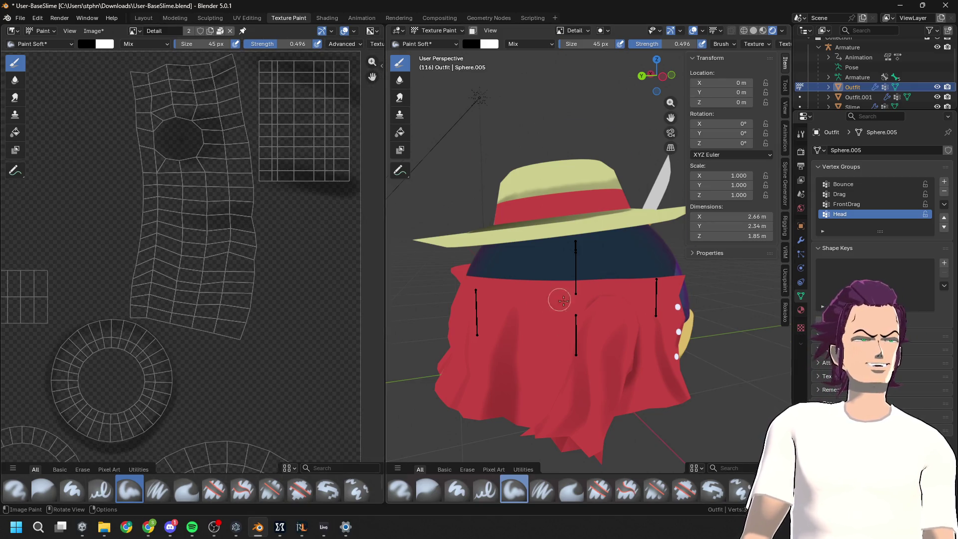
scroll(559, 302, "up", 2)
Try dark strokes across the cape, undo them, and widen the UV image editor
mouse_move(592, 326)
middle_mouse_down()
mouse_move(577, 310)
mouse_move(639, 312)
mouse_move(453, 245)
middle_mouse_up()
left_click_drag(518, 264, 545, 256)
key("ctrl+z")
left_click_drag(449, 252, 669, 251)
scroll(670, 251, "down", 3)
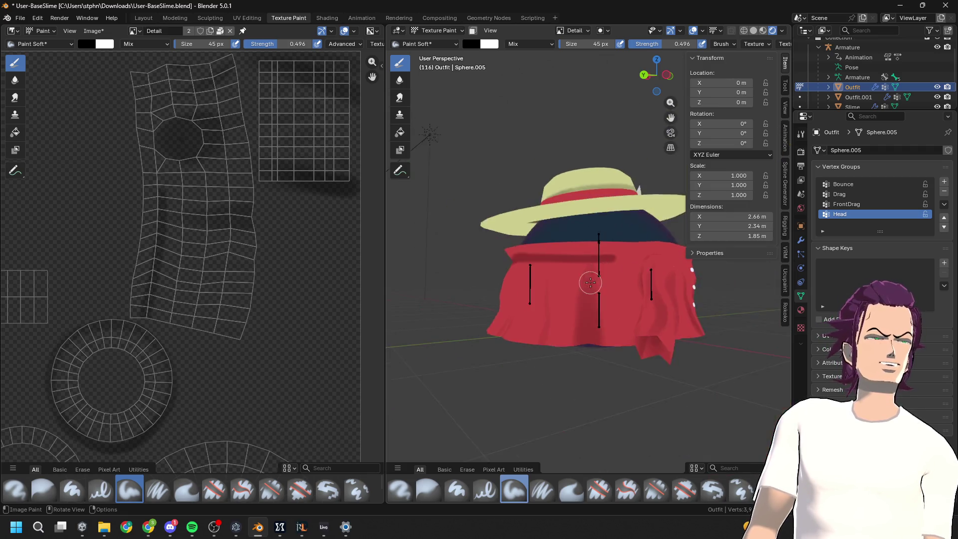
middle_click_drag(612, 296, 583, 296)
key("ctrl+z")
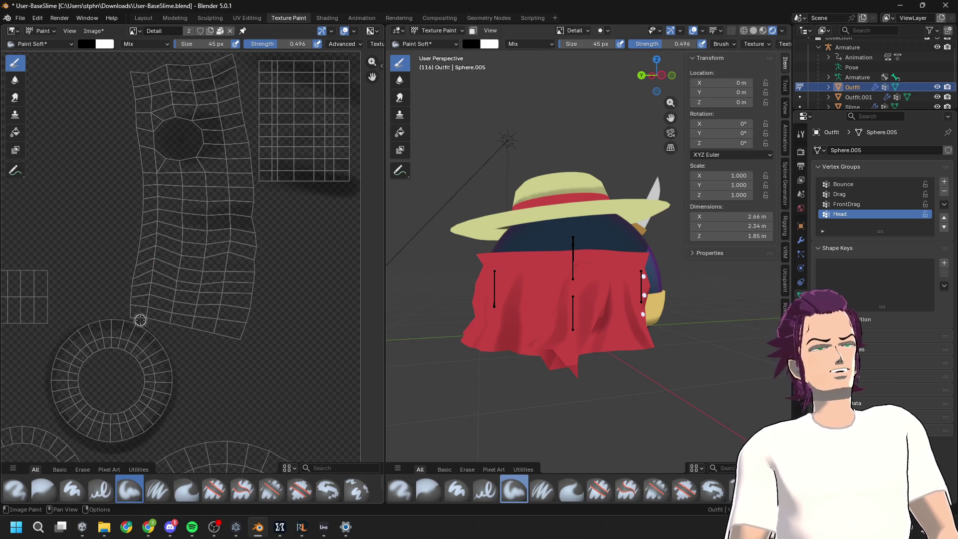
key("ctrl+shift+z")
key("ctrl+z")
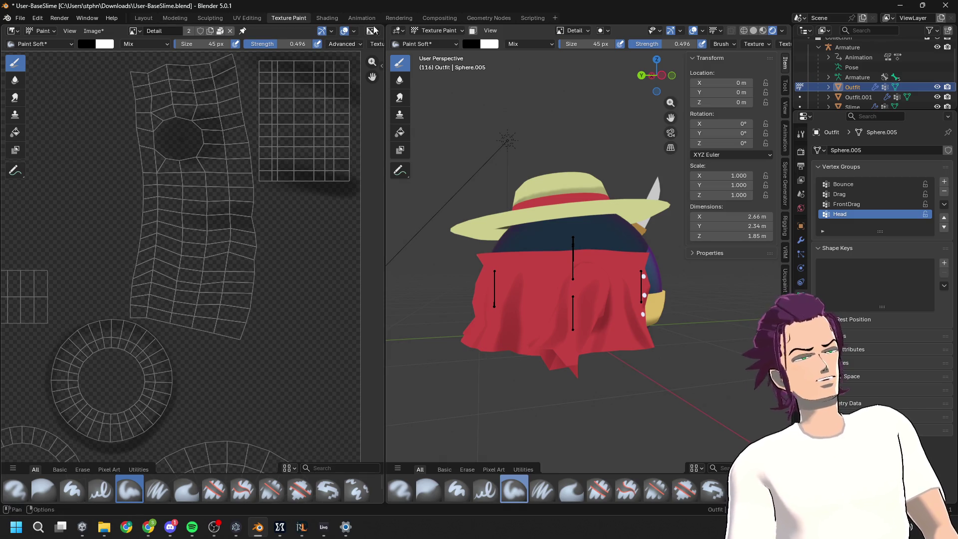
left_click_drag(385, 117, 544, 117)
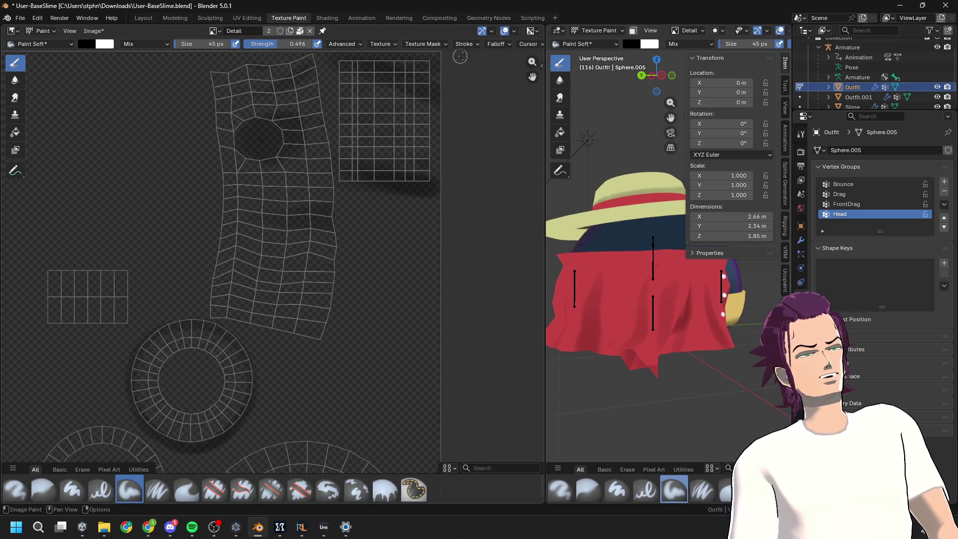
Keep the Space stroke method and raise the Stabilize Stroke radius to 81 px
left_click(476, 45)
left_click(494, 64)
left_click(481, 65)
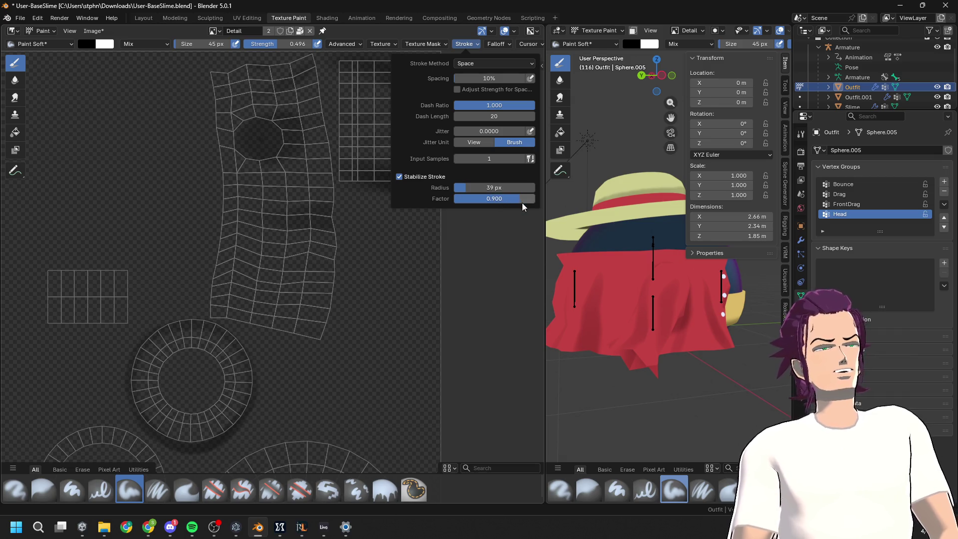
left_click_drag(513, 190, 534, 191)
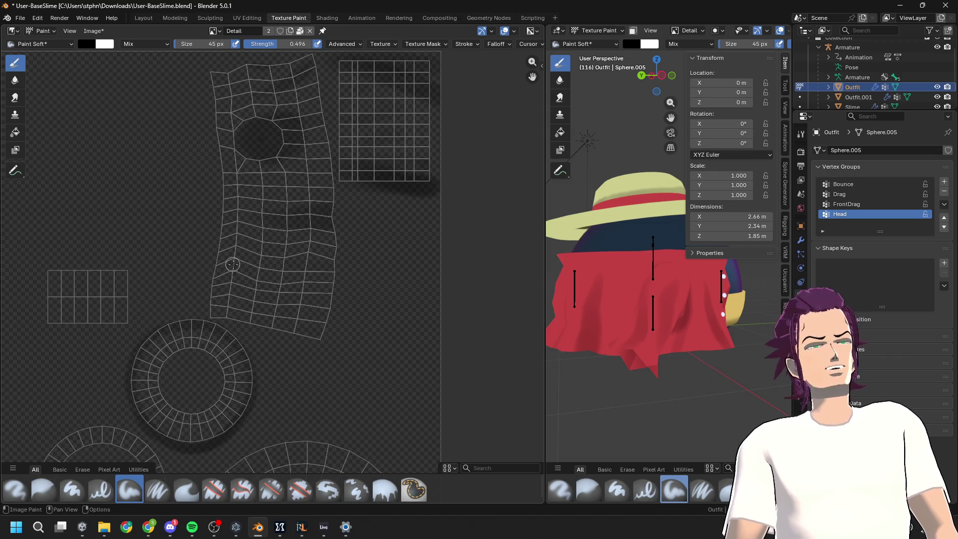
Paint a smooth dark band across the top of the shirt's UV island
left_click_drag(236, 220, 235, 176)
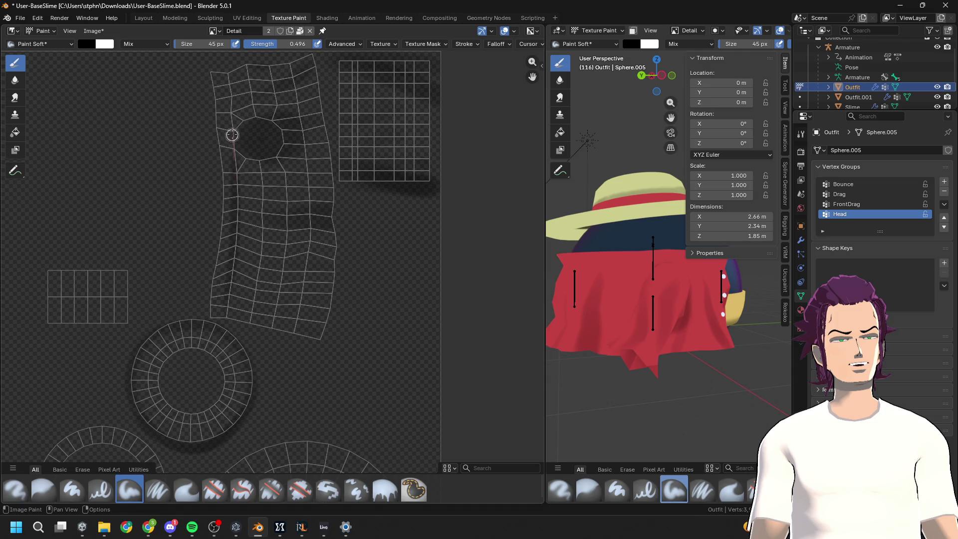
left_click_drag(227, 72, 225, 56)
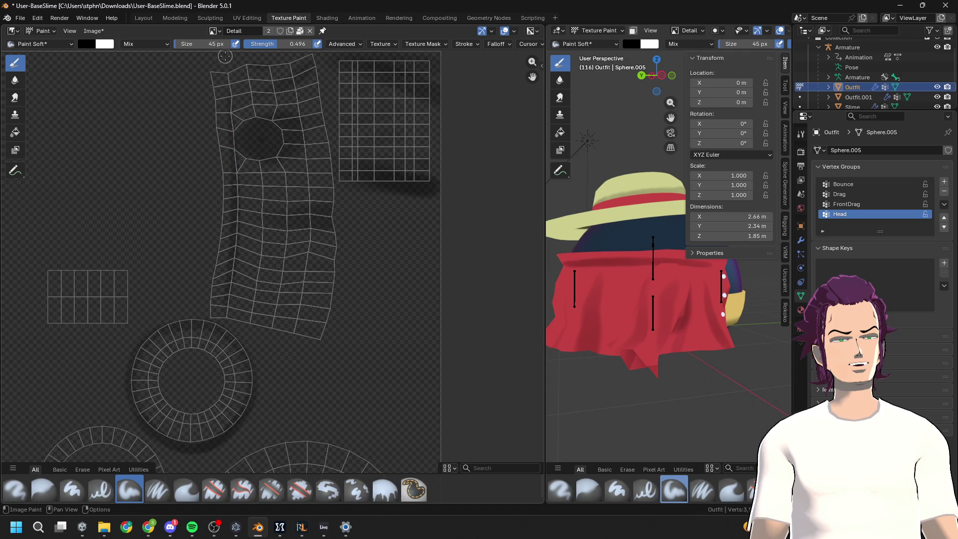
scroll(618, 349, "down", 4)
middle_click_drag(619, 349, 653, 305)
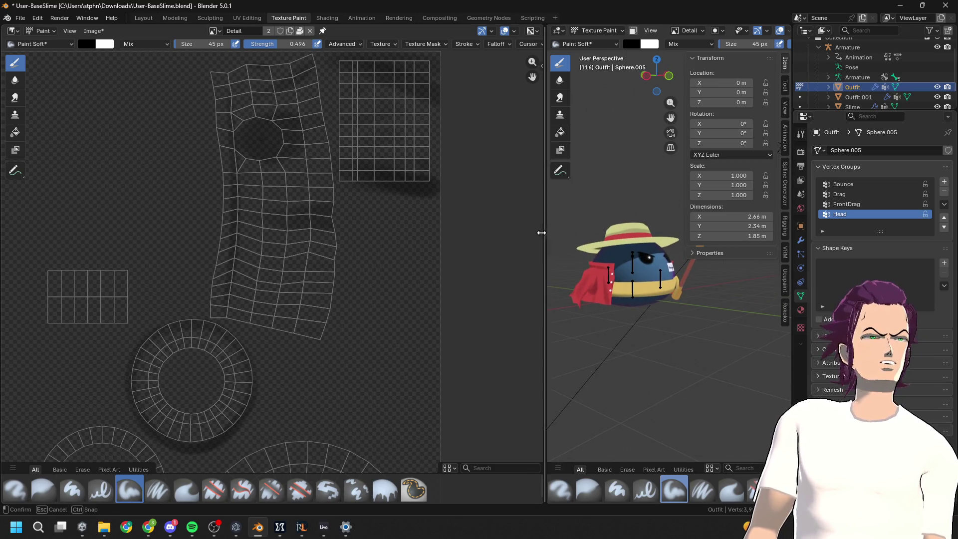
Widen the 3D viewport and orbit to side and cape-facing views of the slime
left_click_drag(537, 234, 263, 240)
scroll(524, 259, "up", 4)
mouse_move(524, 259)
middle_mouse_down()
mouse_move(588, 267)
mouse_move(687, 251)
mouse_move(697, 279)
mouse_move(738, 281)
mouse_move(620, 285)
mouse_move(642, 261)
mouse_move(685, 260)
mouse_move(598, 256)
middle_mouse_up()
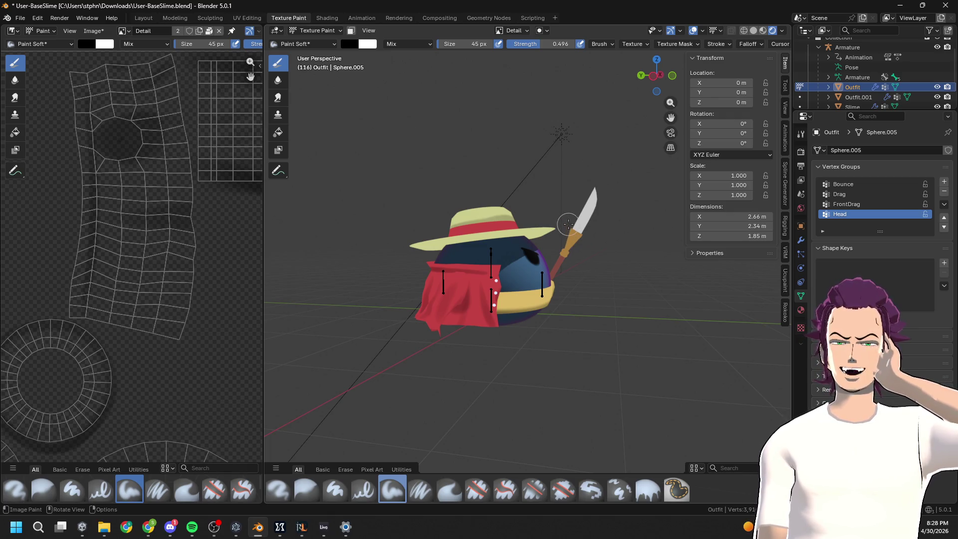
mouse_move(532, 223)
middle_mouse_down()
mouse_move(609, 278)
mouse_move(735, 284)
mouse_move(590, 271)
mouse_move(589, 219)
mouse_move(610, 201)
mouse_move(511, 236)
mouse_move(589, 247)
mouse_move(498, 275)
middle_mouse_up()
scroll(590, 271, "up", 6)
scroll(590, 200, "down", 8)
Zoom and orbit around the cape, viewing it from higher and from the opposite side
scroll(599, 250, "up", 3)
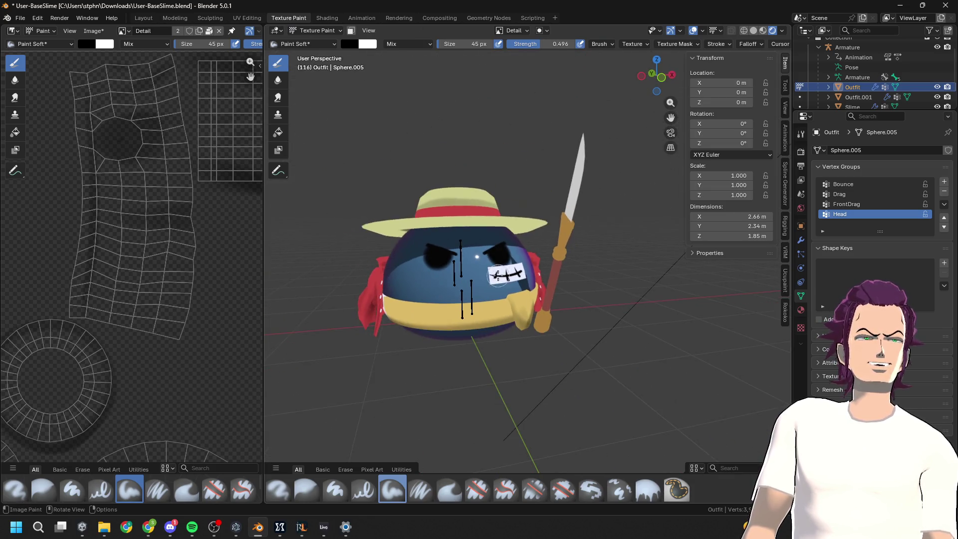
scroll(496, 244, "up", 2)
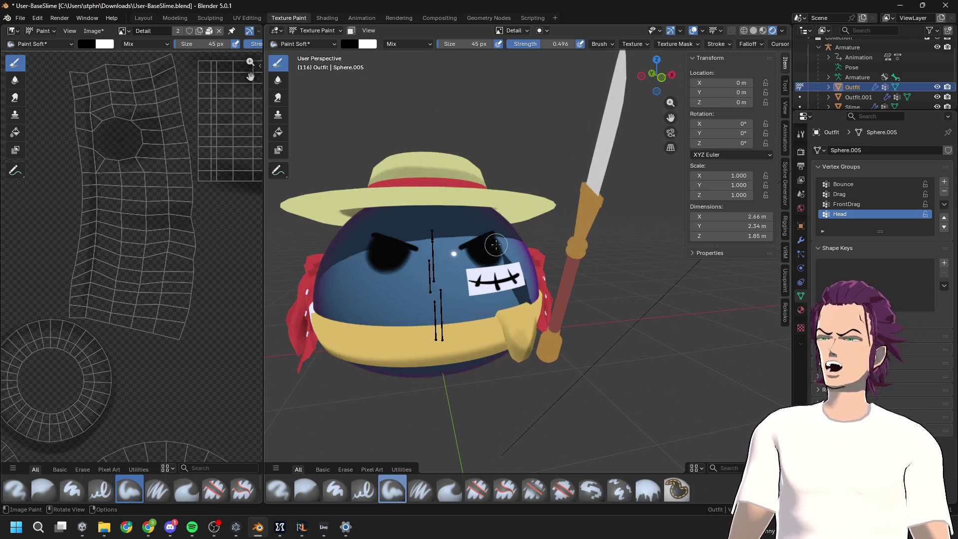
scroll(512, 269, "down", 1)
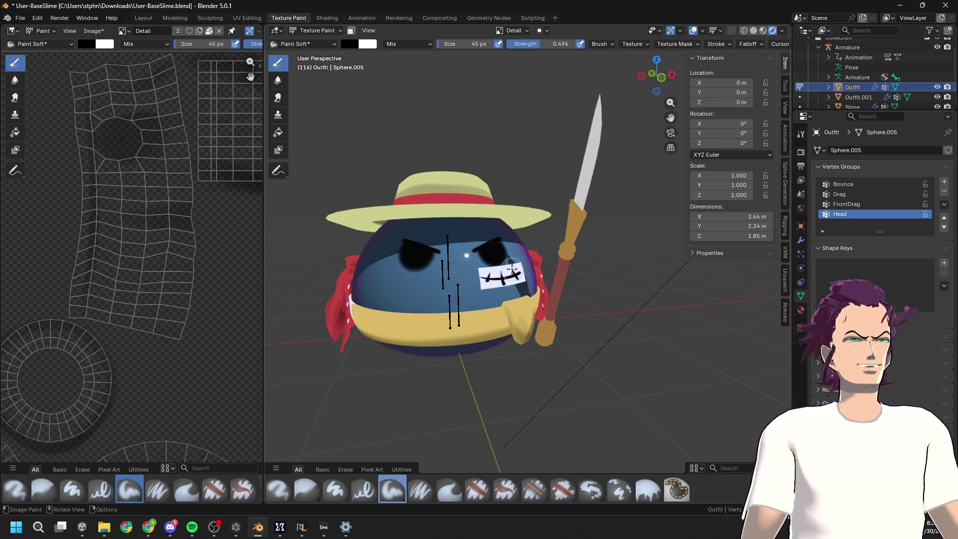
scroll(523, 337, "up", 3)
mouse_move(523, 337)
middle_mouse_down()
mouse_move(566, 353)
mouse_move(545, 292)
mouse_move(524, 302)
middle_mouse_up()
scroll(567, 353, "down", 5)
scroll(546, 292, "up", 5)
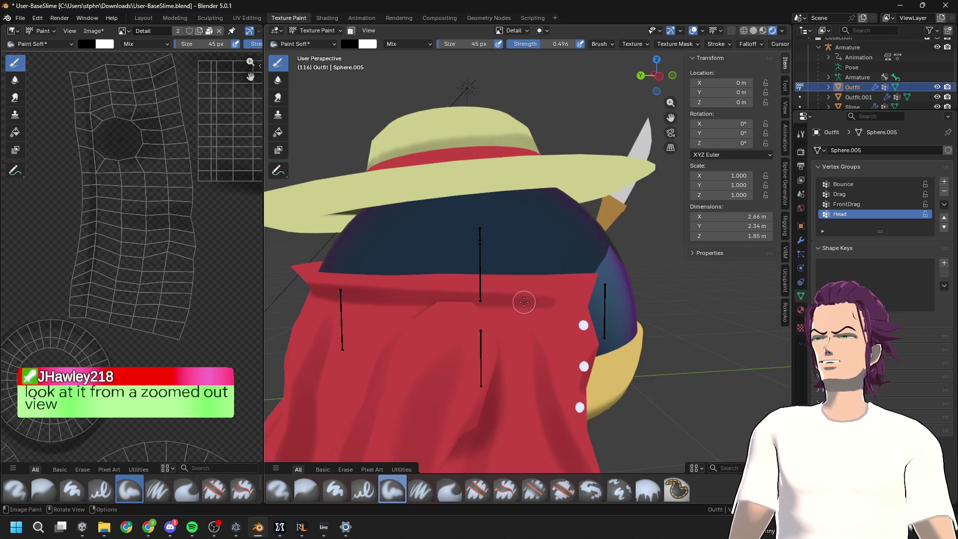
scroll(524, 301, "down", 4)
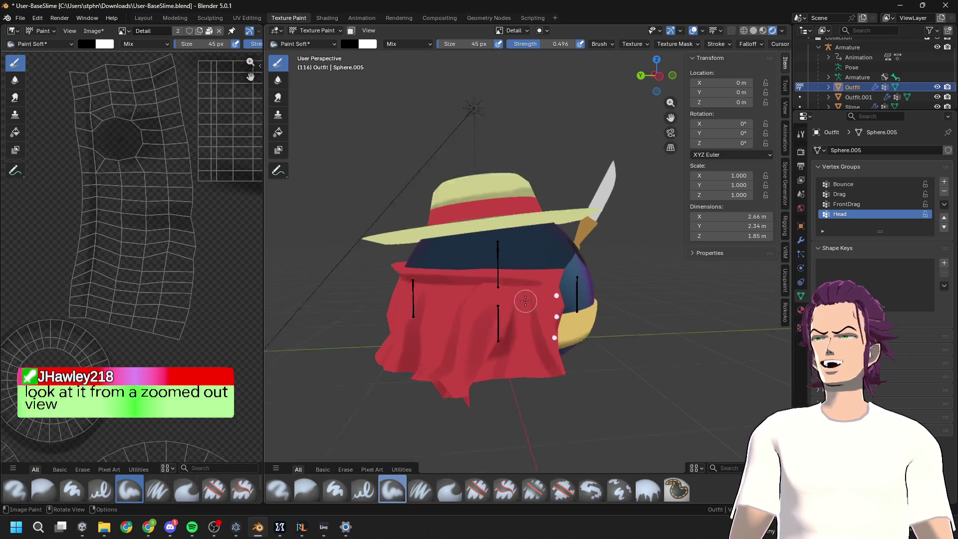
scroll(525, 301, "up", 2)
scroll(526, 301, "down", 6)
mouse_move(528, 296)
middle_mouse_down()
mouse_move(400, 280)
mouse_move(584, 310)
mouse_move(615, 304)
mouse_move(556, 280)
middle_mouse_up()
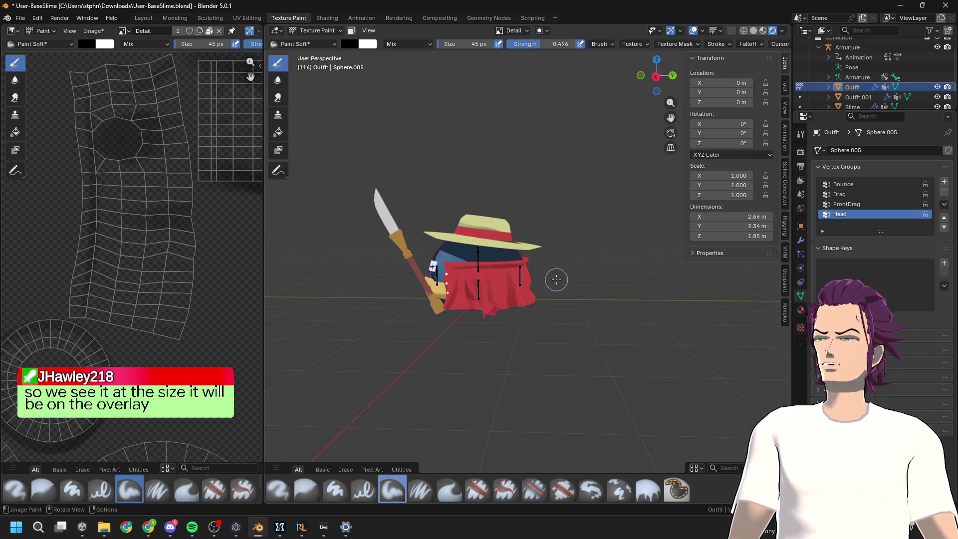
Hide the viewport overlays and frame the slime in a straight X-axis view
scroll(556, 280, "down", 4)
middle_click_drag(564, 274, 646, 188)
left_click(693, 30)
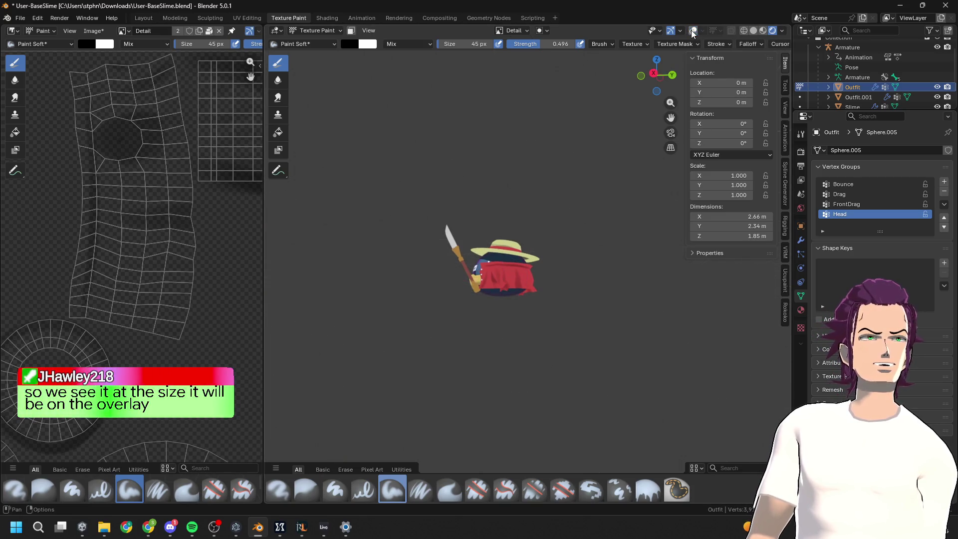
mouse_move(455, 283)
middle_mouse_down()
mouse_move(705, 279)
mouse_move(643, 250)
mouse_move(557, 263)
middle_mouse_up()
key("ctrl+z")
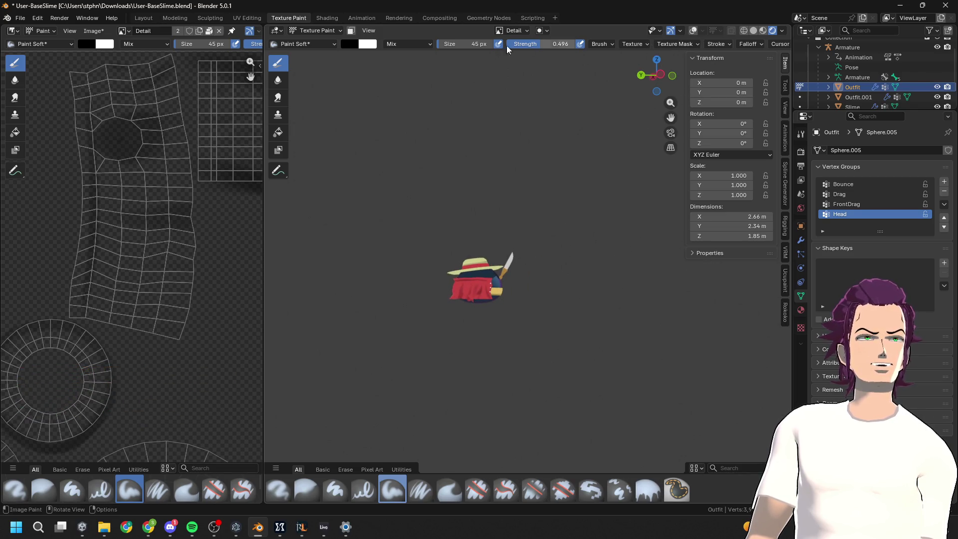
left_click(660, 74)
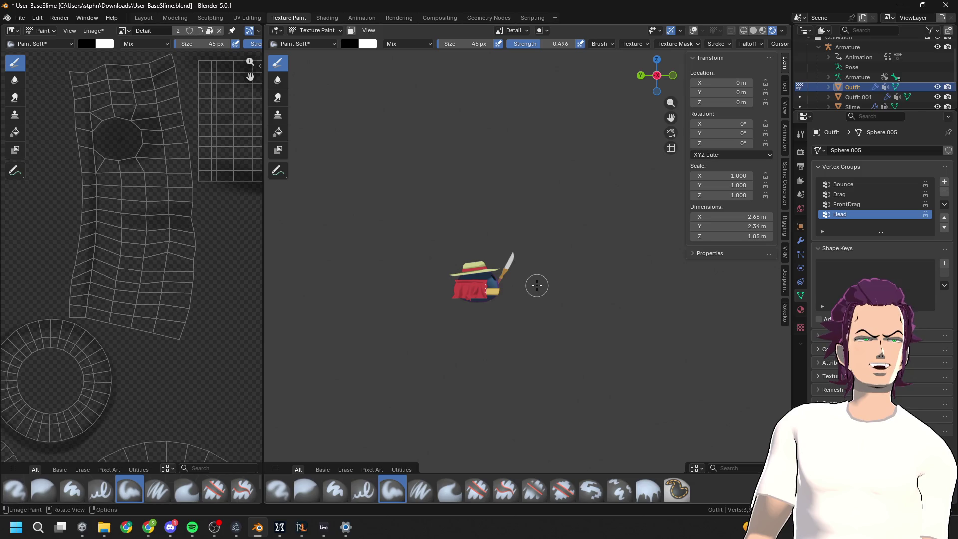
scroll(537, 286, "up", 2)
middle_click_drag(539, 292, 570, 375, "shift")
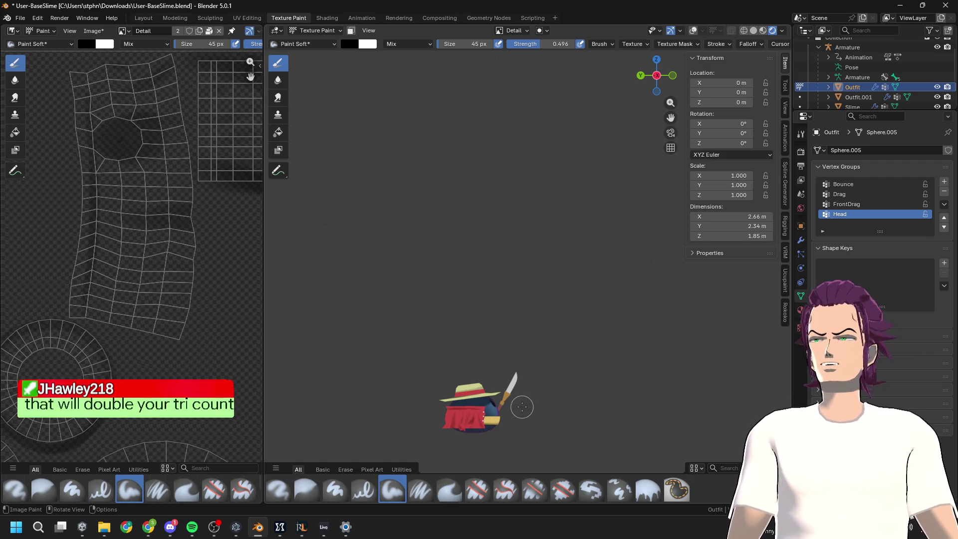
Toggle the Outfit into Edit Mode and back, then switch to the Modeling workspace
key("Tab")
key("Tab")
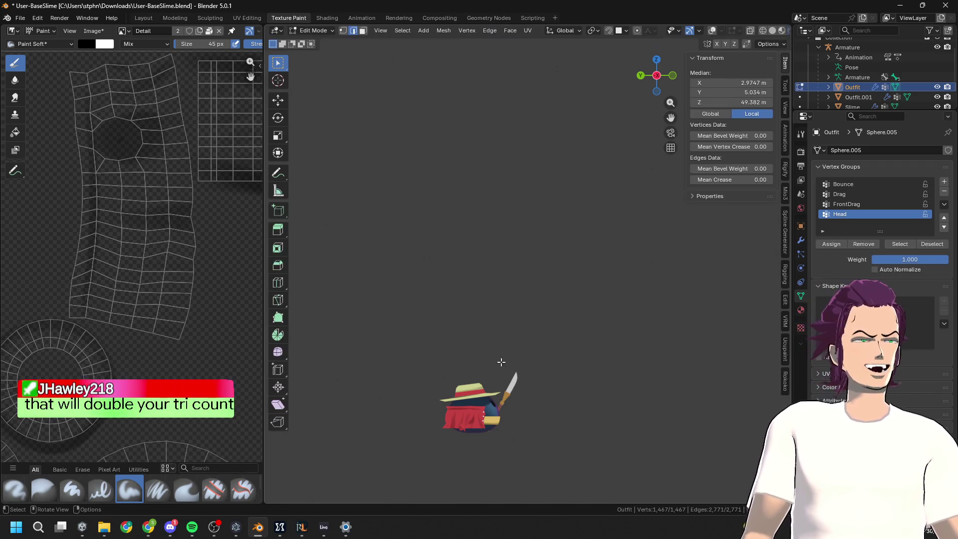
key("Tab")
key("Tab")
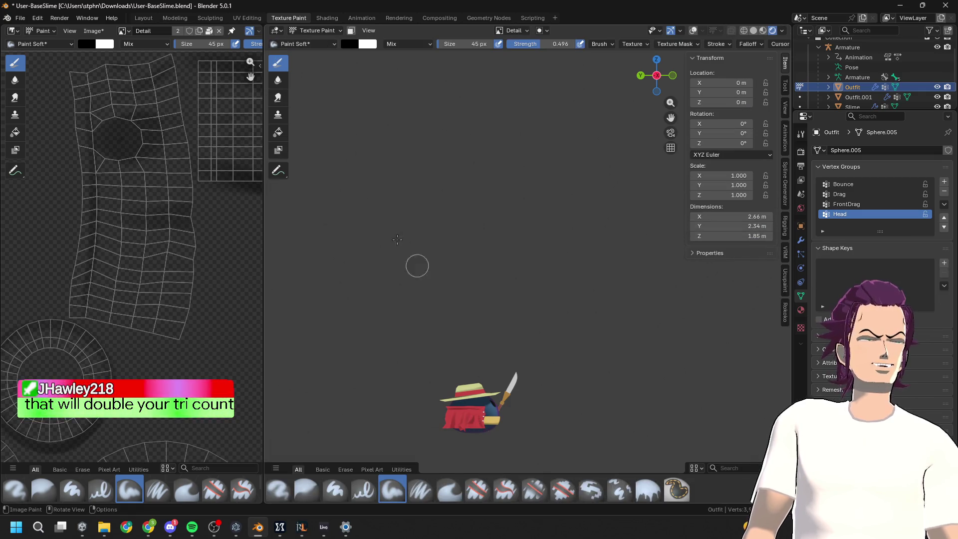
scroll(382, 181, "down", 5)
scroll(199, 174, "down", 6)
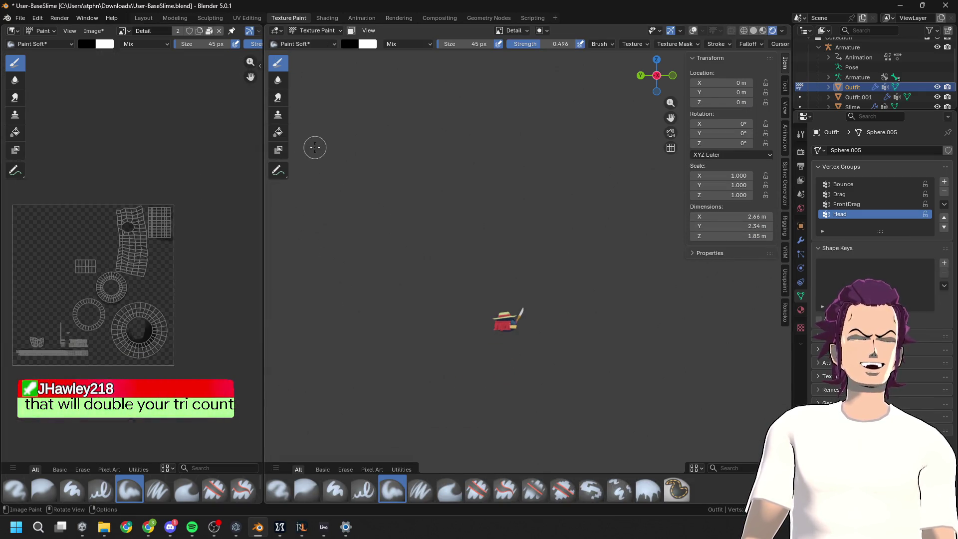
left_click(175, 18)
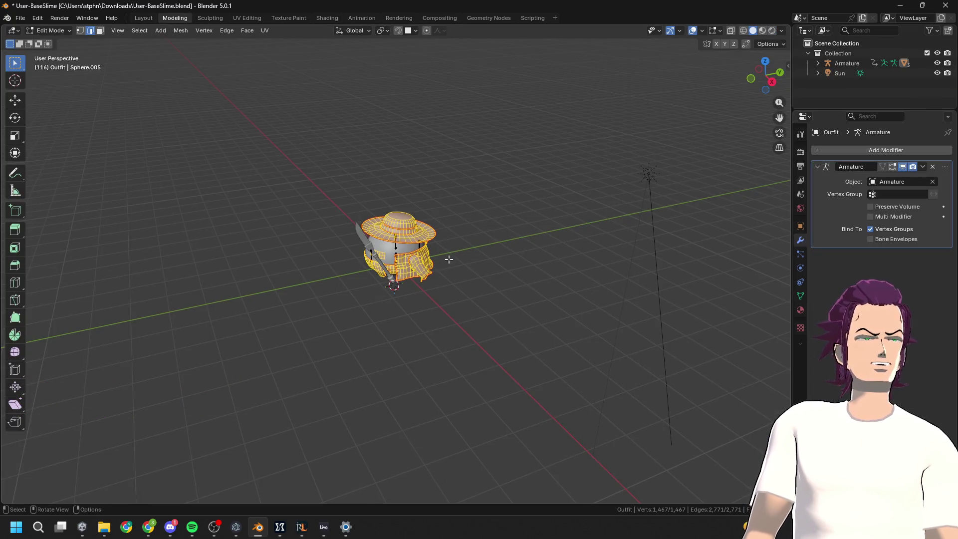
Check the Outfit's Material and Particles tabs, then open Add Modifier from the Modifier tab
middle_click_drag(449, 259, 531, 224)
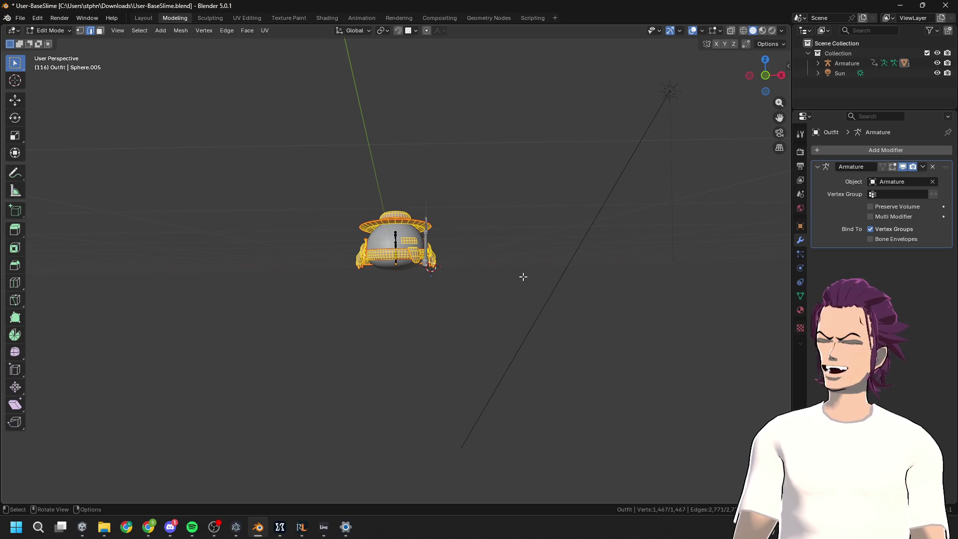
mouse_move(494, 271)
middle_mouse_down()
mouse_move(526, 278)
mouse_move(493, 248)
middle_mouse_up()
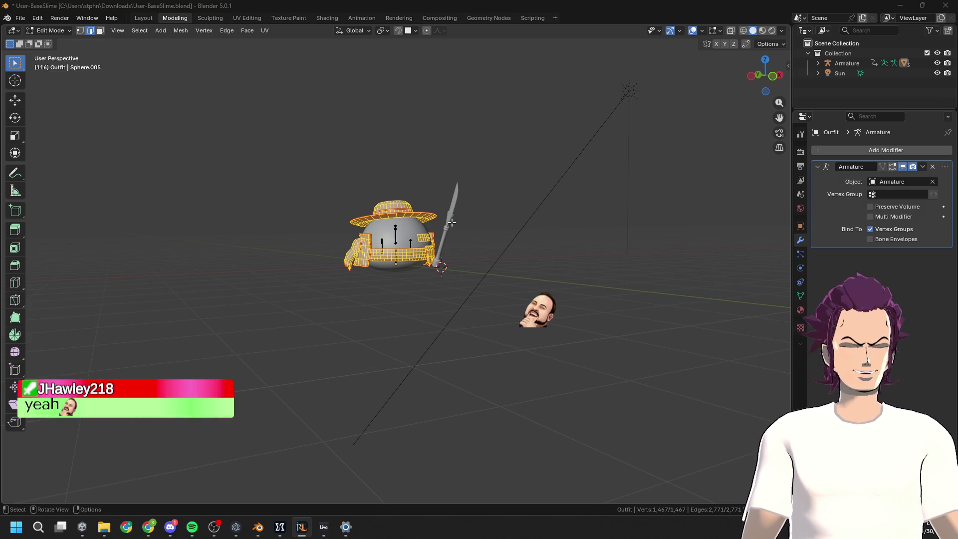
mouse_move(425, 274)
middle_mouse_down()
mouse_move(370, 316)
mouse_move(448, 259)
mouse_move(544, 235)
middle_mouse_up()
scroll(449, 259, "up", 3)
key("Tab")
key("Tab")
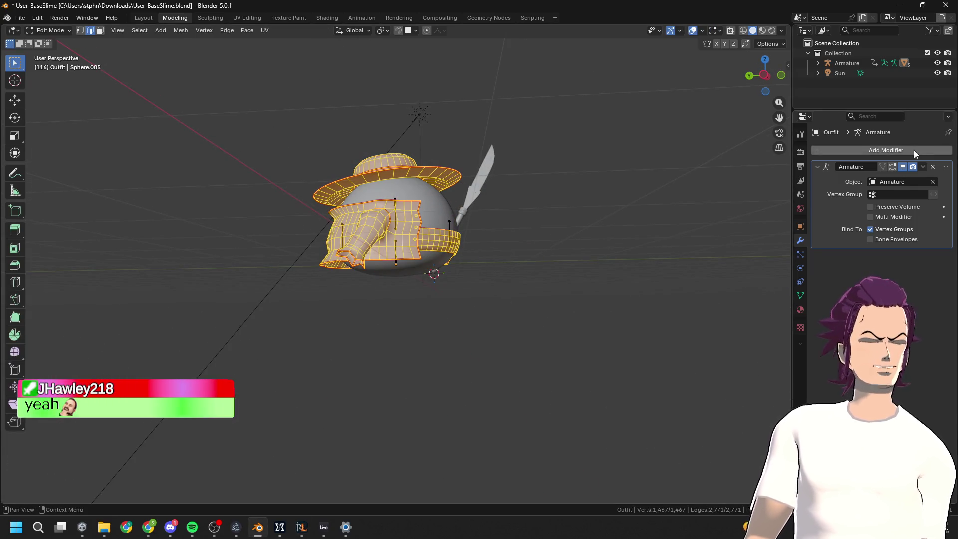
left_click(800, 310)
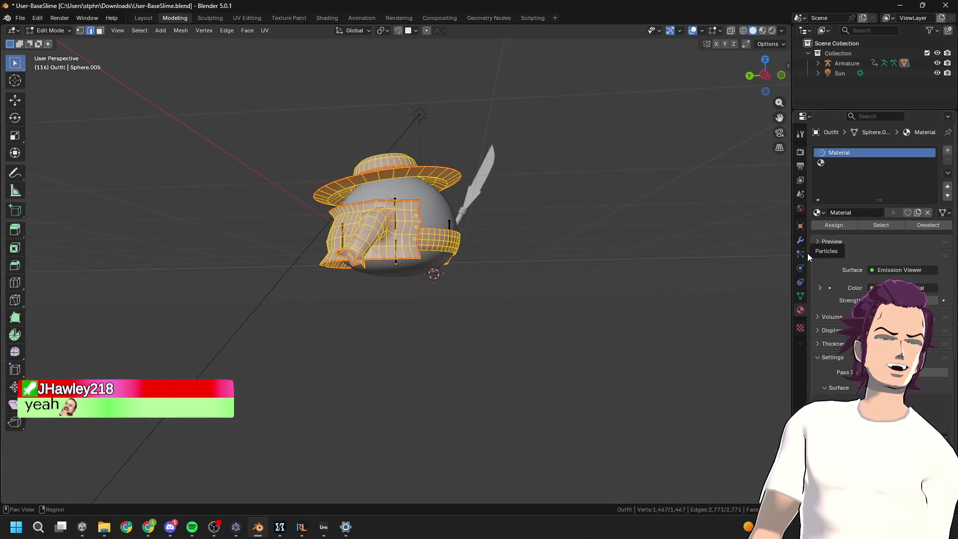
middle_click_drag(442, 242, 479, 239)
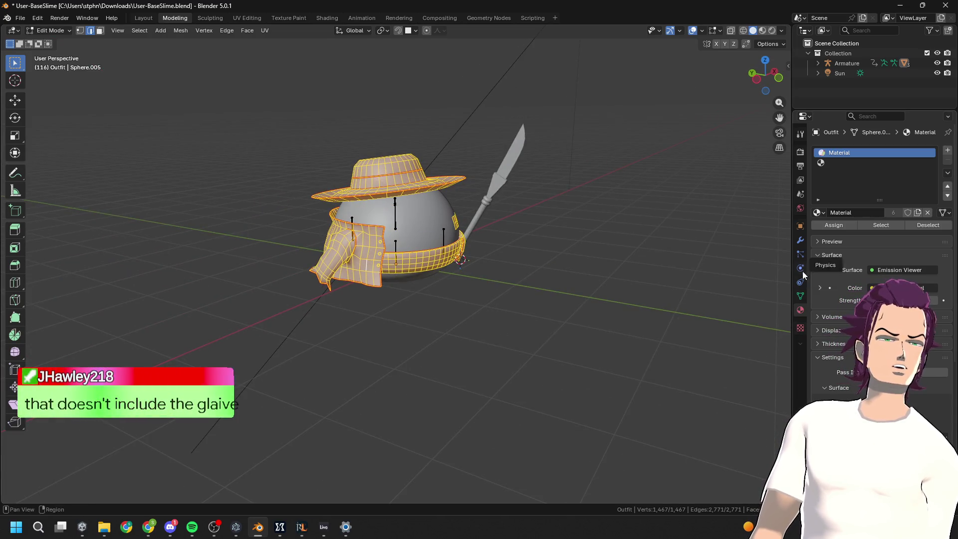
left_click(801, 242)
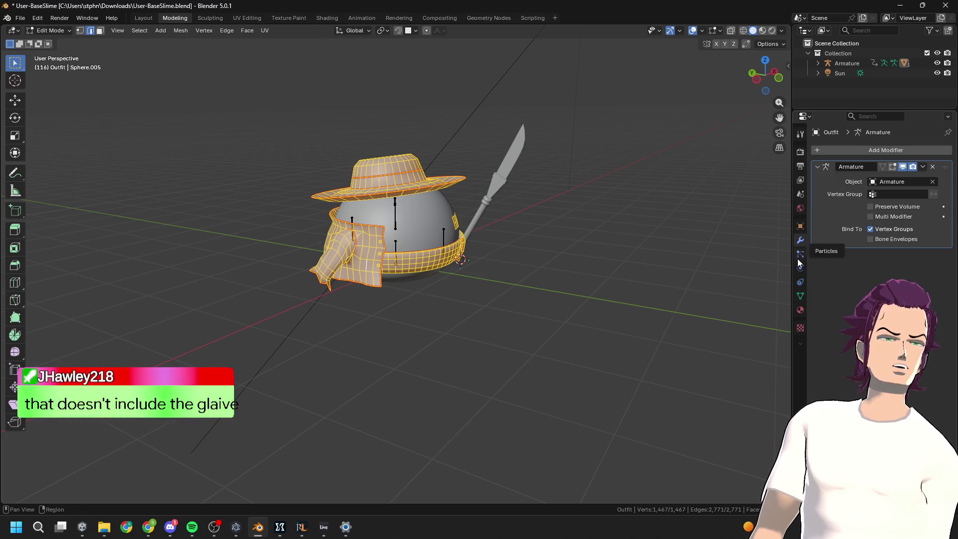
left_click(800, 254)
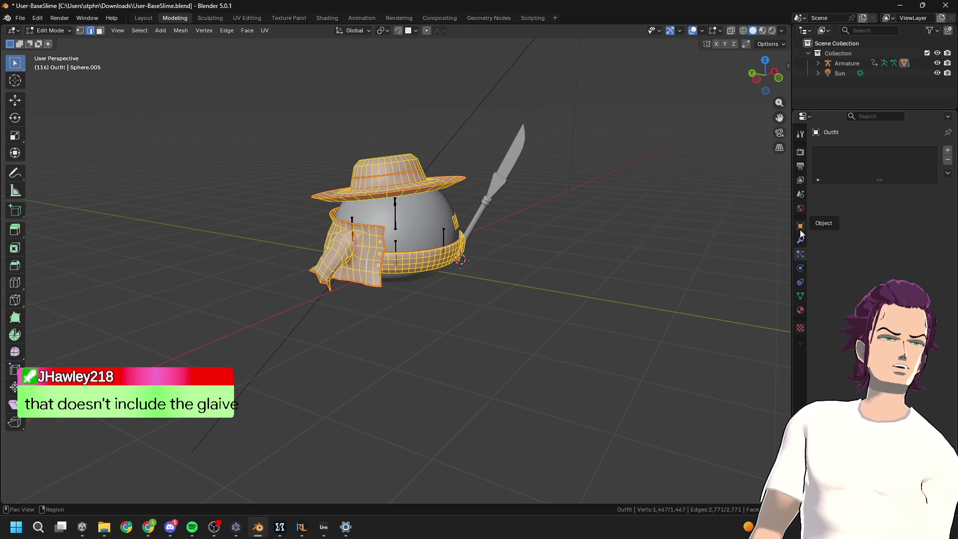
left_click(801, 241)
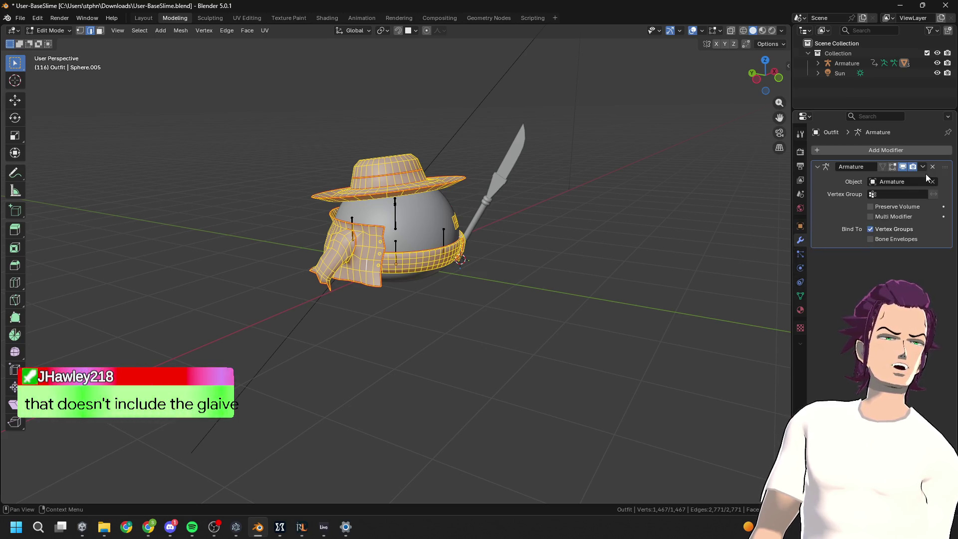
left_click(867, 150)
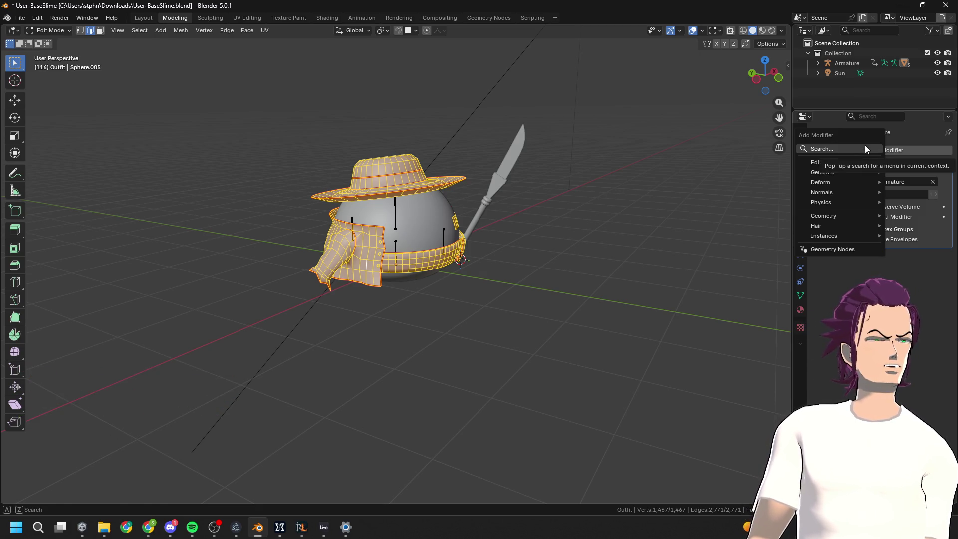
Add a Solidify modifier to the Outfit and adjust its thickness in Object Mode
type("so")
key("Return")
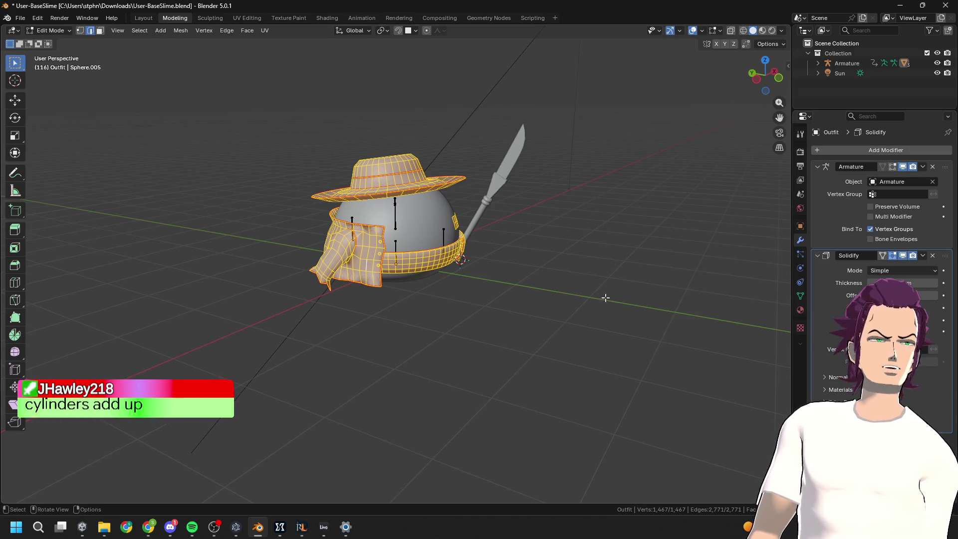
middle_click_drag(609, 301, 581, 238)
key("Tab")
scroll(551, 197, "up", 4)
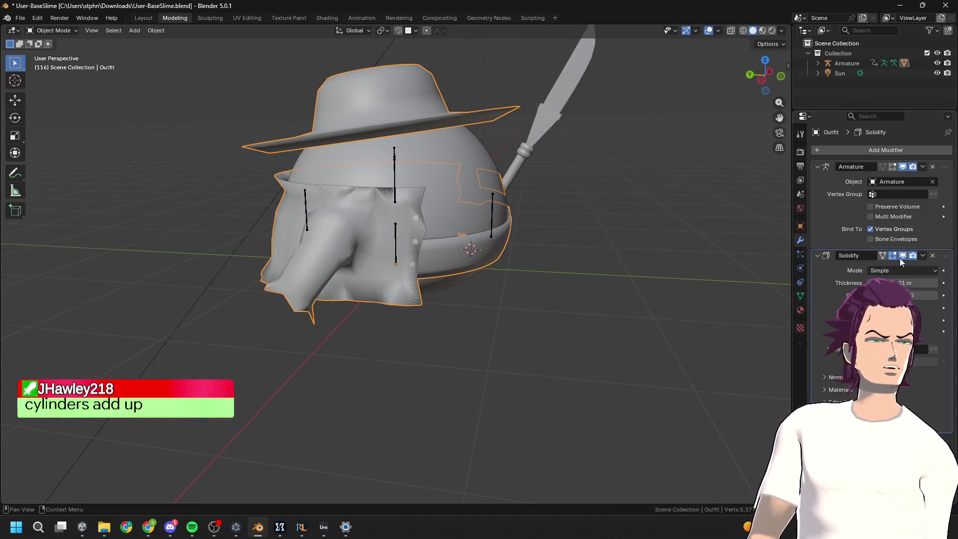
left_click_drag(903, 283, 908, 283)
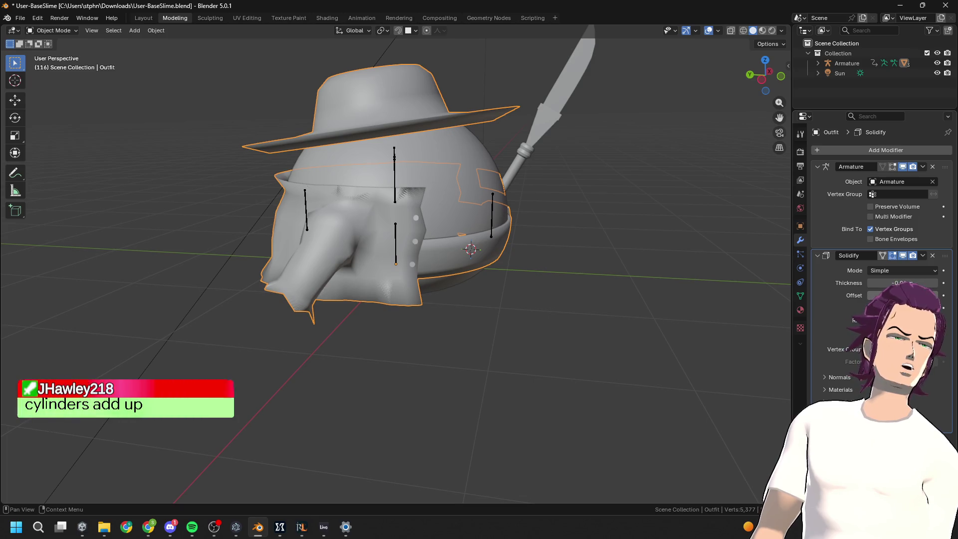
Expand the Solidify material options and select the Outfit's empty second material slot
left_click(828, 391)
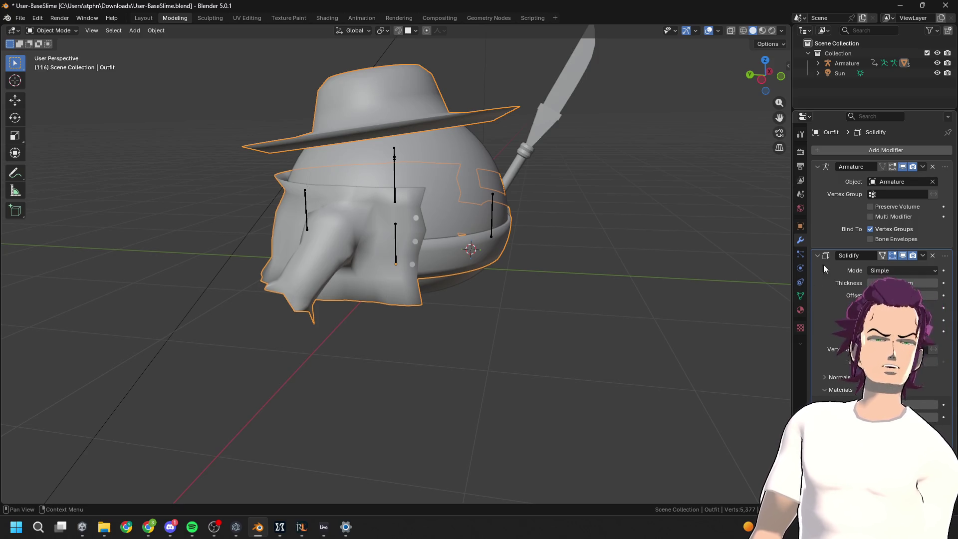
left_click(800, 310)
left_click(839, 162)
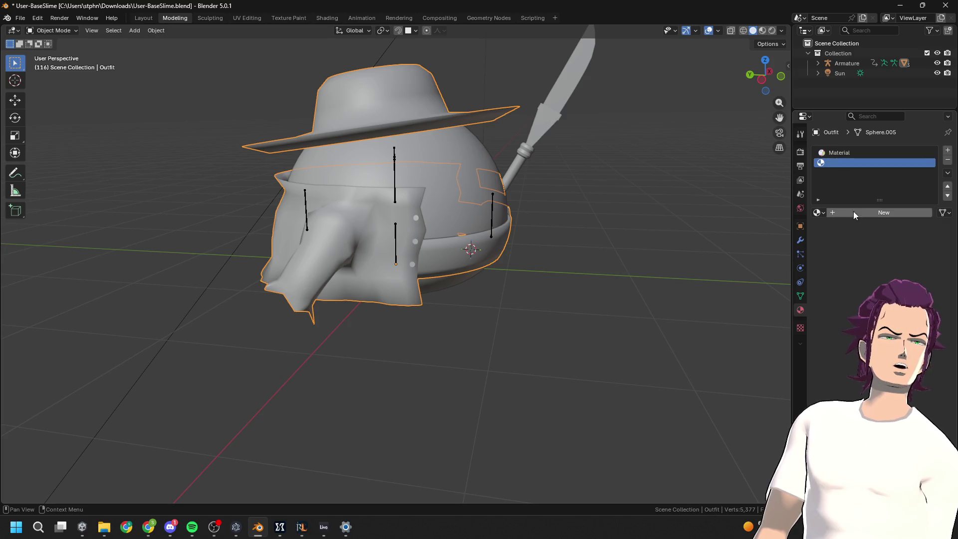
Create a new material, Material.001, in the slot with a black base colour
left_click(848, 213)
left_click(907, 276)
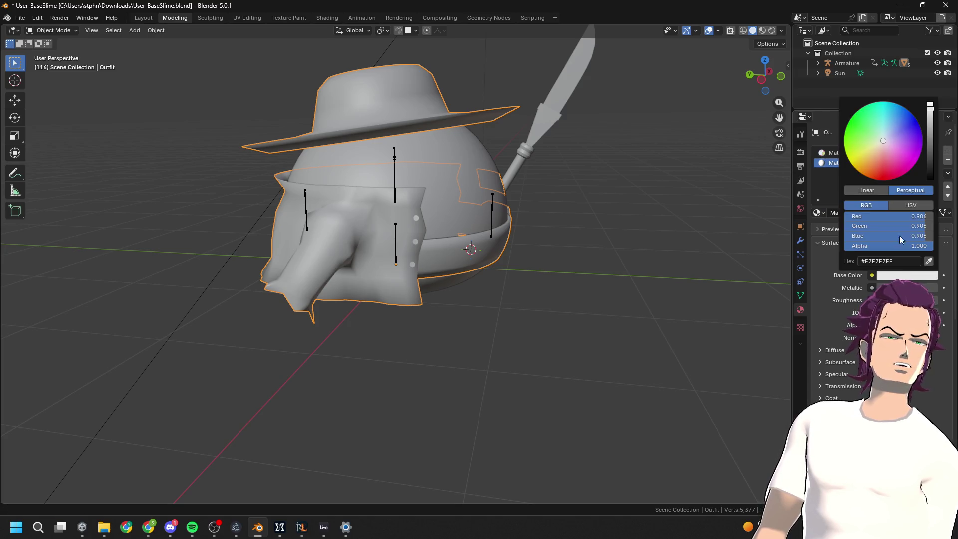
left_click_drag(930, 142, 930, 179)
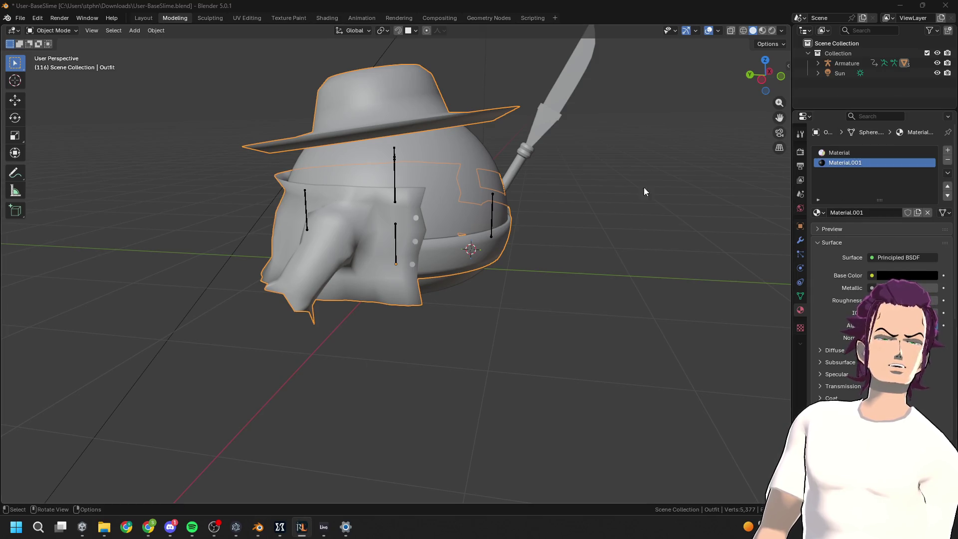
Switch to Material Preview shading and adjust the black material's roughness
middle_click_drag(675, 181, 616, 184)
left_click(763, 30)
middle_click_drag(648, 155, 660, 151)
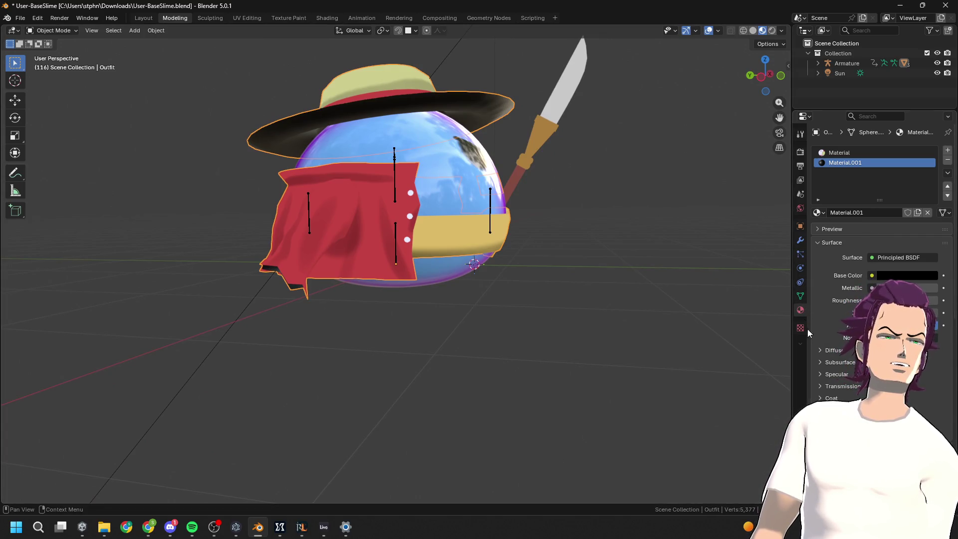
left_click(902, 300)
left_click_drag(902, 300, 932, 300)
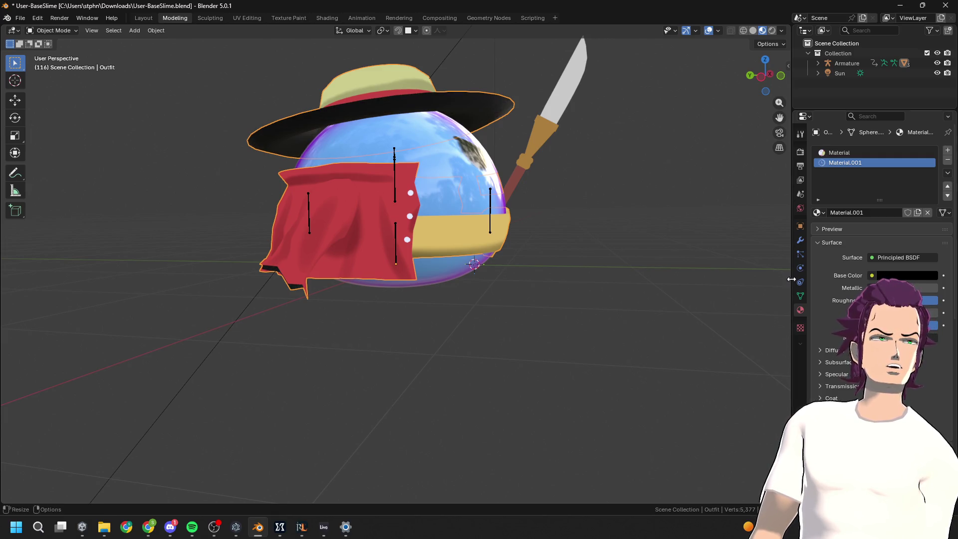
Turn off the Solidify Rim Fill and tweak the shell thickness
left_click(800, 240)
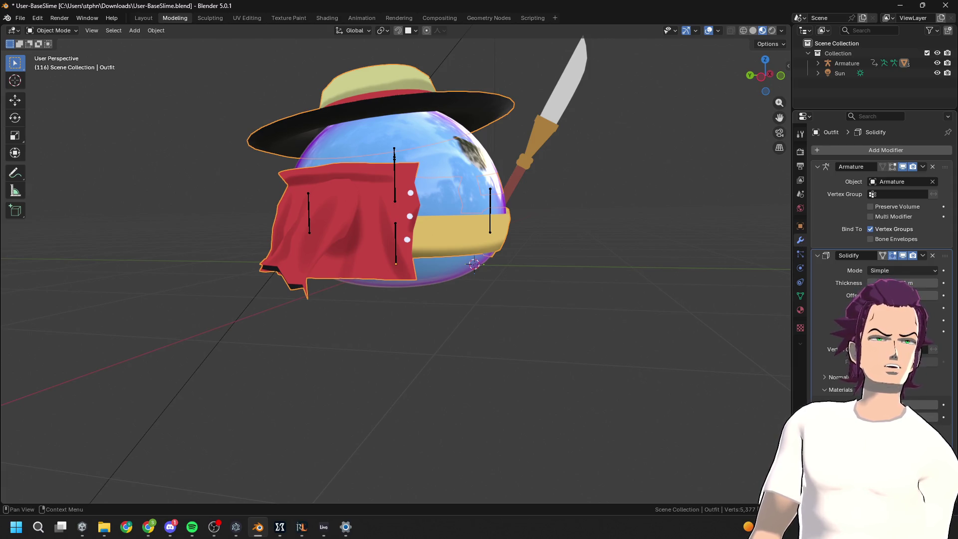
left_click(870, 320)
left_click(870, 320)
left_click(870, 320)
left_click(871, 320)
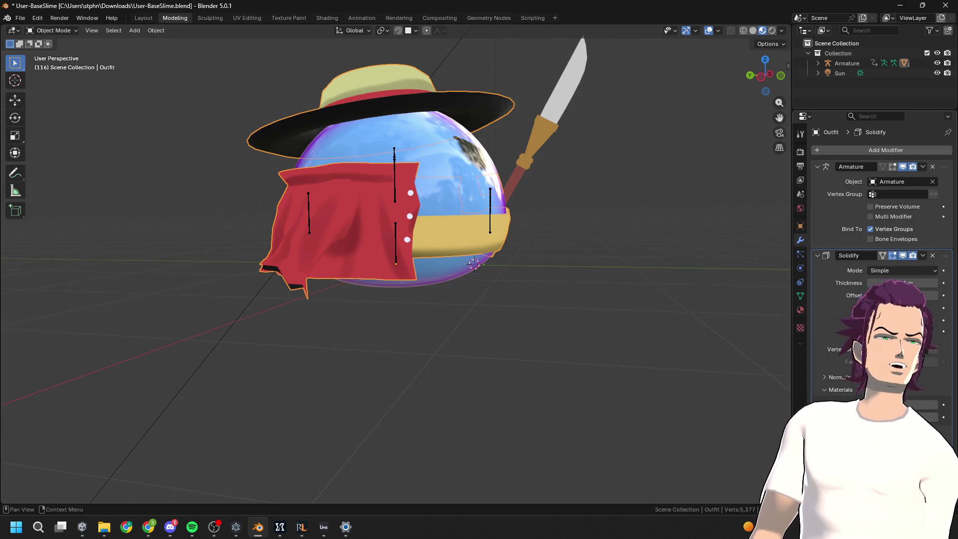
left_click_drag(897, 283, 906, 283)
Flip the Solidify normals, thicken the shell, and switch the mode to Complex
left_click(829, 379)
left_click(870, 392)
left_click(870, 391)
left_click(871, 391)
mouse_move(904, 280)
left_mouse_down()
mouse_move(914, 280)
mouse_move(905, 280)
left_mouse_up()
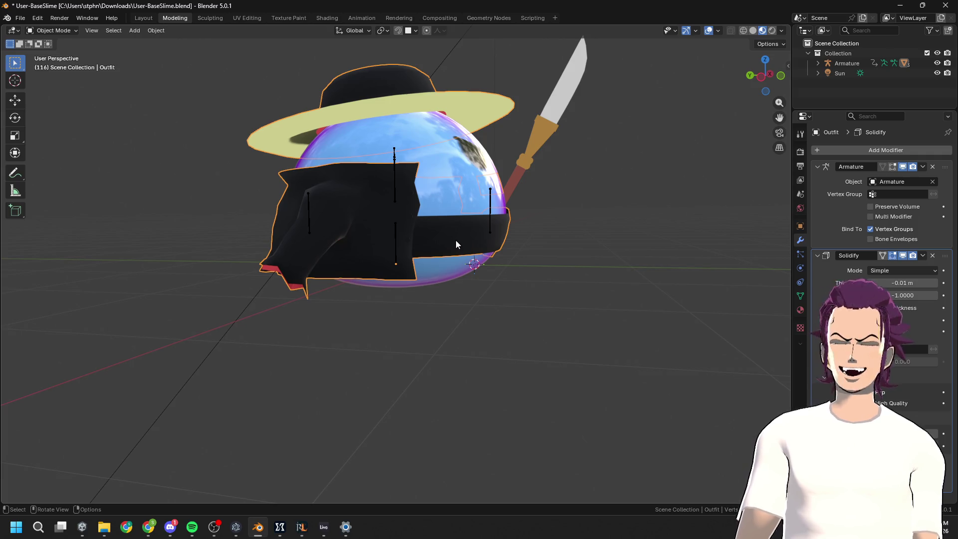
scroll(511, 196, "down", 3)
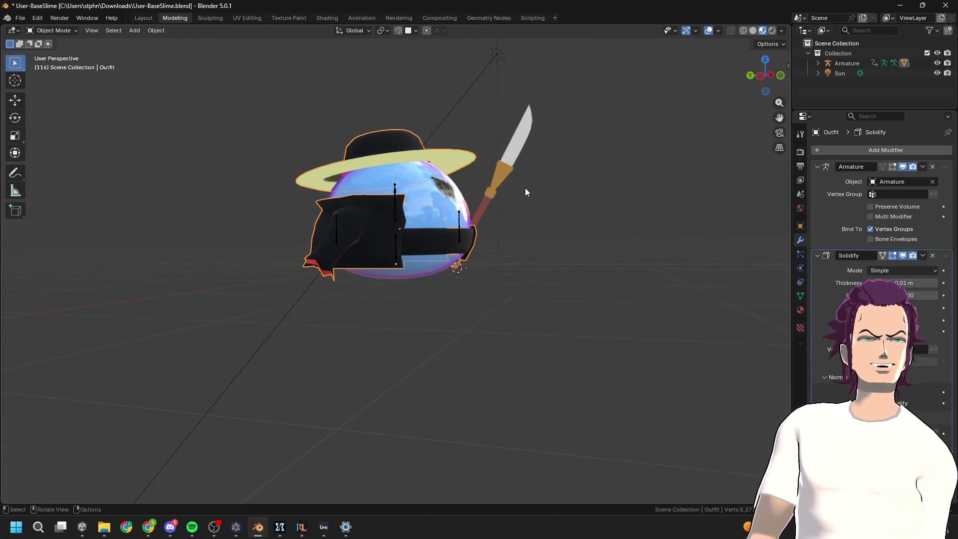
mouse_move(573, 284)
middle_mouse_down()
mouse_move(590, 293)
mouse_move(569, 270)
mouse_move(669, 305)
mouse_move(584, 280)
middle_mouse_up()
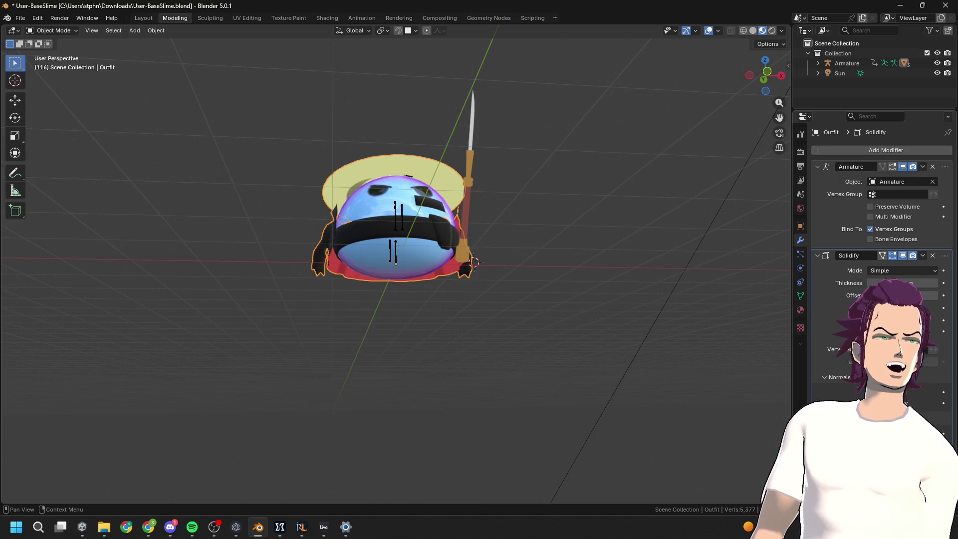
mouse_move(548, 289)
middle_mouse_down()
mouse_move(540, 301)
mouse_move(582, 310)
mouse_move(617, 345)
mouse_move(618, 368)
mouse_move(593, 310)
middle_mouse_up()
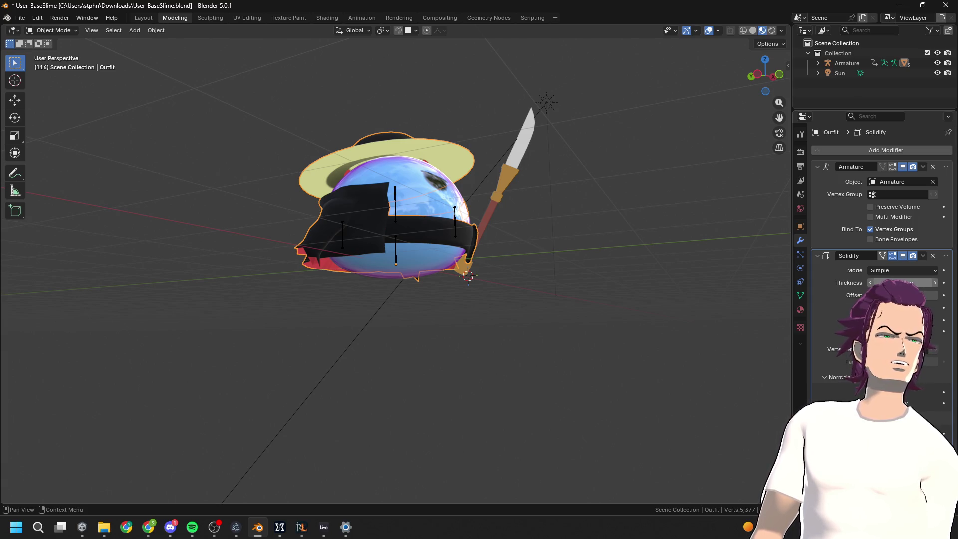
left_click(900, 293)
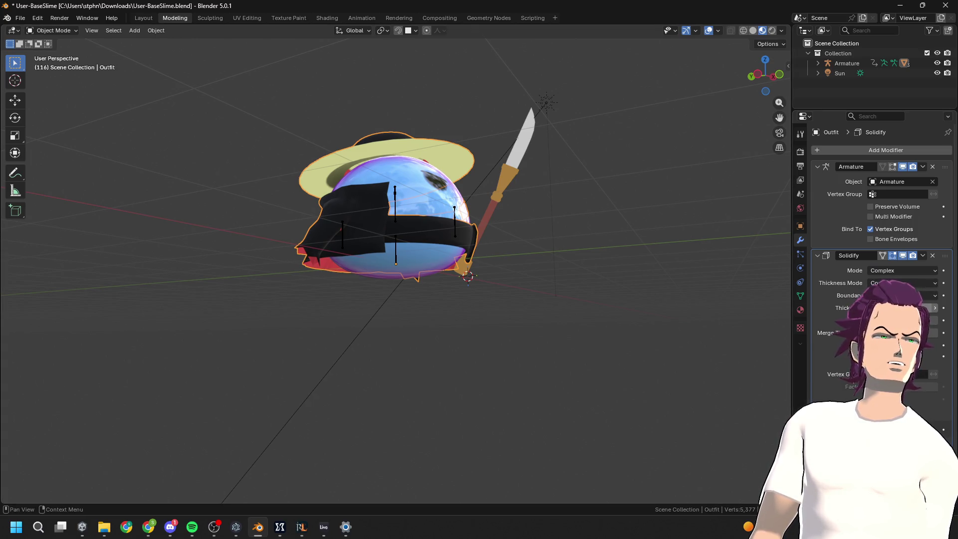
Switch Solidify back to Simple mode, tune the thickness, and show Material.001's settings
left_click(880, 282)
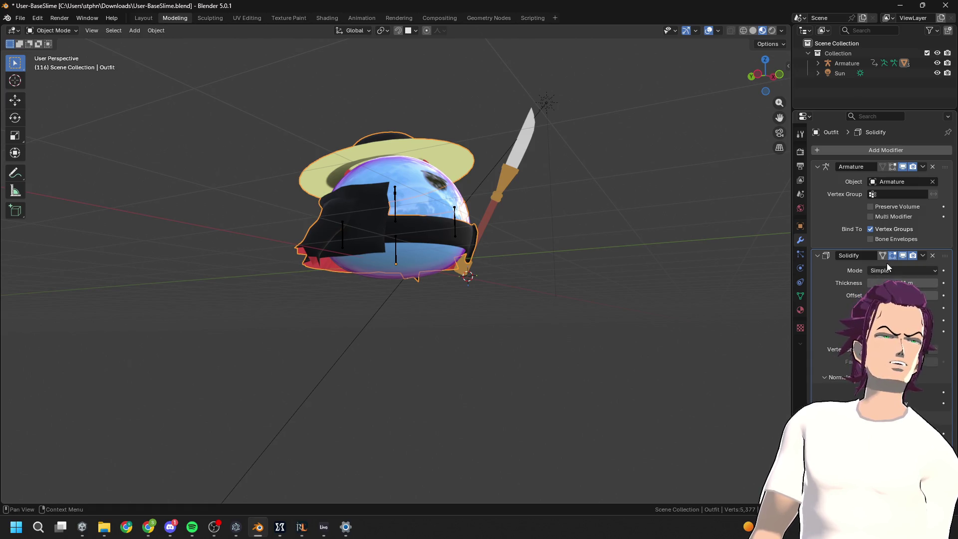
mouse_move(898, 283)
left_mouse_down()
mouse_move(920, 283)
mouse_move(813, 288)
left_mouse_up()
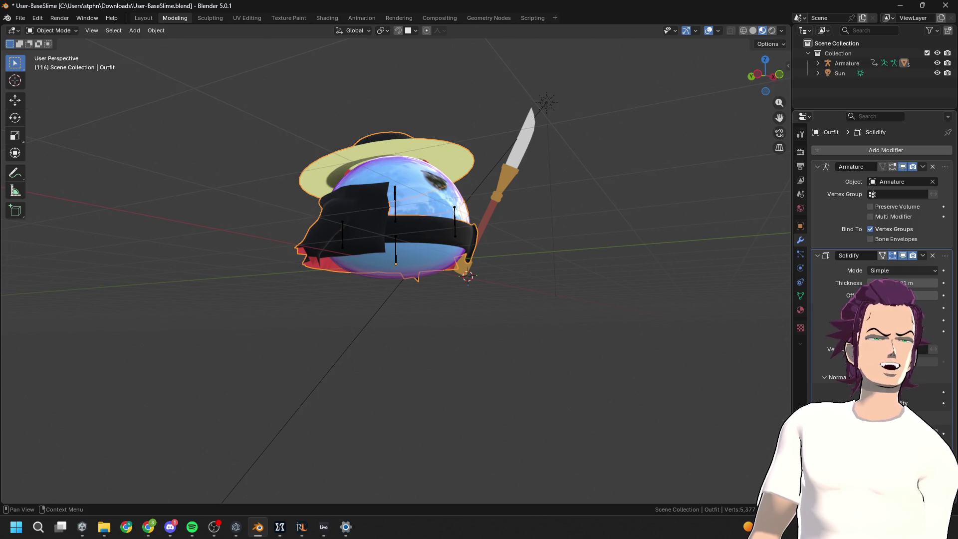
left_click_drag(906, 283, 955, 439)
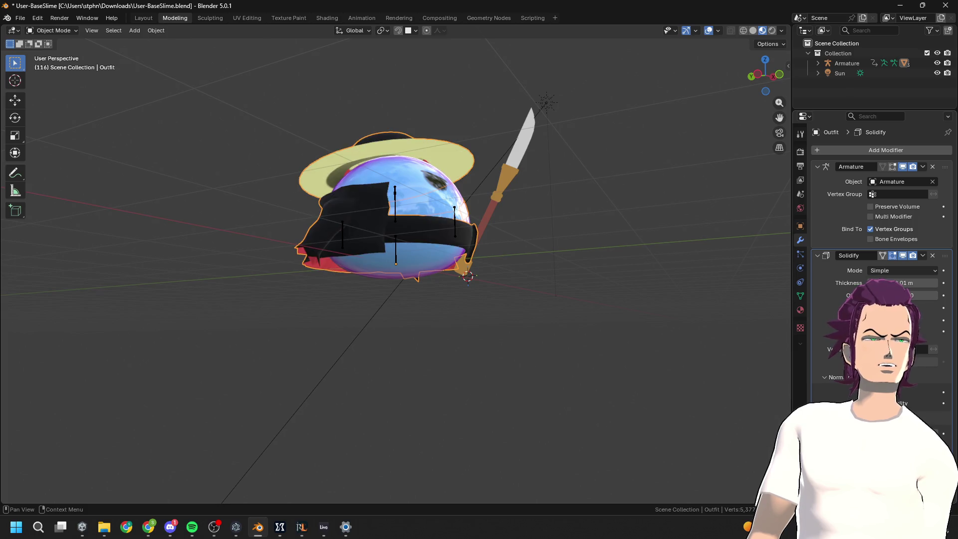
middle_click_drag(584, 314, 614, 328)
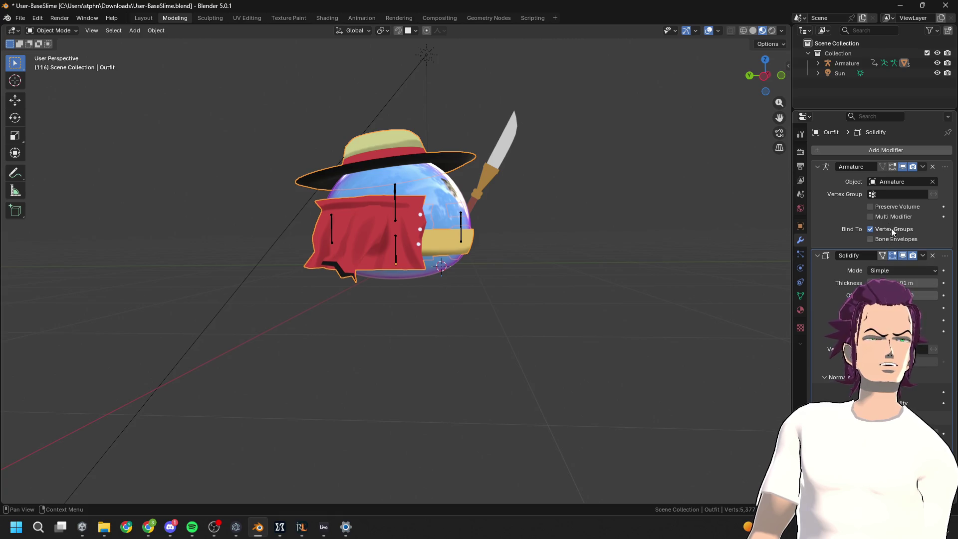
mouse_move(906, 286)
left_mouse_down()
mouse_move(945, 286)
mouse_move(911, 285)
mouse_move(905, 296)
mouse_move(923, 283)
left_mouse_up()
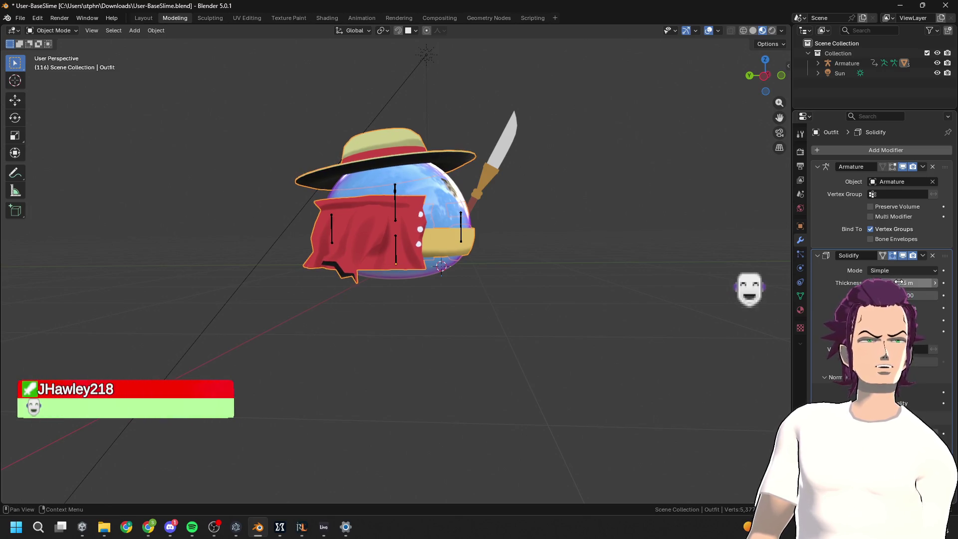
key("Escape")
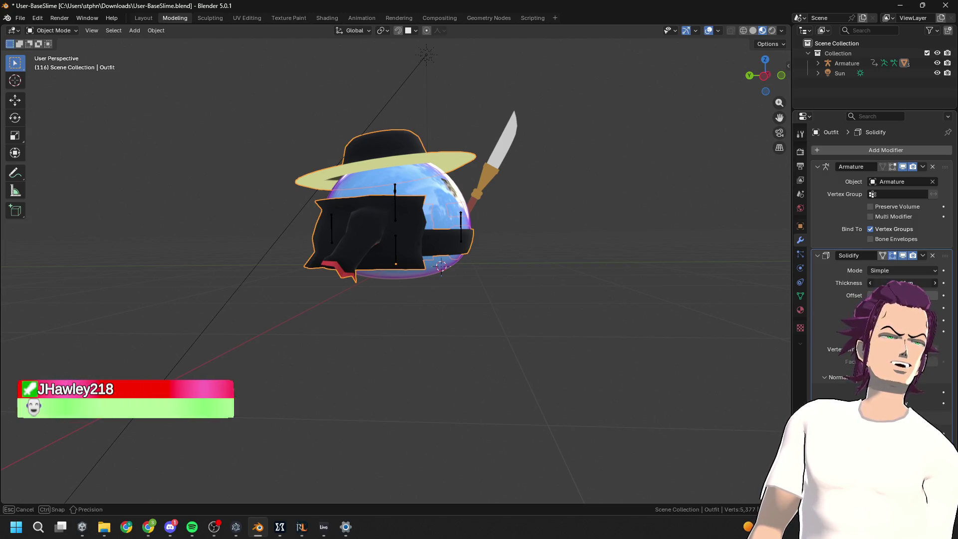
left_click_drag(897, 283, 906, 283)
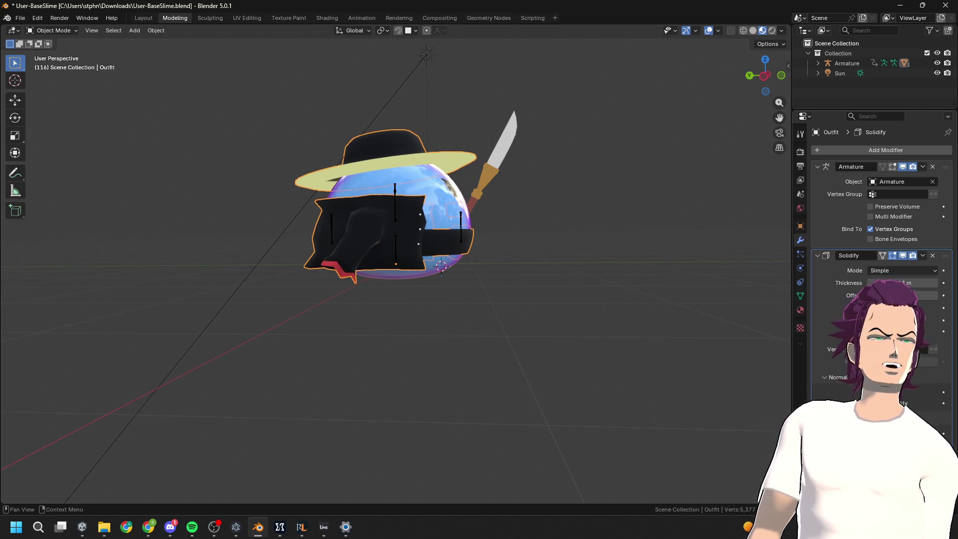
left_click(800, 310)
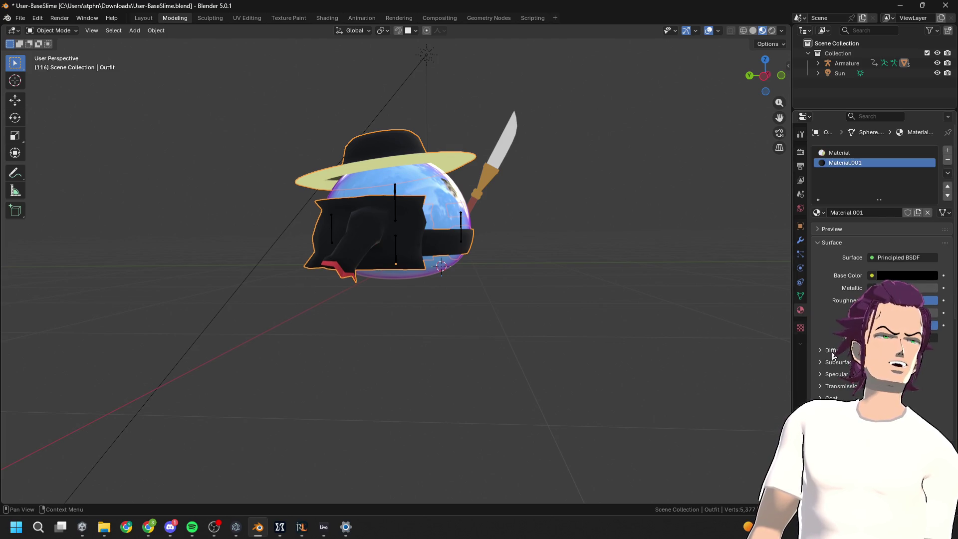
Scroll the black material's properties down to the Settings > Surface panel
left_click(839, 364)
left_click(839, 367)
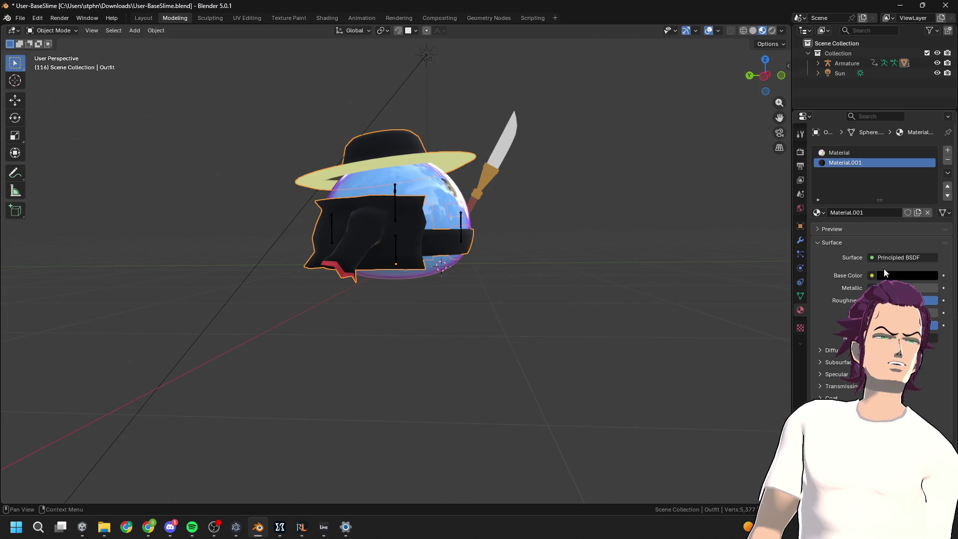
left_click(853, 229)
left_click(854, 230)
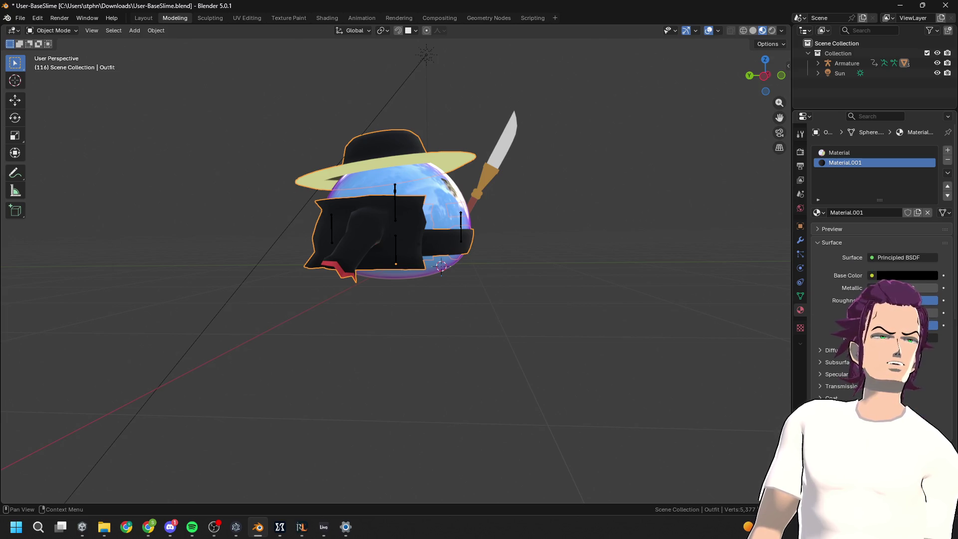
scroll(854, 229, "down", 10)
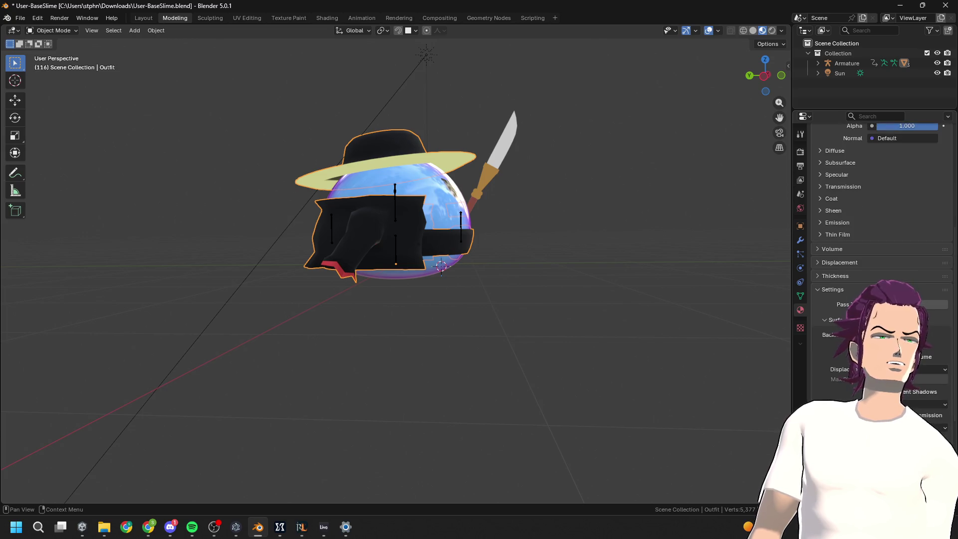
scroll(854, 229, "down", 7)
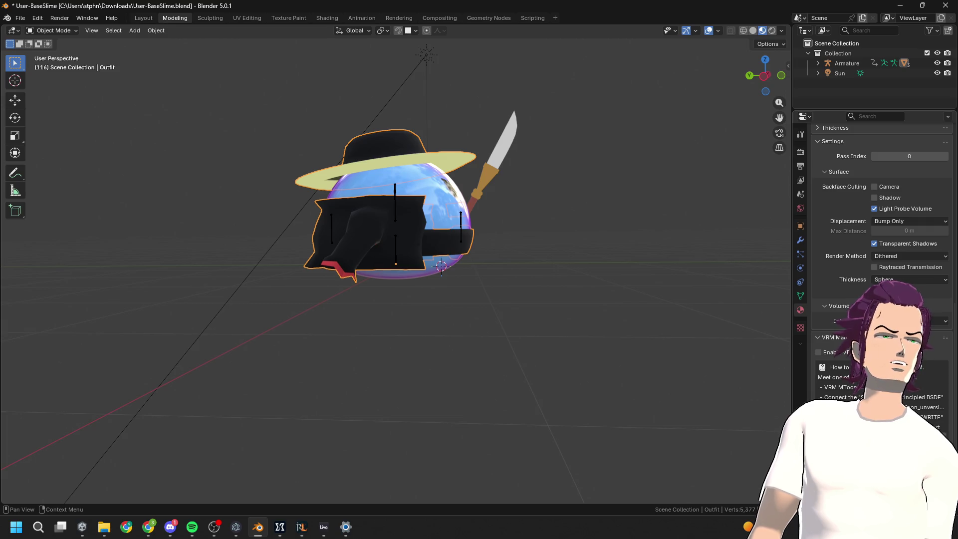
scroll(854, 229, "down", 2)
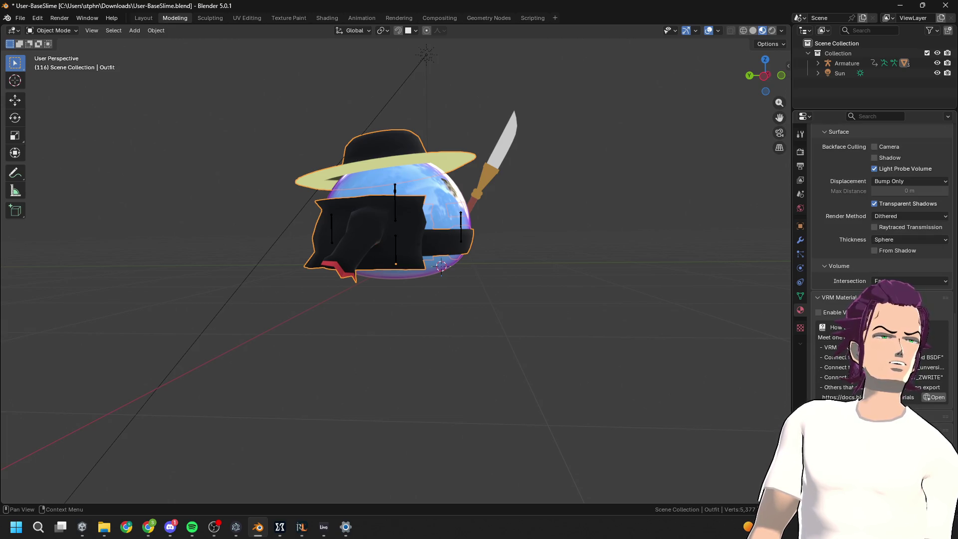
scroll(851, 297, "up", 6)
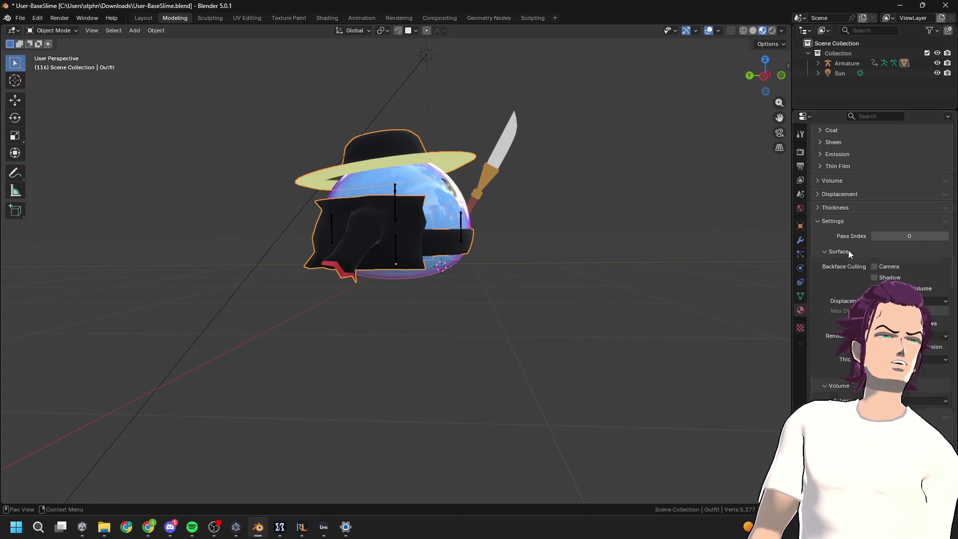
left_click(848, 251)
left_click(838, 253)
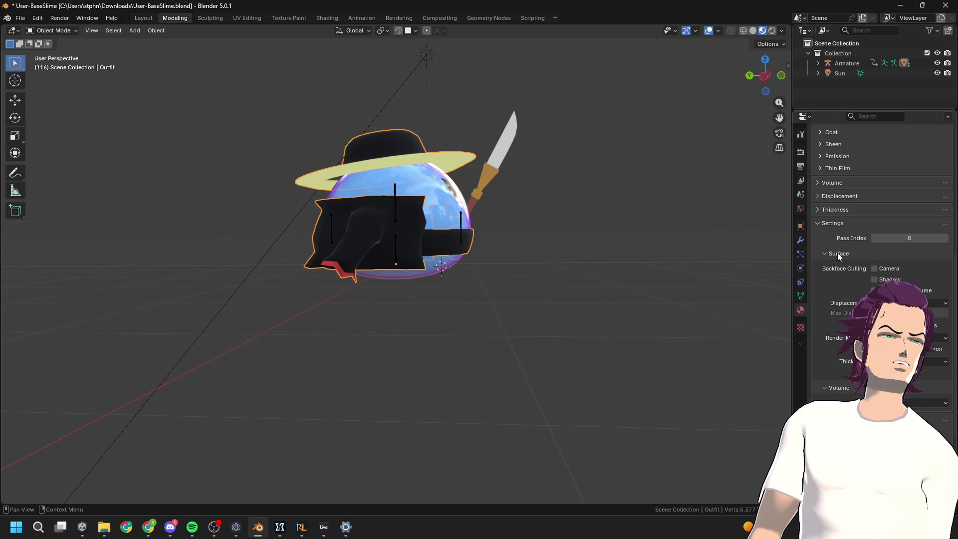
Turn on Camera backface culling, turn off shadow culling, and preview in Rendered shading
left_click(874, 268)
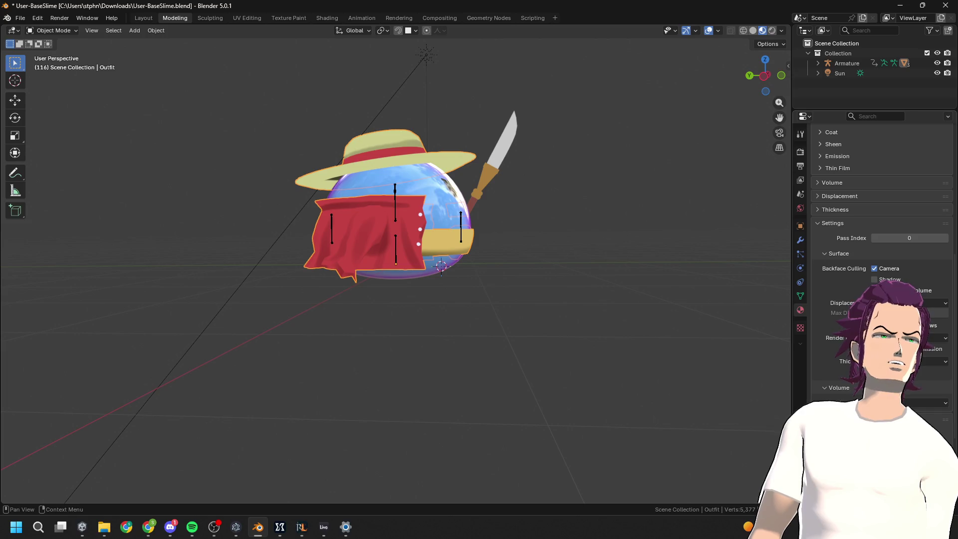
left_click(874, 280)
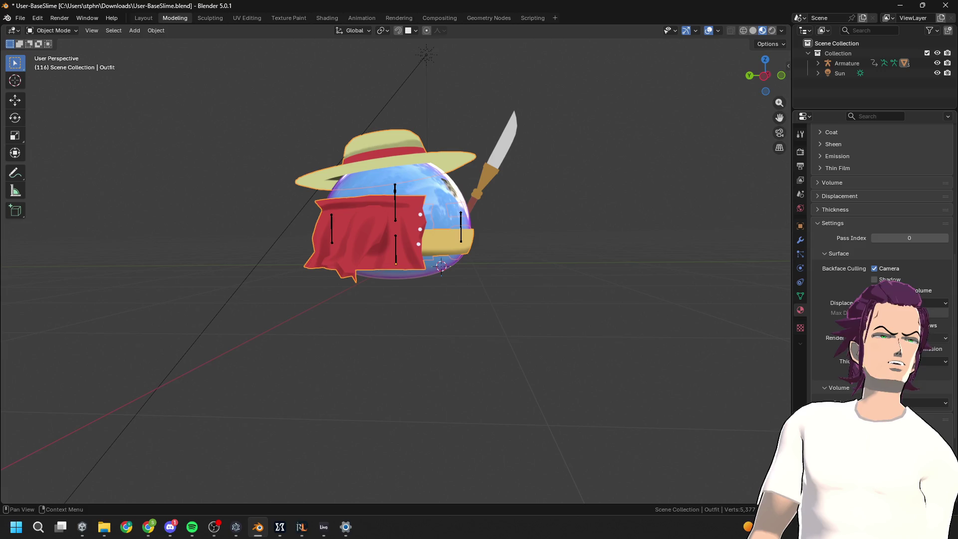
left_click(877, 268)
left_click(876, 268)
left_click(875, 268)
left_click(873, 268)
mouse_move(481, 334)
middle_mouse_down()
mouse_move(580, 301)
mouse_move(527, 270)
mouse_move(523, 290)
middle_mouse_up()
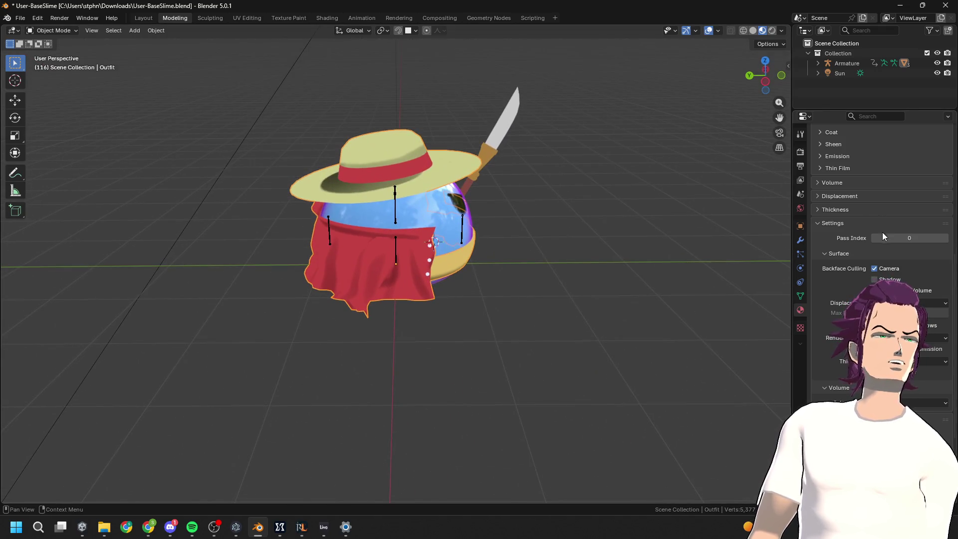
left_click(771, 31)
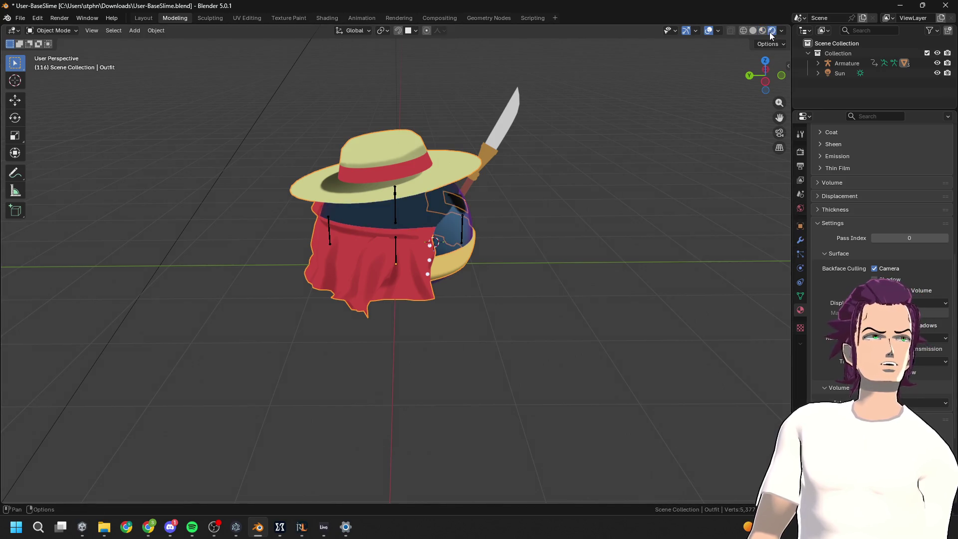
Return to Material Preview and raise the outfit's Solidify thickness to 2.02 m
left_click(763, 31)
left_click(768, 31)
left_click(763, 31)
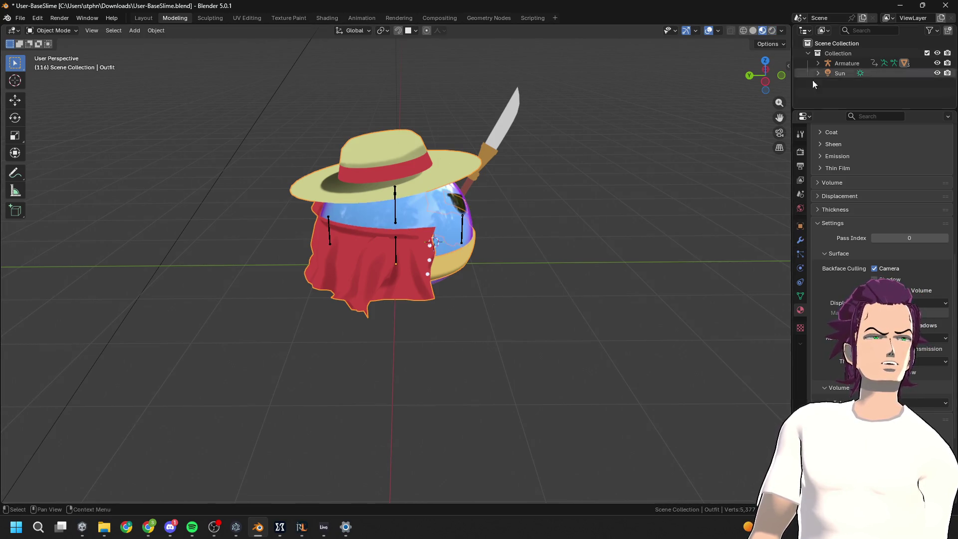
left_click(800, 239)
left_click_drag(918, 283, 953, 283)
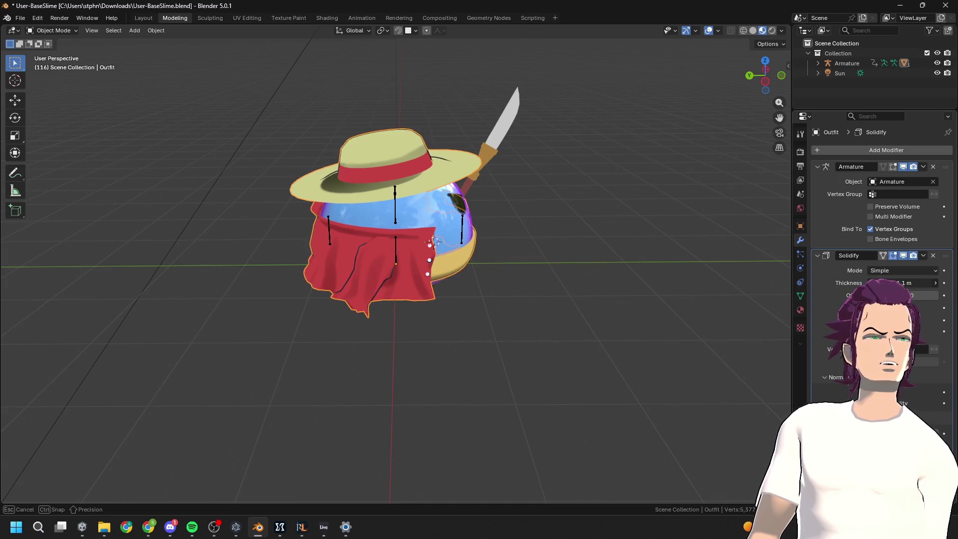
mouse_move(514, 351)
middle_mouse_down()
mouse_move(597, 292)
mouse_move(539, 325)
middle_mouse_up()
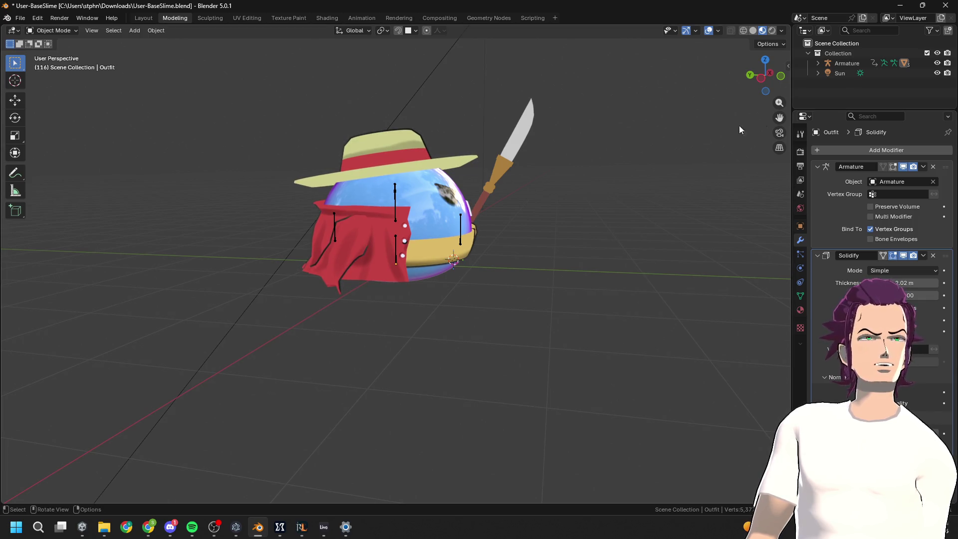
Set the viewport to Left Orthographic to view the character from the side
left_click(763, 79)
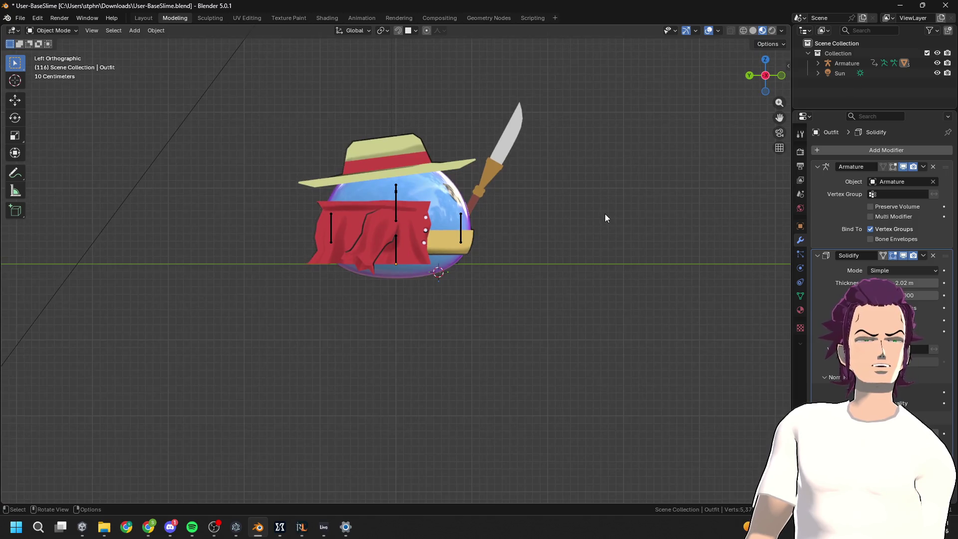
key("KP_8")
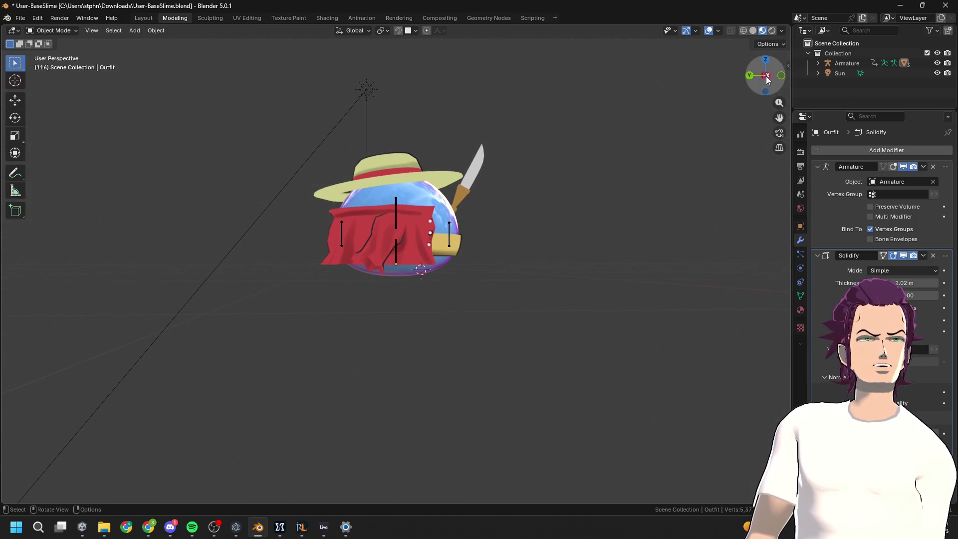
left_click(767, 77)
mouse_move(471, 191)
middle_mouse_down()
mouse_move(466, 203)
mouse_move(494, 270)
mouse_move(519, 209)
middle_mouse_up()
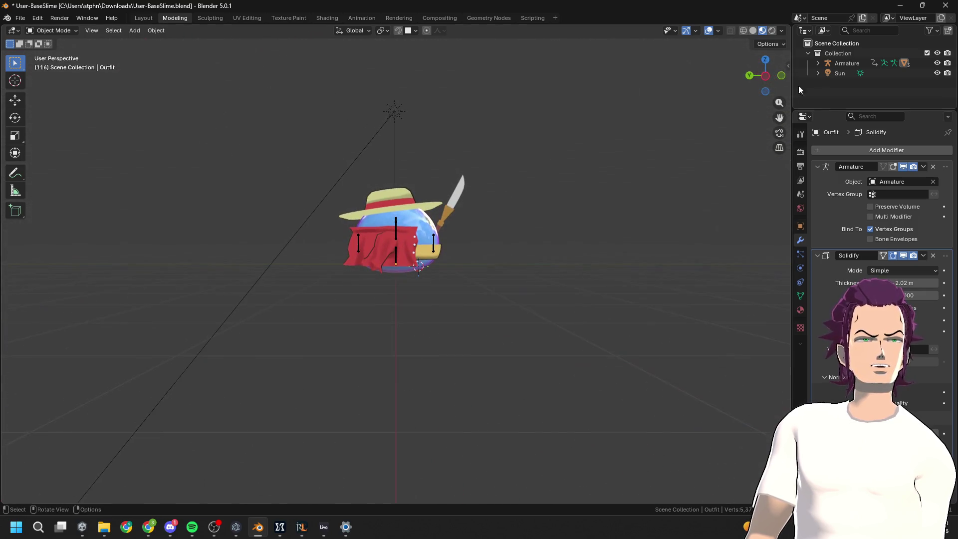
left_click(765, 75)
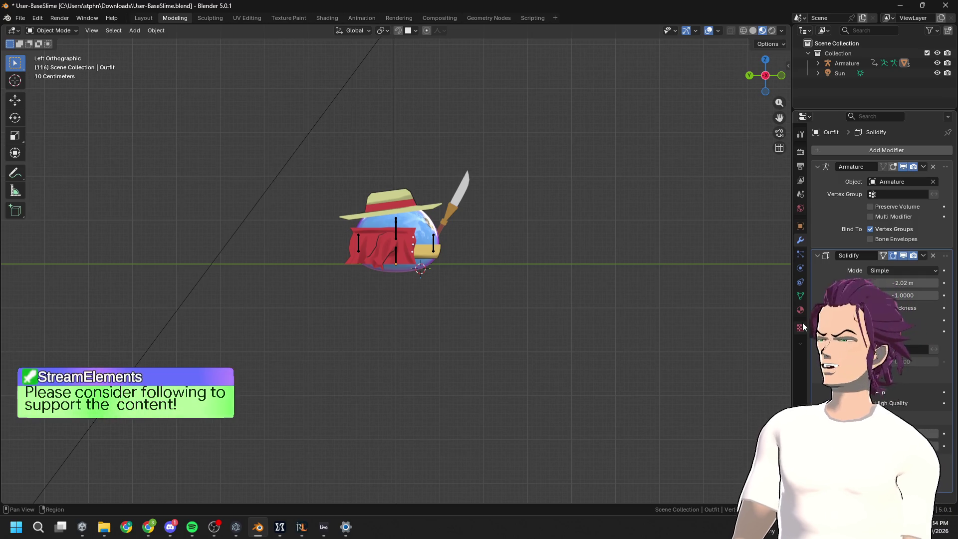
Reselect the Outfit mesh, zoom in, and lower its Solidify thickness to 1.82 m
left_click(846, 63)
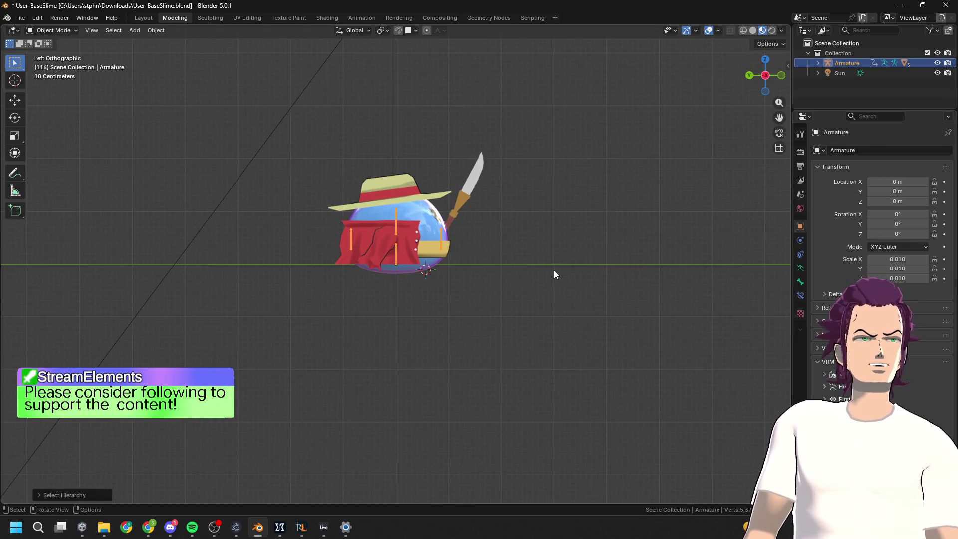
left_click(574, 244)
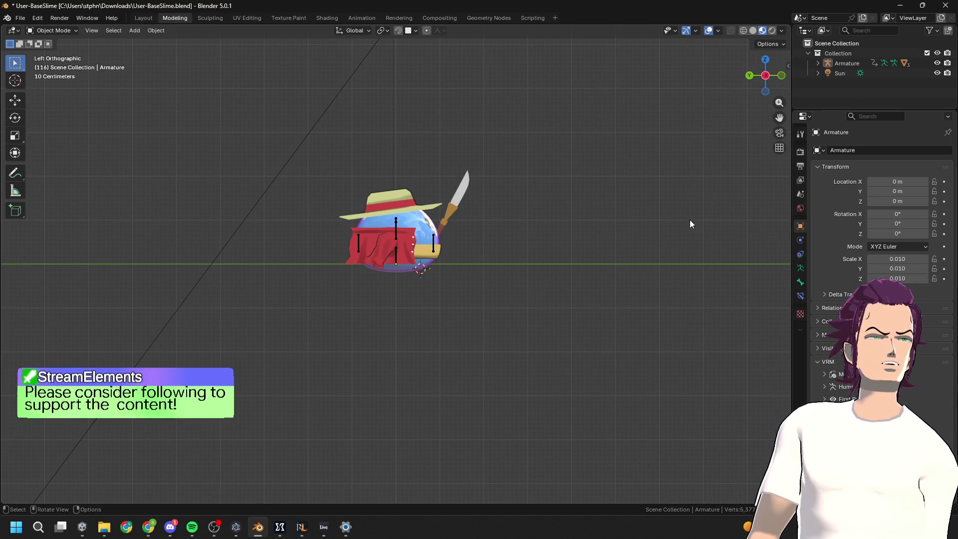
left_click(405, 243)
scroll(405, 239, "up", 5)
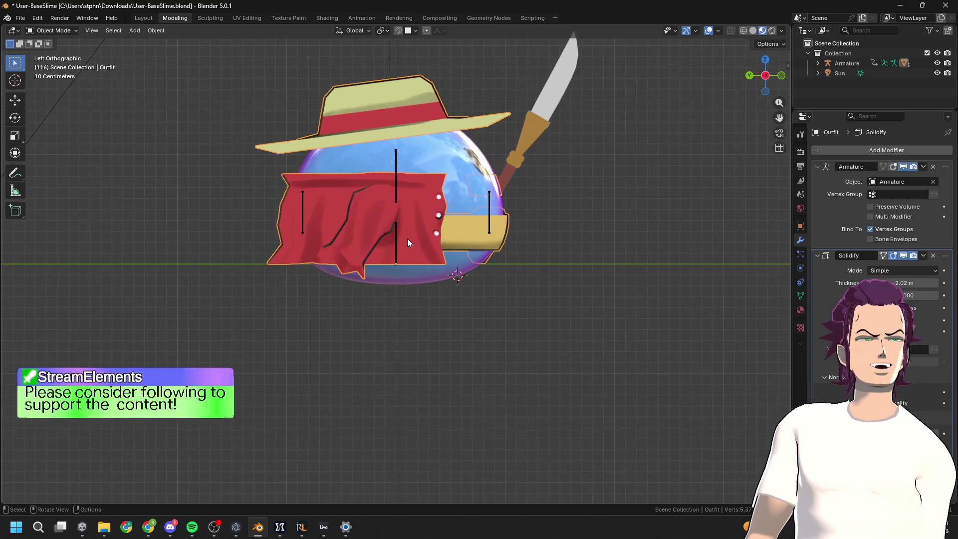
mouse_move(915, 283)
left_mouse_down()
mouse_move(867, 283)
mouse_move(886, 283)
left_mouse_up()
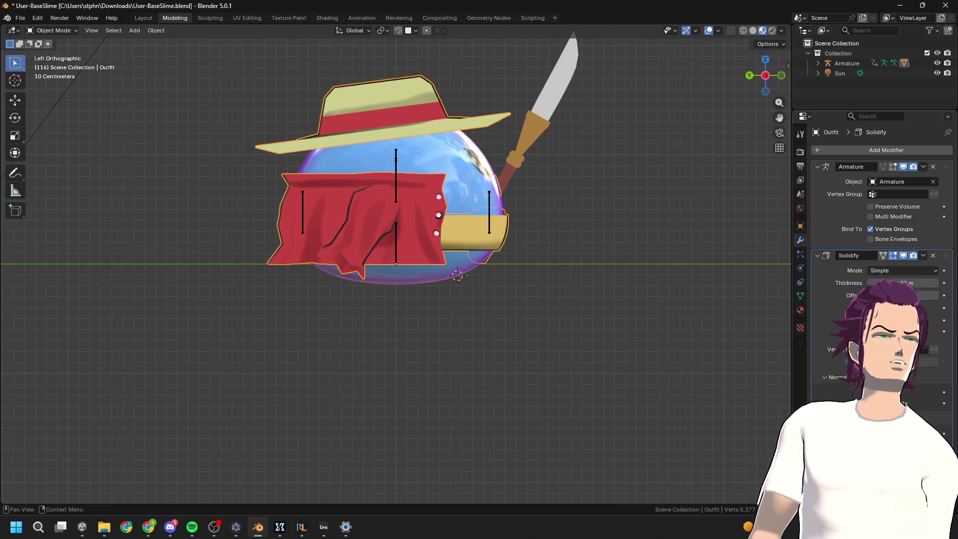
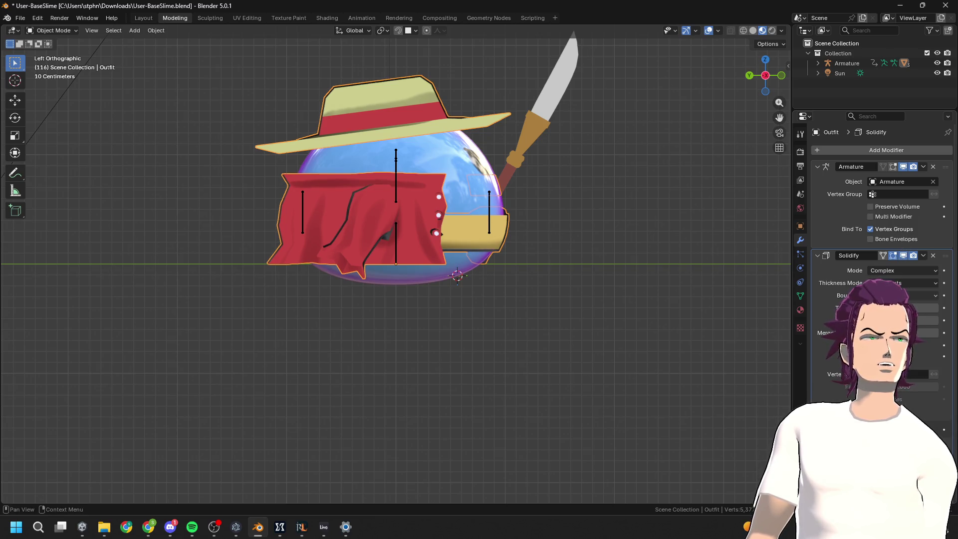
Orbit around the slime to inspect the vest, face and spear, and select the outfit
scroll(624, 187, "down", 4)
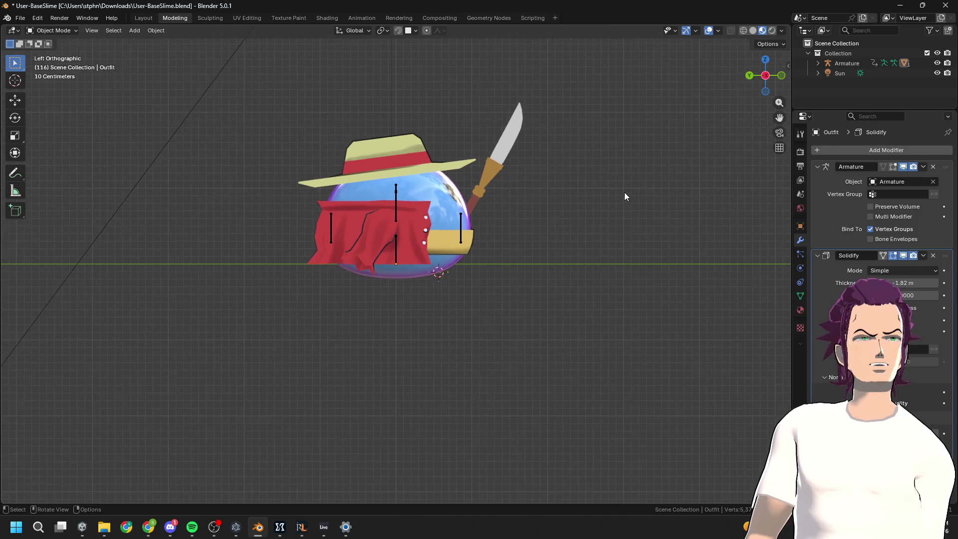
scroll(624, 194, "up", 2)
scroll(623, 200, "up", 1)
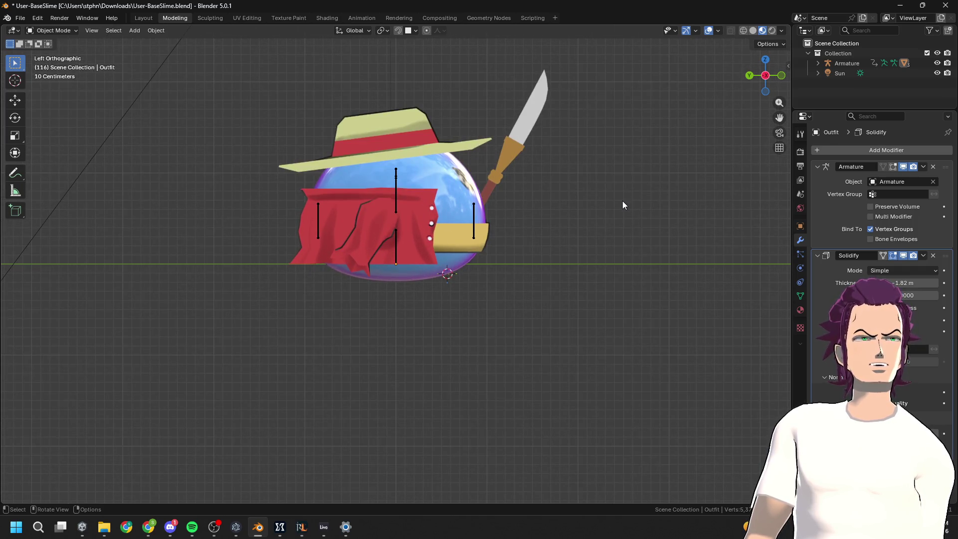
mouse_move(618, 207)
middle_mouse_down()
mouse_move(712, 233)
mouse_move(738, 212)
middle_mouse_up()
scroll(544, 176, "up", 6)
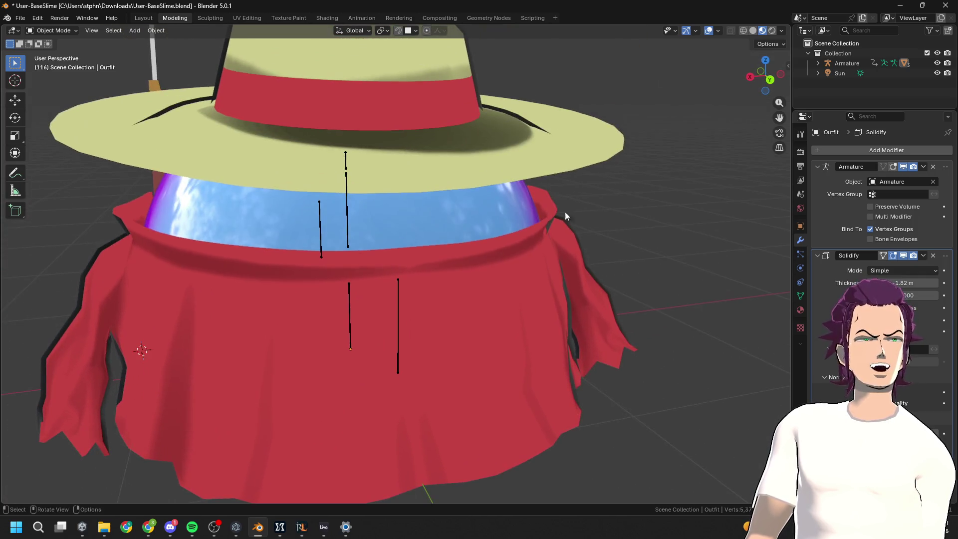
middle_click_drag(564, 211, 543, 180)
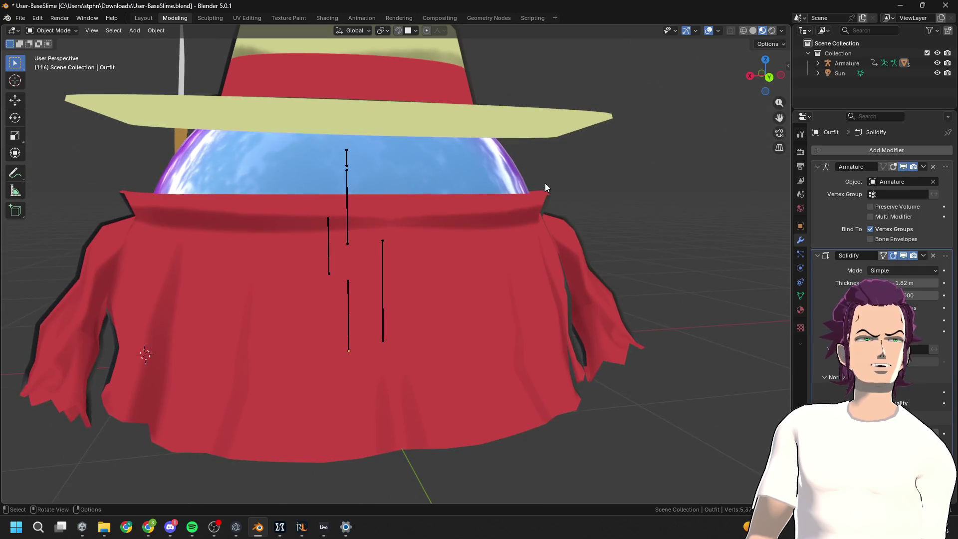
scroll(547, 181, "down", 5)
mouse_move(550, 232)
middle_mouse_down()
mouse_move(471, 247)
mouse_move(406, 244)
mouse_move(439, 237)
mouse_move(528, 232)
mouse_move(358, 267)
mouse_move(364, 257)
mouse_move(271, 207)
mouse_move(367, 181)
middle_mouse_up()
mouse_move(382, 99)
middle_mouse_down()
mouse_move(354, 189)
mouse_move(319, 176)
mouse_move(295, 185)
mouse_move(363, 159)
mouse_move(309, 193)
mouse_move(291, 191)
middle_mouse_up()
key("bracketright")
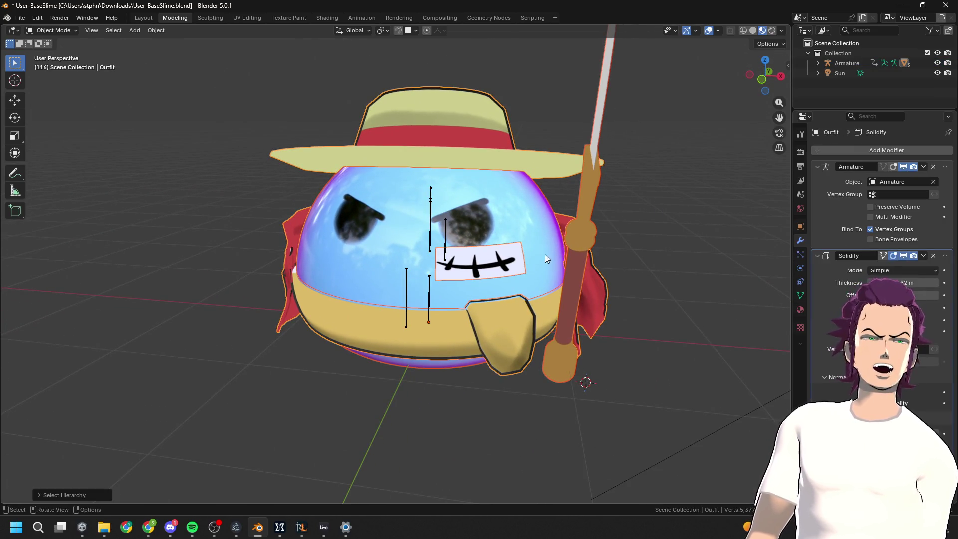
middle_click_drag(545, 258, 374, 273)
mouse_move(306, 297)
middle_mouse_down()
mouse_move(342, 279)
mouse_move(437, 277)
mouse_move(352, 283)
mouse_move(310, 262)
mouse_move(364, 271)
mouse_move(316, 261)
mouse_move(193, 273)
mouse_move(574, 253)
mouse_move(425, 258)
mouse_move(334, 279)
mouse_move(445, 259)
mouse_move(310, 260)
mouse_move(622, 324)
mouse_move(652, 288)
mouse_move(688, 299)
mouse_move(535, 265)
mouse_move(464, 270)
mouse_move(548, 269)
mouse_move(463, 260)
mouse_move(502, 267)
mouse_move(507, 286)
mouse_move(510, 257)
mouse_move(408, 157)
mouse_move(447, 204)
mouse_move(712, 286)
mouse_move(426, 226)
middle_mouse_up()
scroll(193, 274, "down", 3)
scroll(574, 306, "up", 4)
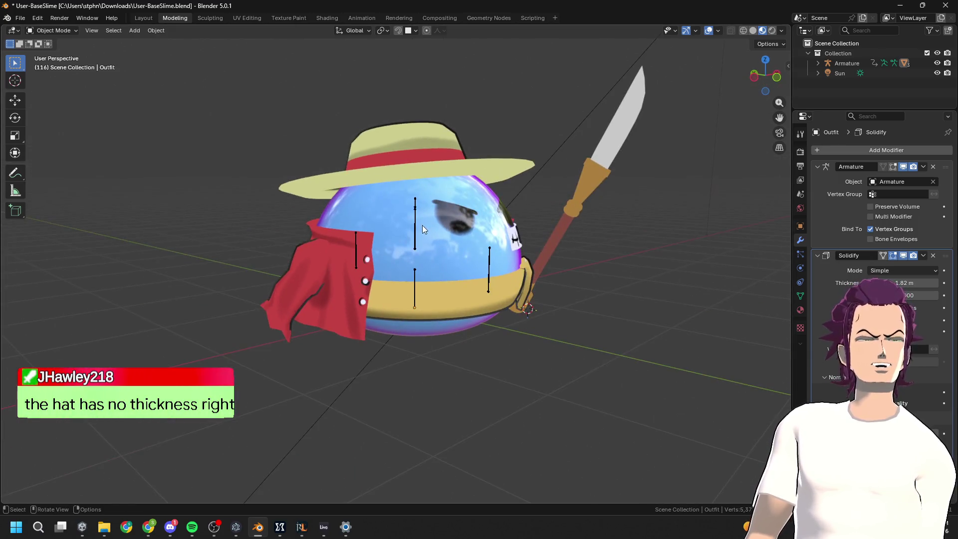
mouse_move(362, 236)
middle_mouse_down()
mouse_move(325, 241)
mouse_move(355, 223)
mouse_move(301, 238)
mouse_move(280, 195)
mouse_move(382, 207)
mouse_move(315, 227)
mouse_move(366, 241)
mouse_move(474, 235)
mouse_move(419, 260)
mouse_move(334, 229)
mouse_move(348, 219)
mouse_move(295, 219)
middle_mouse_up()
scroll(339, 224, "up", 5)
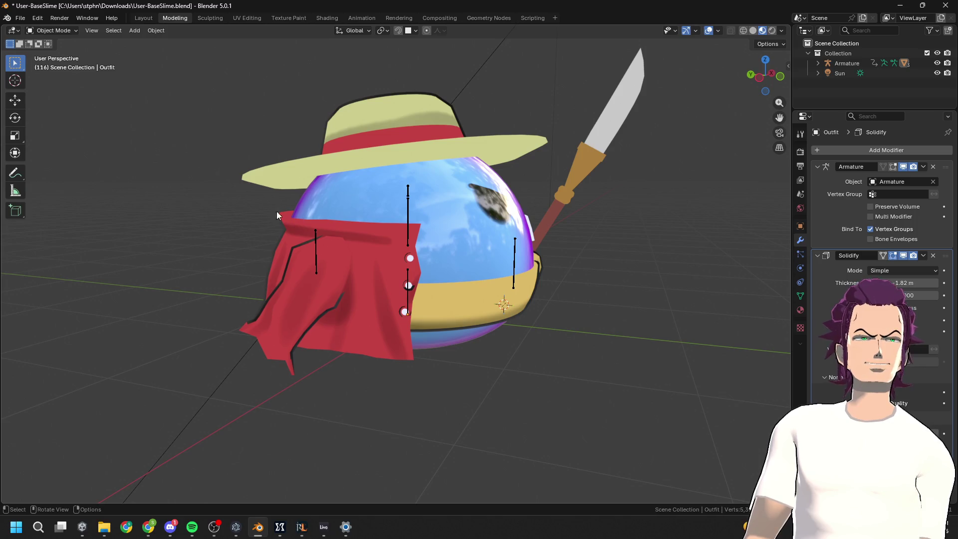
mouse_move(339, 252)
middle_mouse_down()
mouse_move(286, 248)
mouse_move(321, 220)
mouse_move(372, 232)
middle_mouse_up()
left_click(307, 168)
middle_click_drag(307, 167, 338, 163)
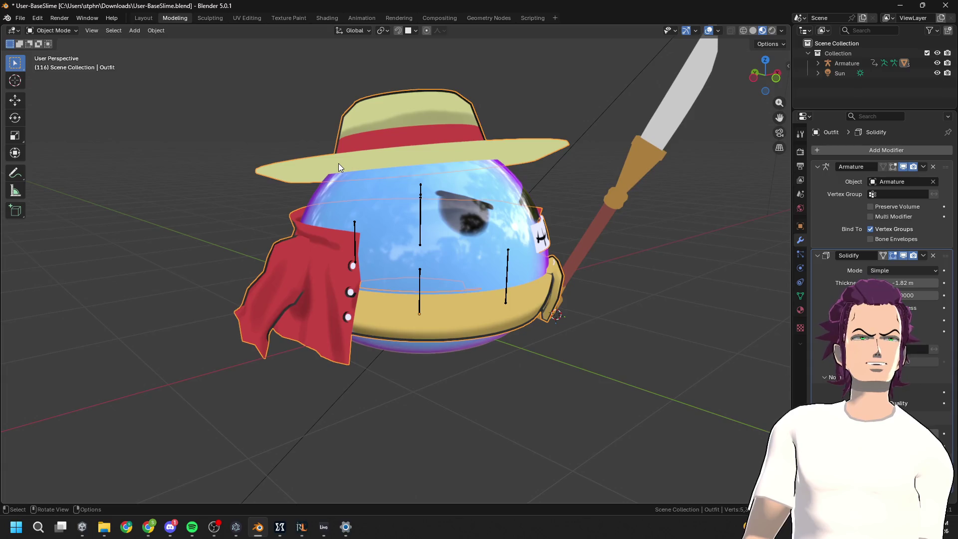
Add a new Solidify modifier of about 0.01 m, delete the original Solidify, and check the thickness
left_click(911, 150)
type("sol")
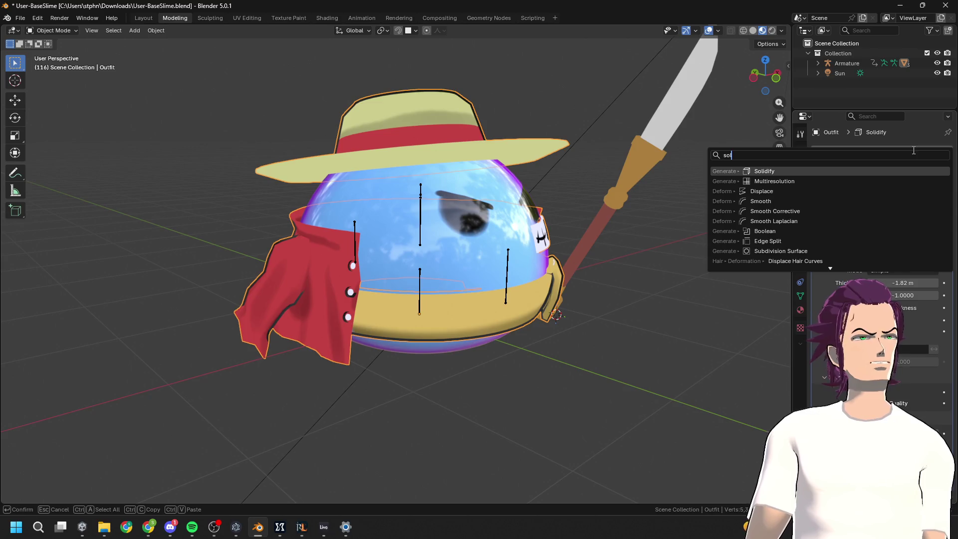
key("Return")
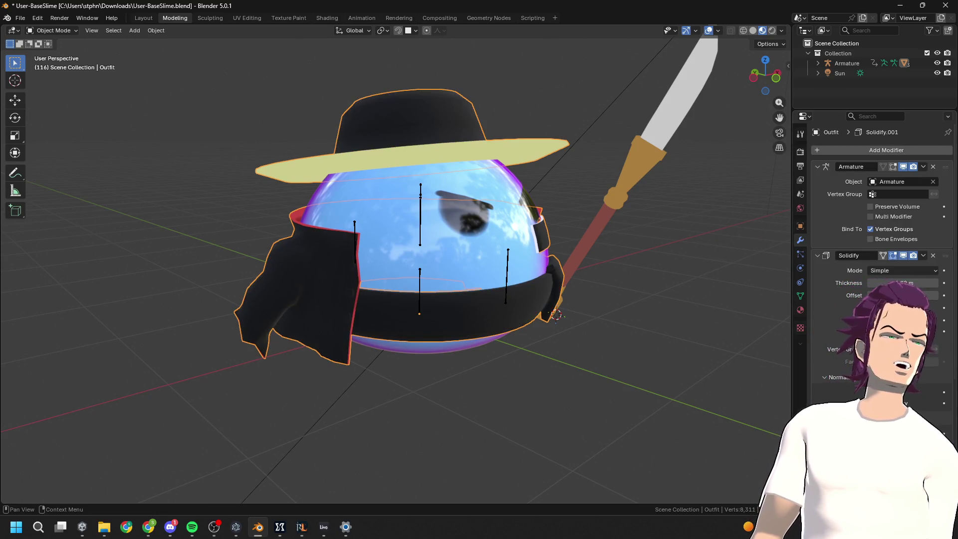
left_click(817, 255)
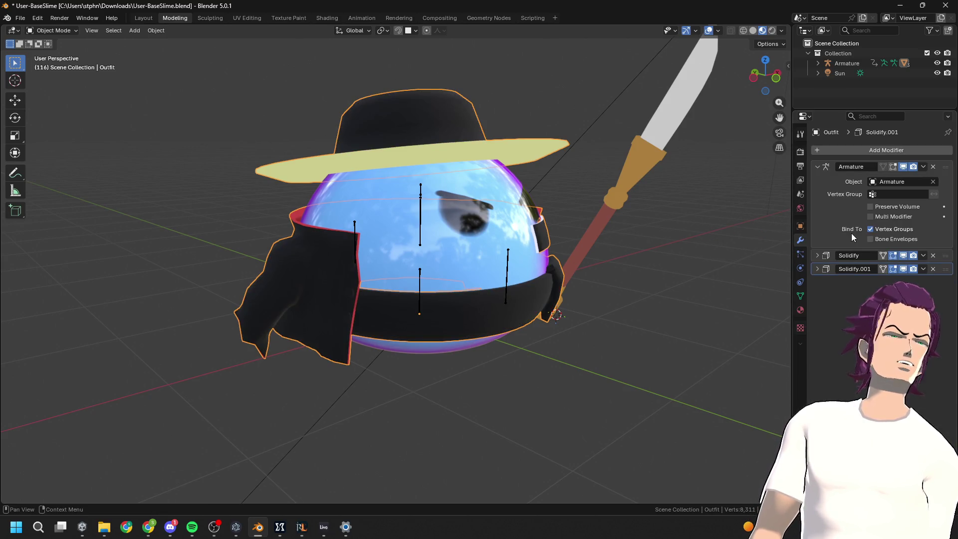
left_click(833, 257)
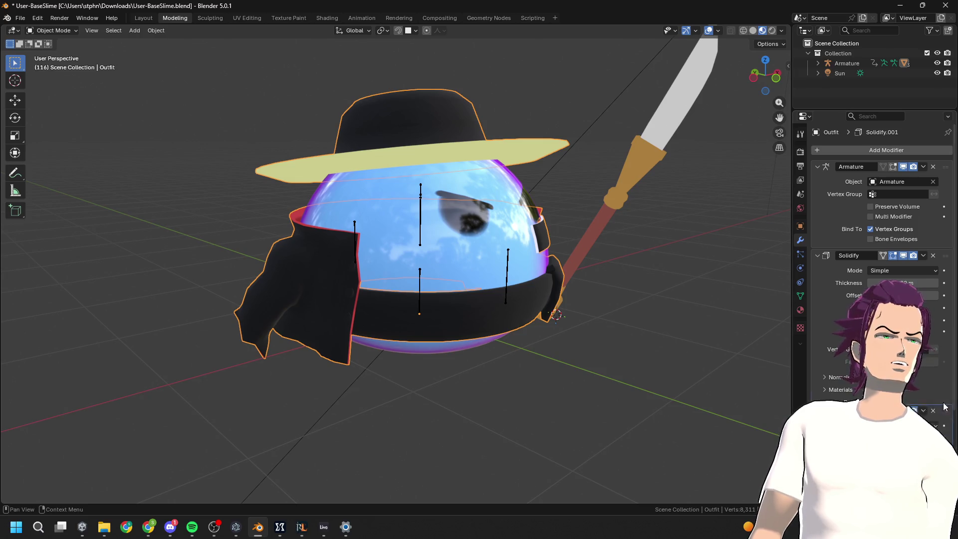
left_click(933, 254)
mouse_move(558, 354)
middle_mouse_down()
mouse_move(429, 232)
mouse_move(456, 247)
mouse_move(451, 237)
mouse_move(402, 252)
mouse_move(440, 269)
mouse_move(529, 240)
mouse_move(610, 251)
mouse_move(613, 305)
mouse_move(650, 336)
mouse_move(642, 286)
mouse_move(493, 281)
mouse_move(508, 282)
mouse_move(394, 298)
mouse_move(371, 274)
mouse_move(420, 279)
mouse_move(470, 255)
mouse_move(566, 264)
mouse_move(637, 294)
mouse_move(489, 311)
mouse_move(493, 319)
mouse_move(493, 305)
mouse_move(498, 319)
middle_mouse_up()
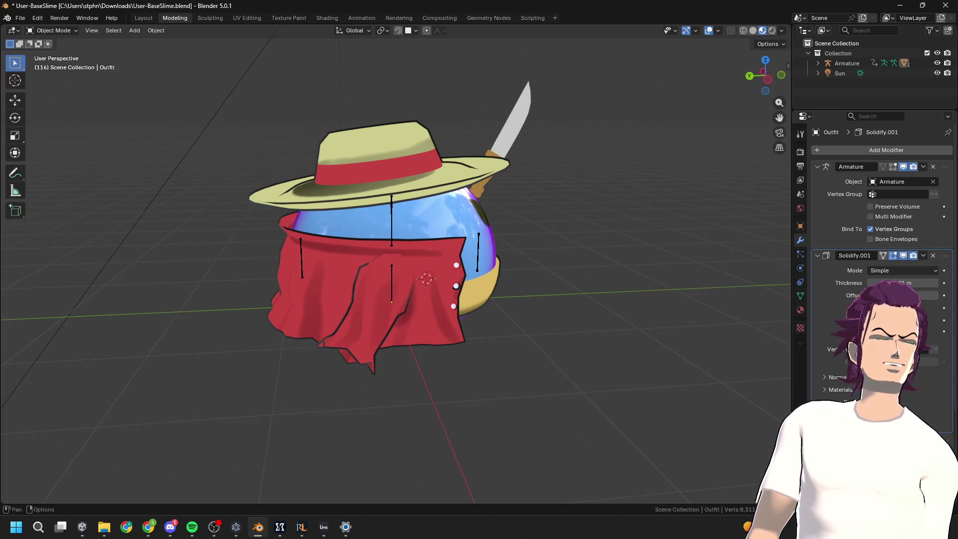
mouse_move(718, 415)
middle_mouse_down()
mouse_move(674, 399)
mouse_move(699, 399)
mouse_move(702, 379)
mouse_move(684, 375)
mouse_move(669, 390)
middle_mouse_up()
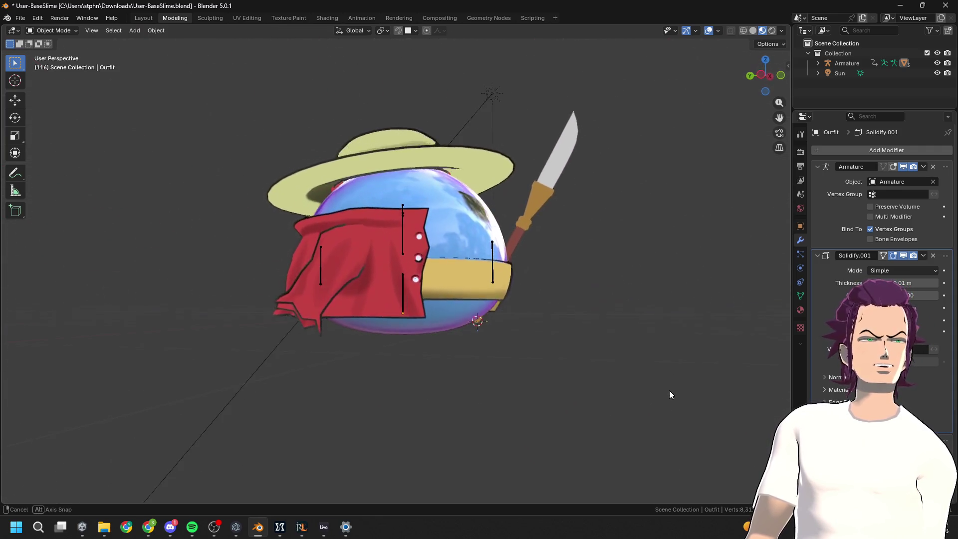
scroll(669, 390, "up", 8)
scroll(582, 350, "down", 10)
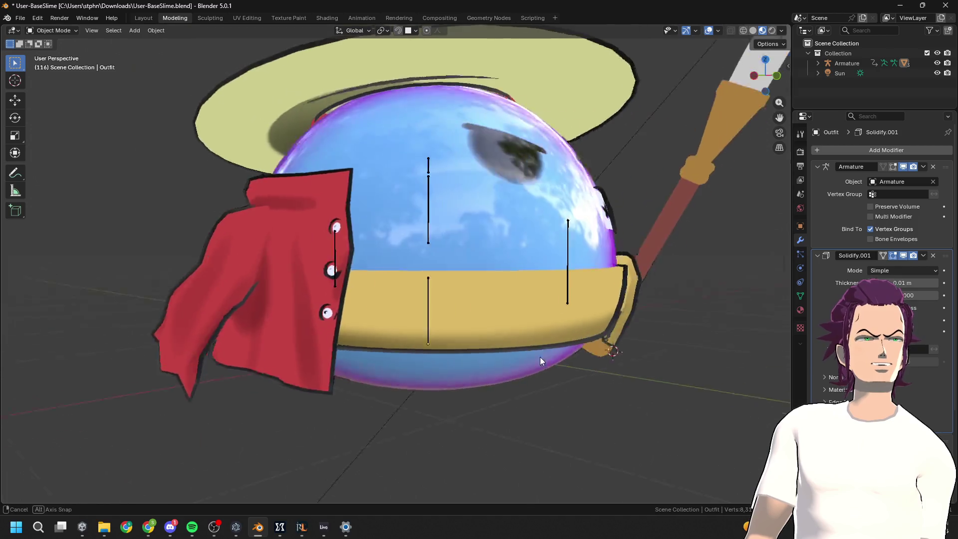
mouse_move(516, 350)
middle_mouse_down()
mouse_move(642, 349)
mouse_move(496, 349)
mouse_move(546, 352)
mouse_move(588, 337)
mouse_move(705, 346)
mouse_move(713, 369)
mouse_move(592, 352)
mouse_move(530, 402)
mouse_move(508, 375)
mouse_move(547, 352)
mouse_move(547, 338)
middle_mouse_up()
Put the outfit into Edit Mode and select an edge on the vest
left_click(393, 275)
key("Tab")
middle_click_drag(393, 274, 490, 274)
left_click(354, 274)
middle_click_drag(355, 273, 408, 280)
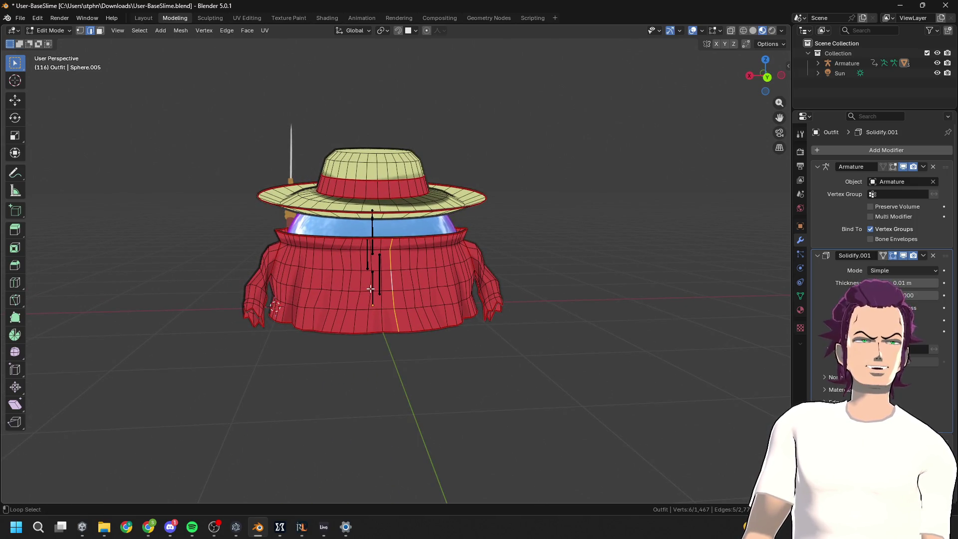
Dissolve the selected vertical edge loops on the vest
key("ctrl+z")
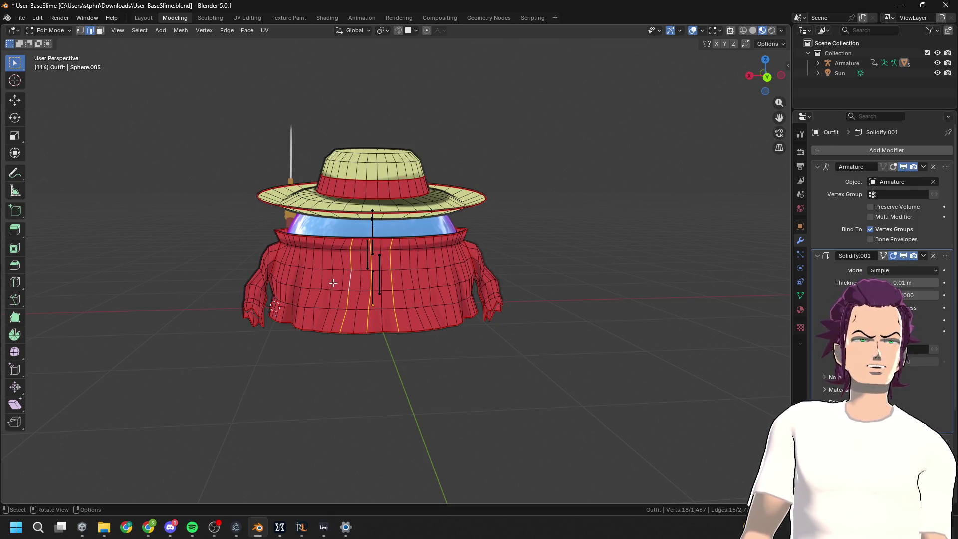
middle_click_drag(446, 326, 431, 324)
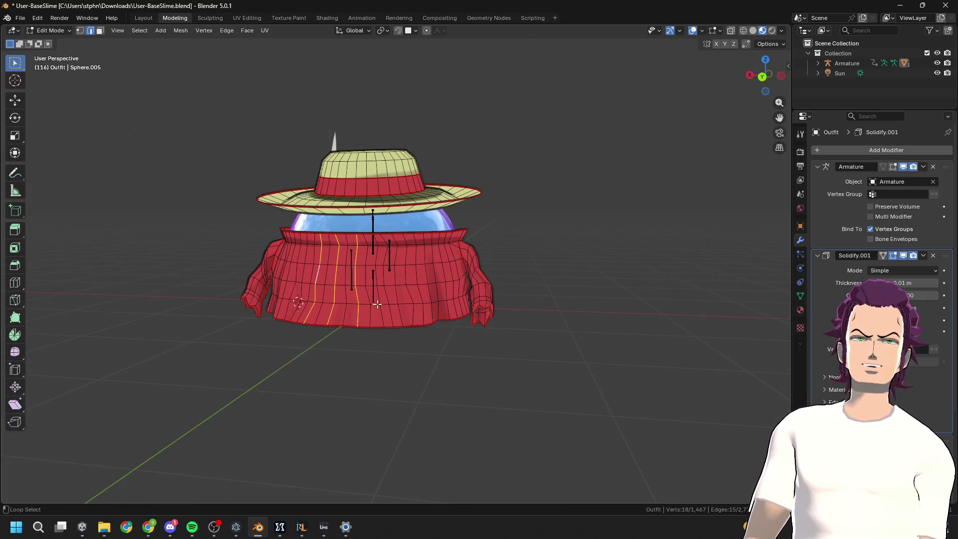
key("x")
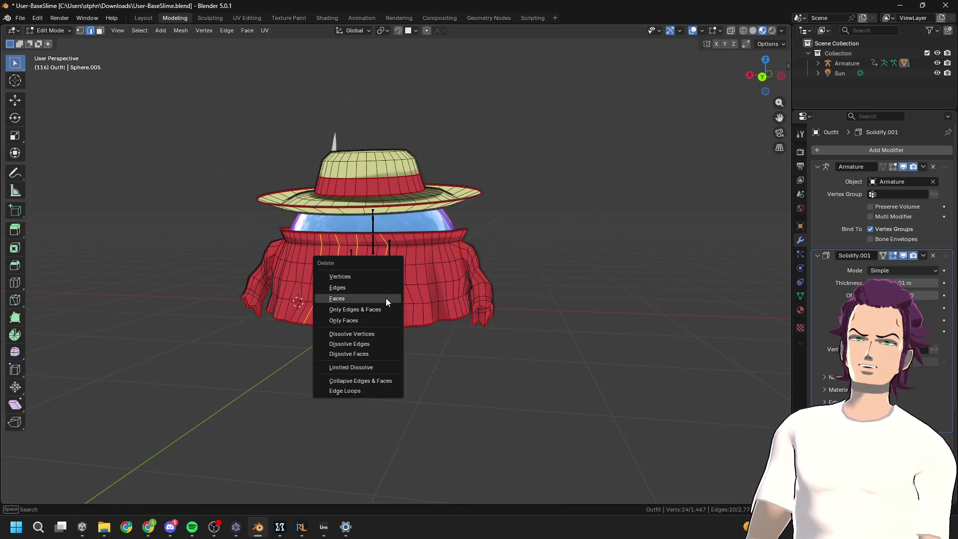
left_click(372, 344)
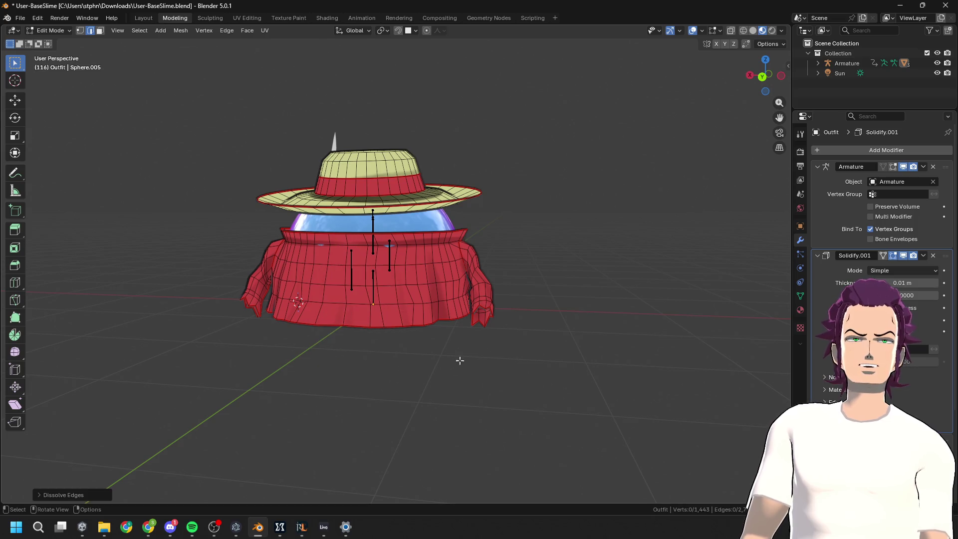
mouse_move(476, 343)
middle_mouse_down()
mouse_move(434, 331)
mouse_move(373, 346)
mouse_move(393, 284)
mouse_move(470, 270)
mouse_move(492, 336)
mouse_move(543, 307)
middle_mouse_up()
In vertex mode, slide a stray vest vertex along the Y axis into place
key("Tab")
scroll(521, 314, "up", 4)
key("Tab")
scroll(360, 245, "up", 2)
key("1")
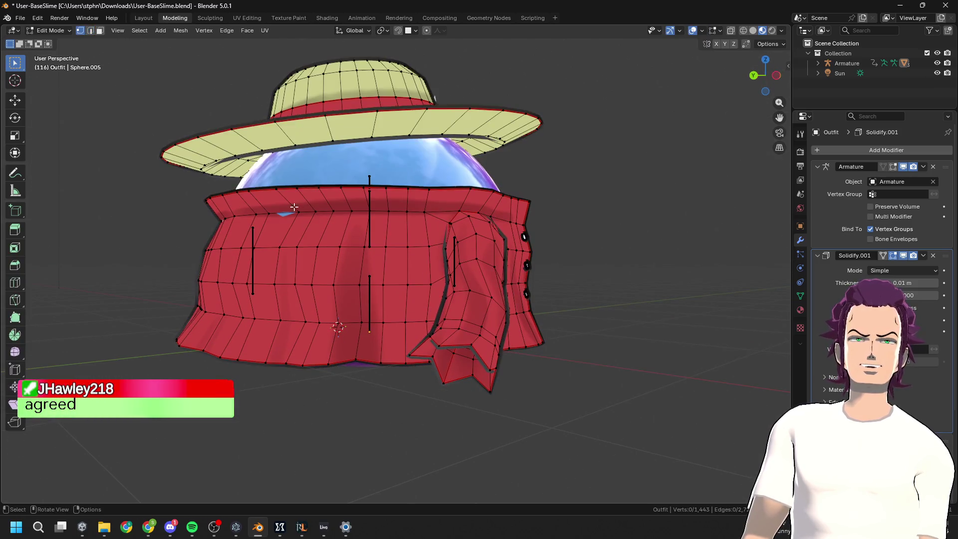
left_click(298, 213, "alt")
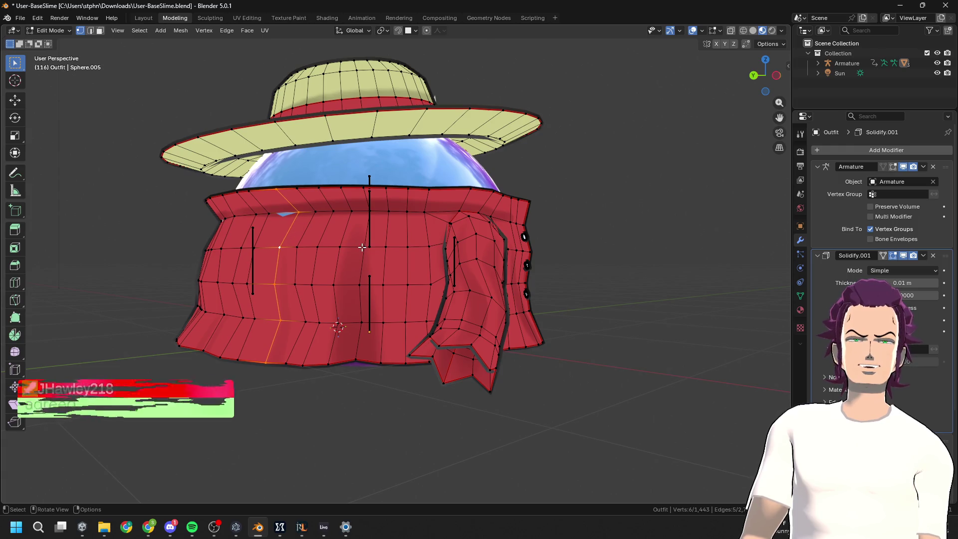
left_click(292, 213)
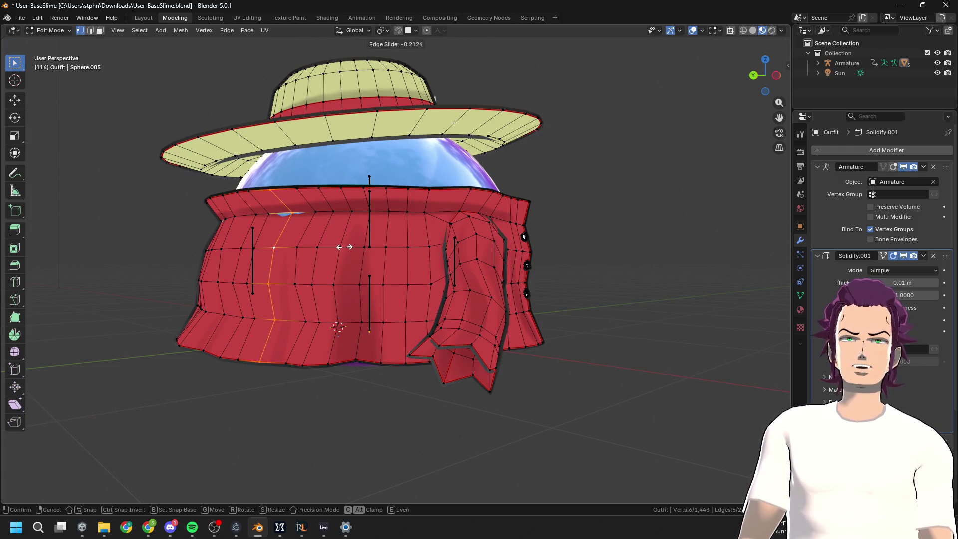
key("g")
key("y")
mouse_move(427, 255)
middle_mouse_down()
mouse_move(381, 264)
mouse_move(456, 289)
mouse_move(397, 314)
middle_mouse_up()
left_click(389, 265)
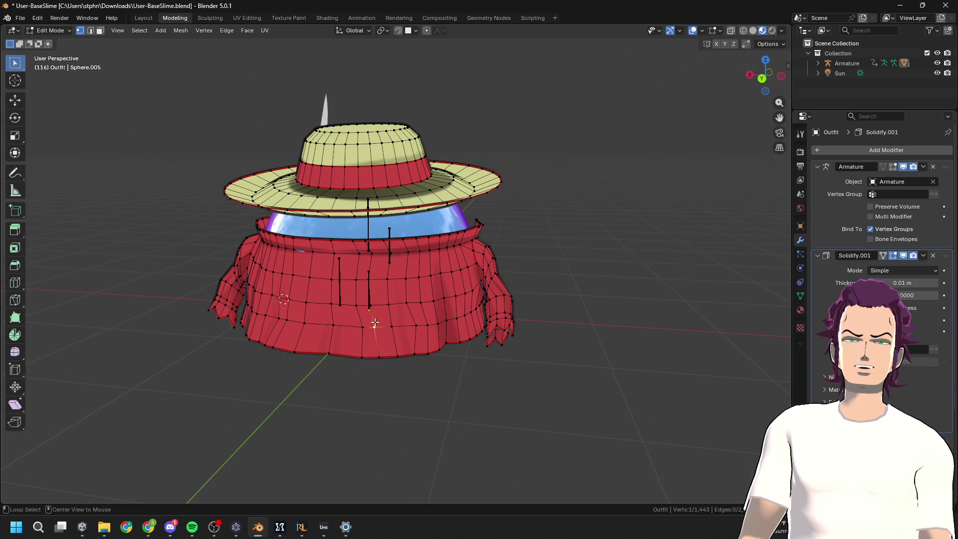
Toggle X-ray and snap to a side view to inspect the outfit's topology
key("alt+z")
key("grave")
left_click(391, 334)
mouse_move(391, 334)
middle_mouse_down()
mouse_move(519, 344)
mouse_move(475, 342)
middle_mouse_up()
key("Tab")
key("alt+z")
mouse_move(599, 291)
middle_mouse_down()
mouse_move(519, 281)
mouse_move(385, 320)
middle_mouse_up()
key("Tab")
key("alt+z")
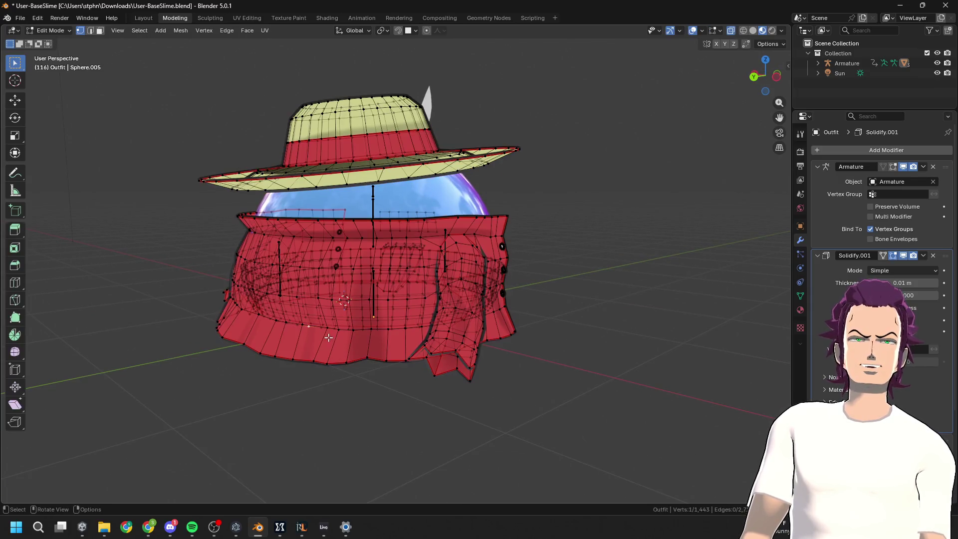
mouse_move(333, 336)
middle_mouse_down()
mouse_move(387, 336)
mouse_move(388, 318)
mouse_move(421, 323)
middle_mouse_up()
left_click(732, 30)
In edge mode, dissolve another set of vest edge loops
key("2")
middle_click_drag(365, 306, 340, 296)
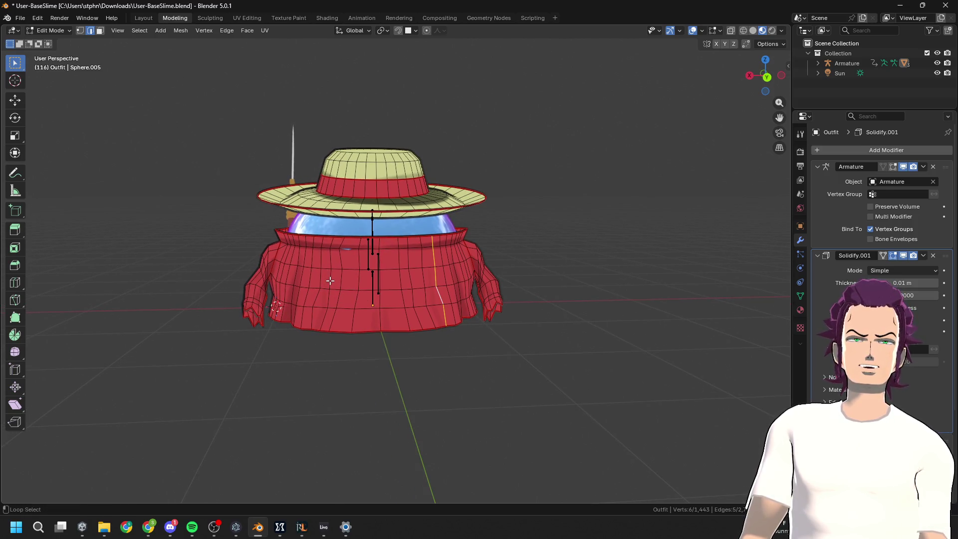
middle_click_drag(338, 286, 345, 289)
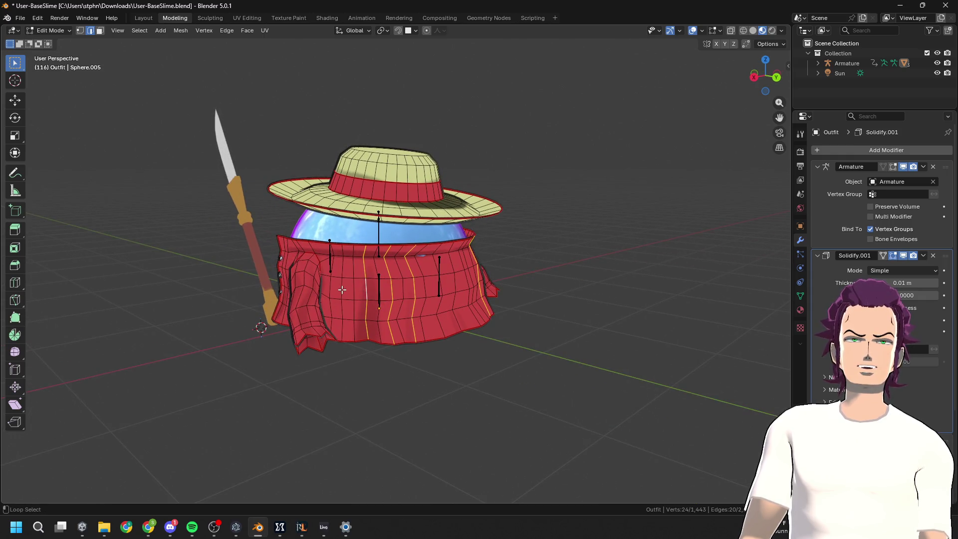
mouse_move(466, 318)
middle_mouse_down()
mouse_move(385, 289)
mouse_move(490, 301)
mouse_move(421, 295)
mouse_move(499, 275)
mouse_move(552, 276)
mouse_move(432, 284)
mouse_move(458, 311)
mouse_move(507, 314)
mouse_move(479, 292)
mouse_move(394, 287)
mouse_move(418, 280)
middle_mouse_up()
key("x")
left_click(432, 283)
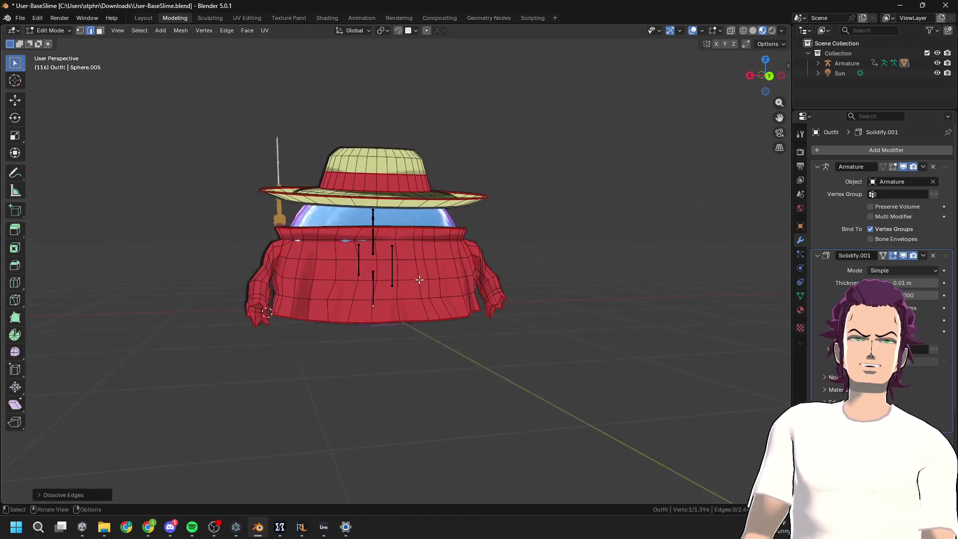
Enable X-mirror editing and move the selected vertex along the X axis
scroll(418, 281, "up", 4)
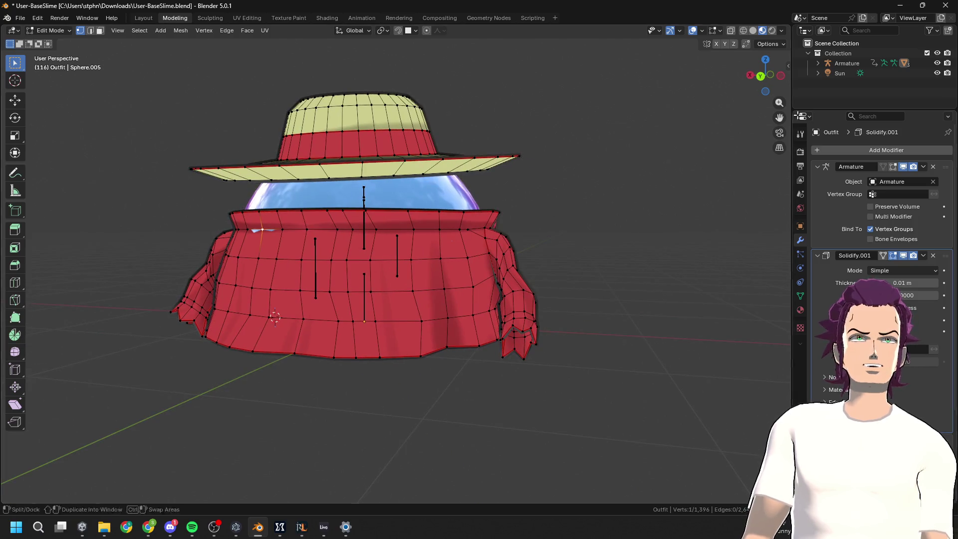
left_click(716, 44)
mouse_move(499, 150)
middle_mouse_down()
mouse_move(582, 154)
mouse_move(585, 204)
mouse_move(452, 269)
mouse_move(487, 256)
middle_mouse_up()
key("g")
key("x")
key("y")
key("x")
left_click(448, 272)
Switch back to edge mode and dissolve the newly selected edges
key("2")
key("x")
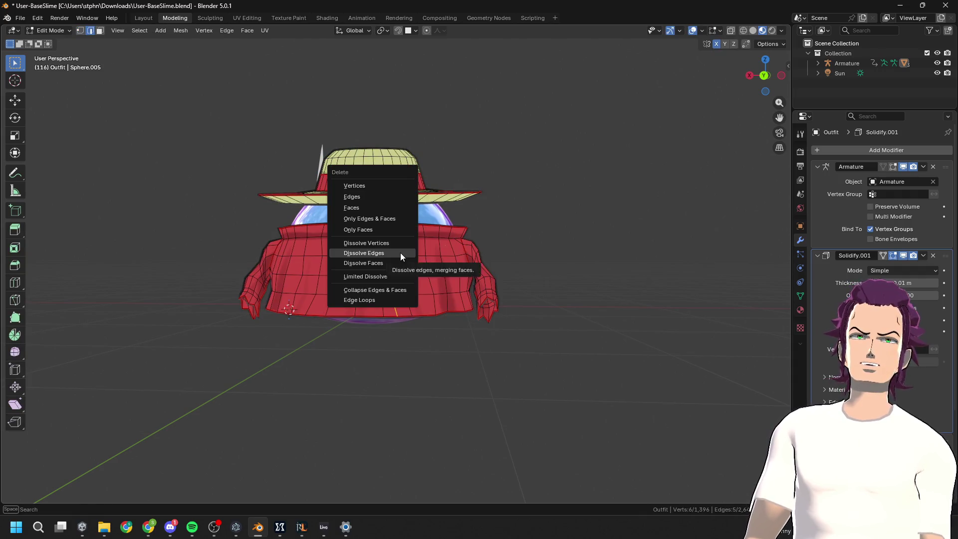
left_click(400, 252)
mouse_move(540, 277)
middle_mouse_down()
mouse_move(506, 282)
mouse_move(598, 278)
mouse_move(567, 301)
middle_mouse_up()
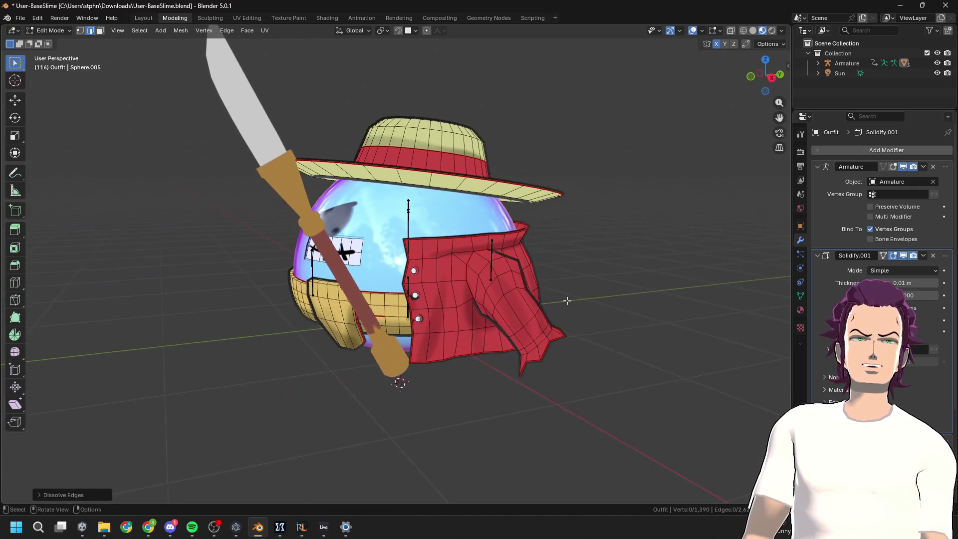
Dissolve one more vest edge loop, then select the whole outfit mesh
left_click(438, 293, "alt")
middle_click_drag(438, 293, 508, 275)
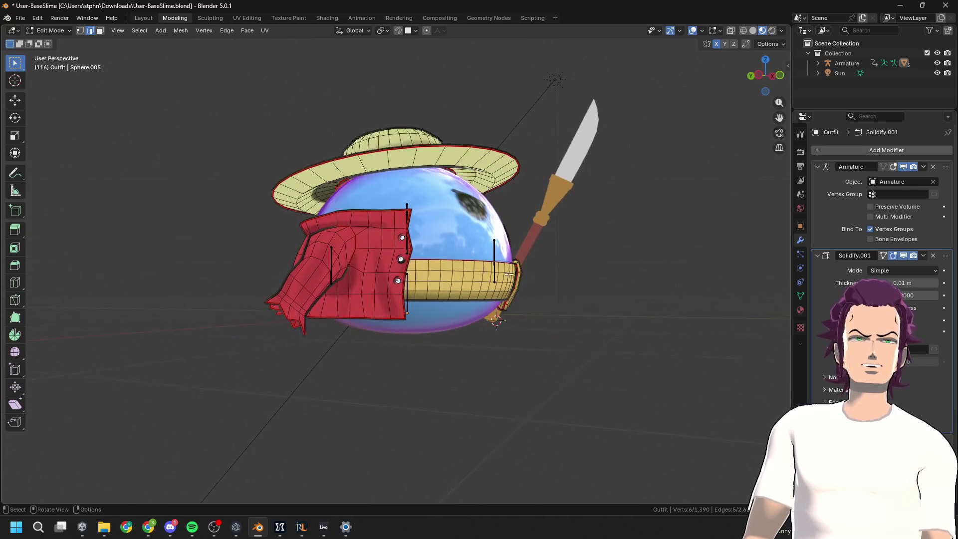
key("x")
left_click(385, 260)
middle_click_drag(385, 261, 530, 288)
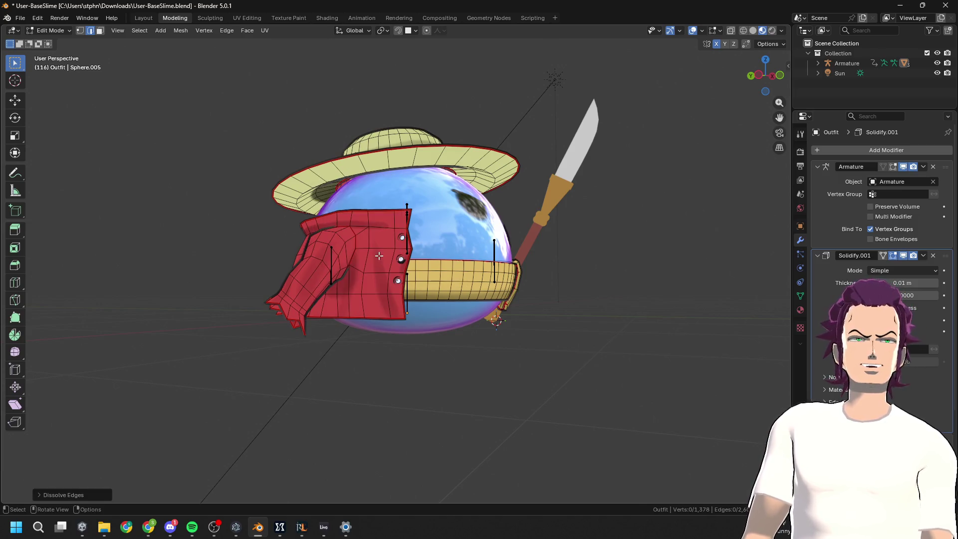
key("a")
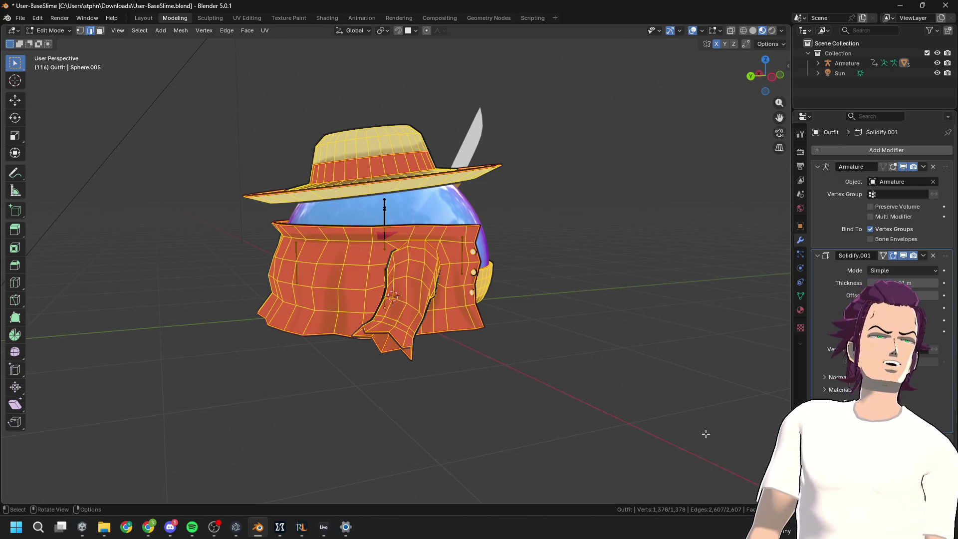
middle_click_drag(729, 312, 662, 312)
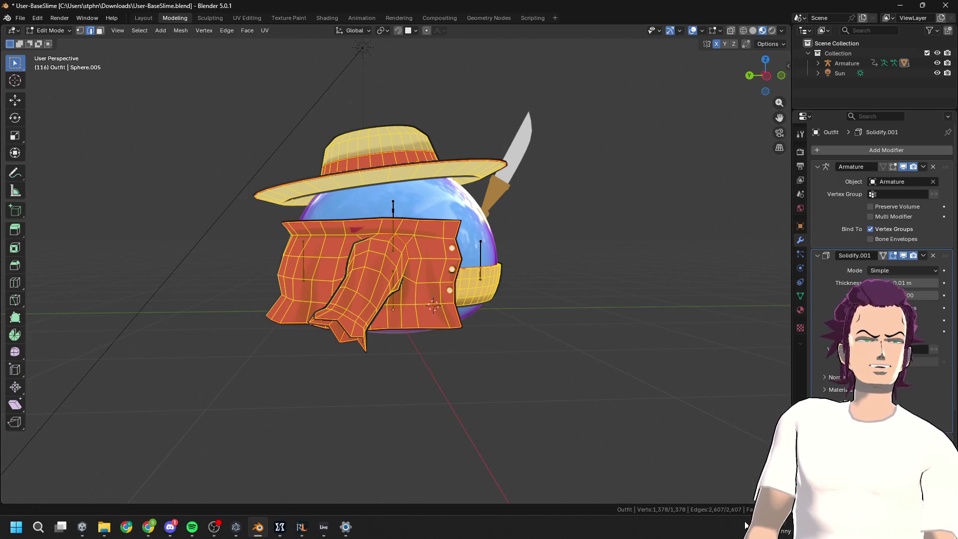
mouse_move(592, 365)
middle_mouse_down()
mouse_move(669, 419)
mouse_move(599, 346)
mouse_move(584, 359)
mouse_move(520, 349)
mouse_move(464, 272)
mouse_move(679, 138)
middle_mouse_up()
Select the entire connected belt rim ring, working from underneath the slime
left_click(463, 271)
key("Tab")
key("Tab")
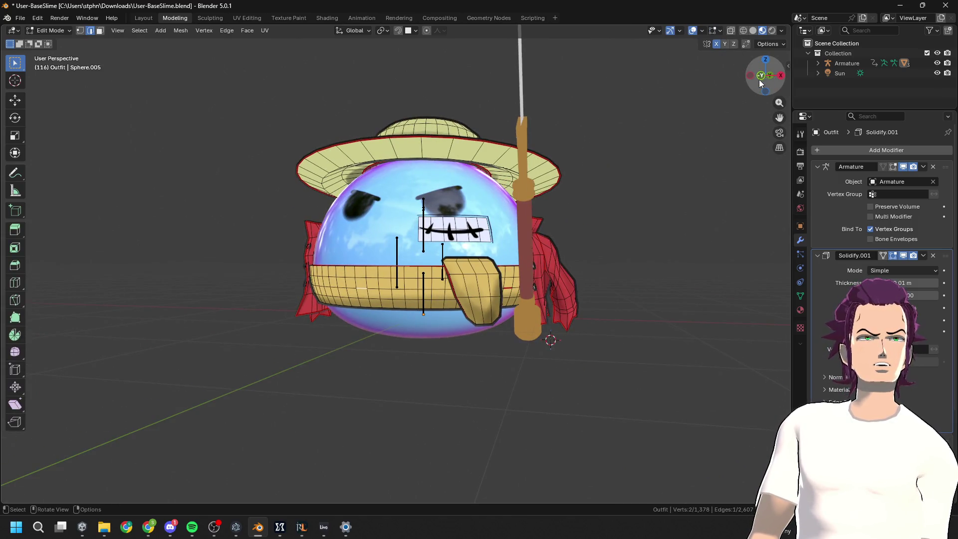
left_click(761, 75)
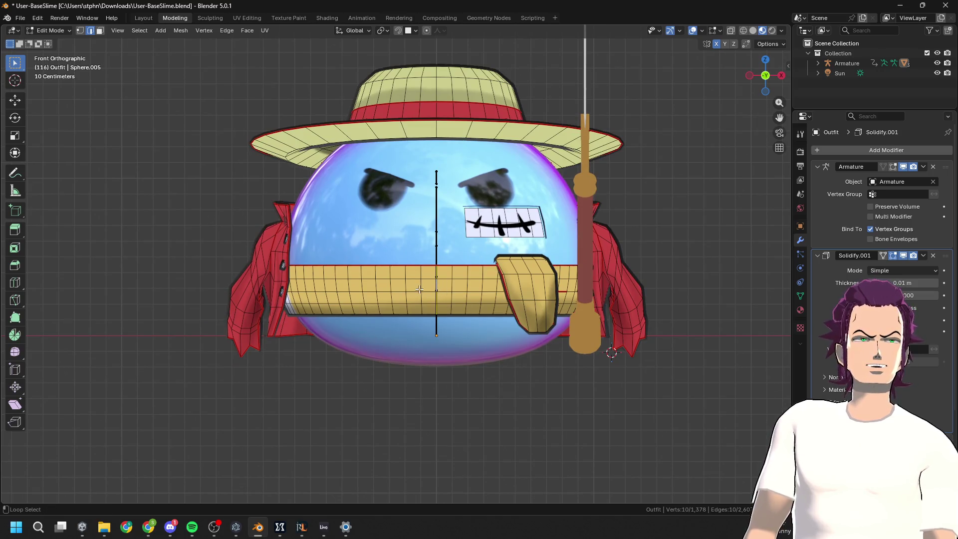
mouse_move(381, 291)
middle_mouse_down()
mouse_move(491, 198)
mouse_move(417, 159)
middle_mouse_up()
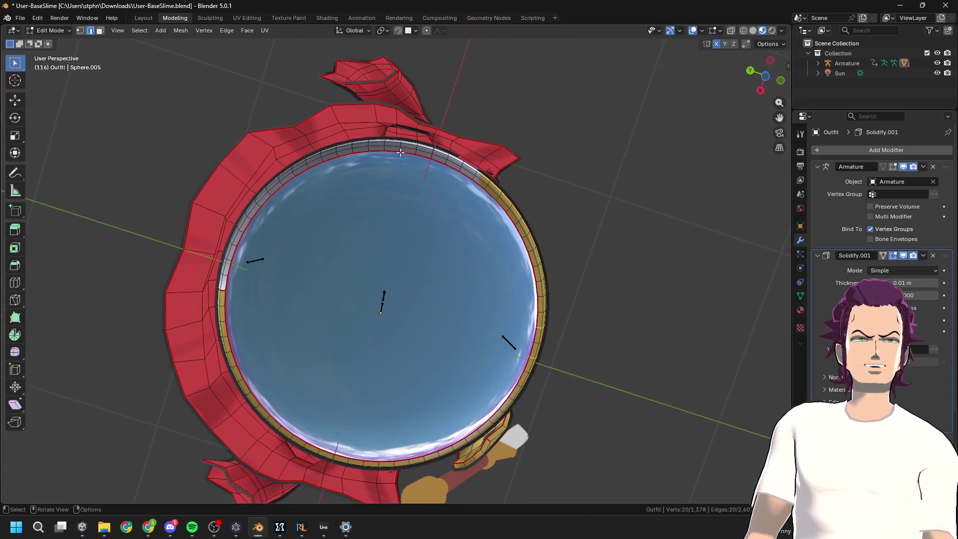
mouse_move(363, 132)
left_mouse_down()
mouse_move(213, 406)
mouse_move(284, 395)
left_mouse_up()
mouse_move(284, 395)
middle_mouse_down()
mouse_move(344, 409)
mouse_move(449, 220)
mouse_move(489, 180)
middle_mouse_up()
middle_click_drag(563, 216, 468, 233)
left_click(460, 235)
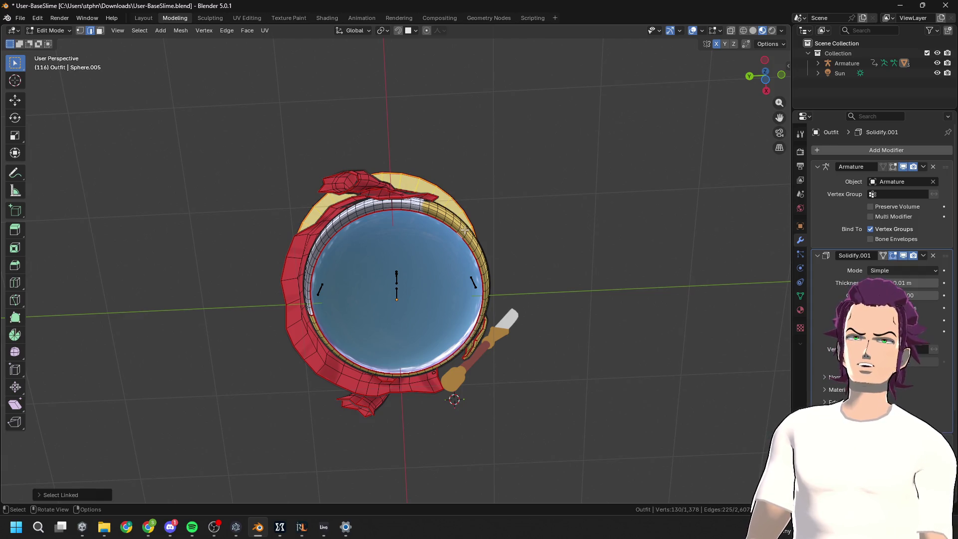
key("ctrl+l")
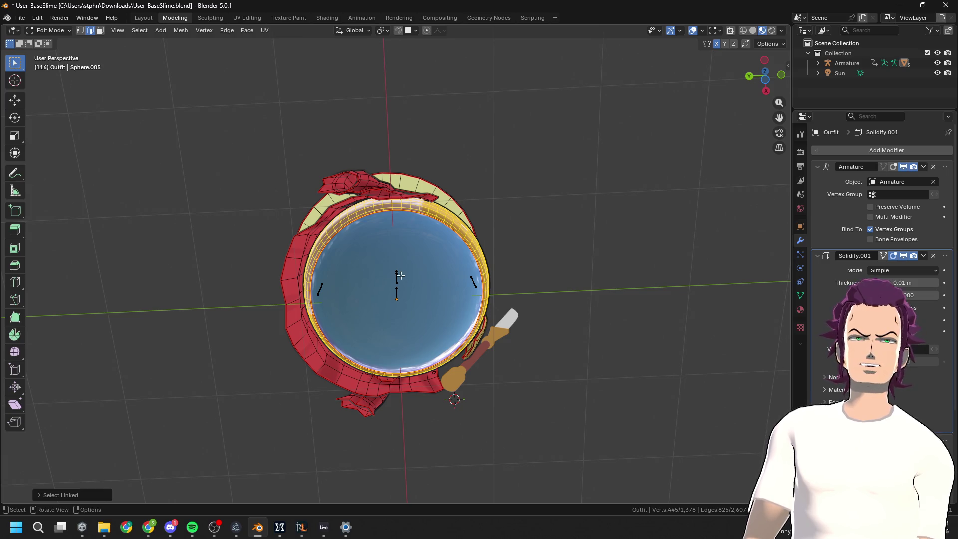
left_click(759, 85)
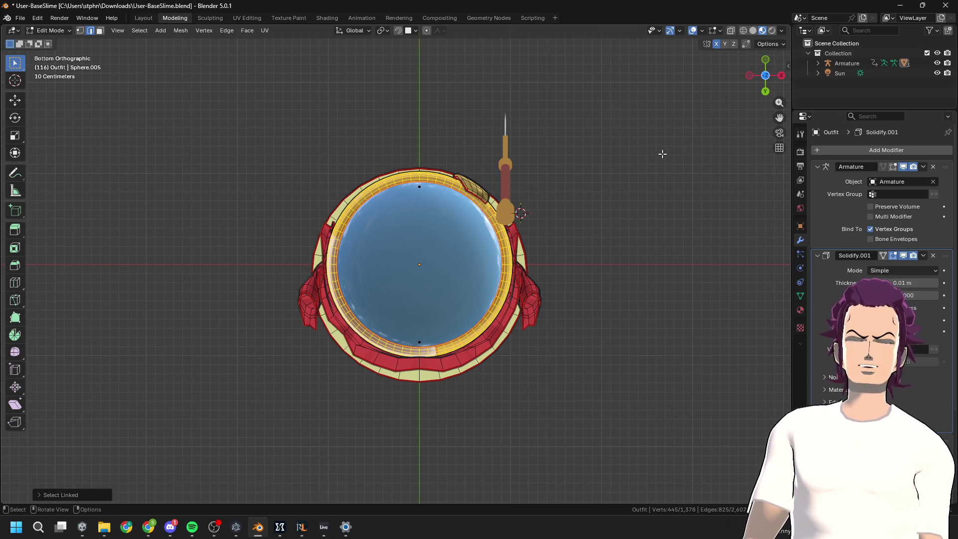
Isolate the outfit in local view and select the whole linked belt piece
key("KP_Divide")
mouse_move(537, 179)
middle_mouse_down()
mouse_move(513, 271)
mouse_move(529, 319)
mouse_move(514, 329)
mouse_move(524, 293)
middle_mouse_up()
left_click(419, 241)
key("ctrl+l")
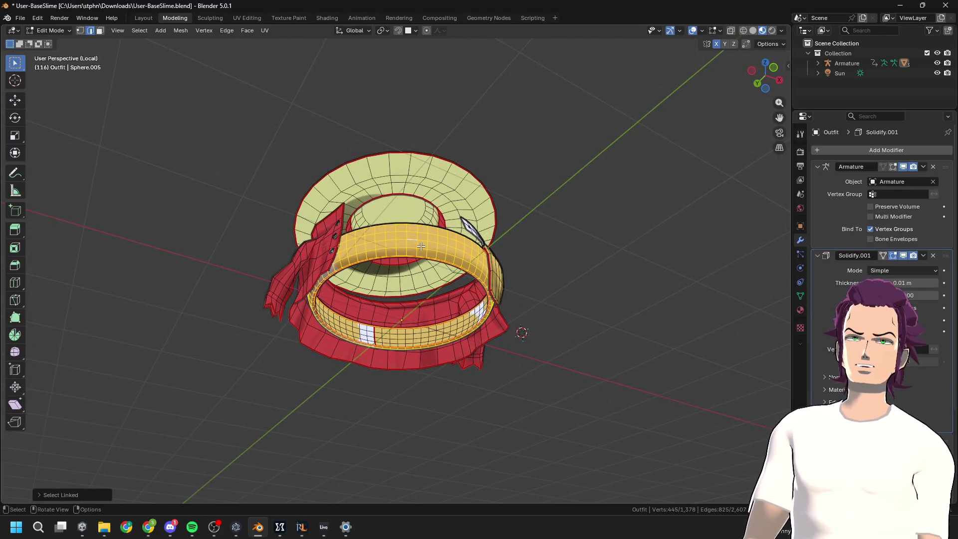
Invert the selection and hide everything except the belt
middle_click_drag(421, 246, 449, 268)
middle_click_drag(460, 307, 464, 307)
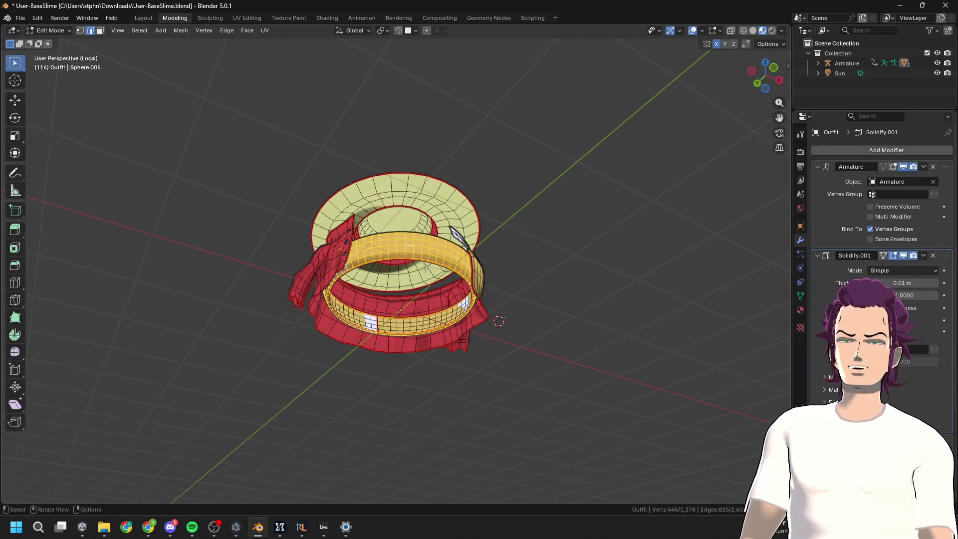
key("F3")
left_click(482, 295)
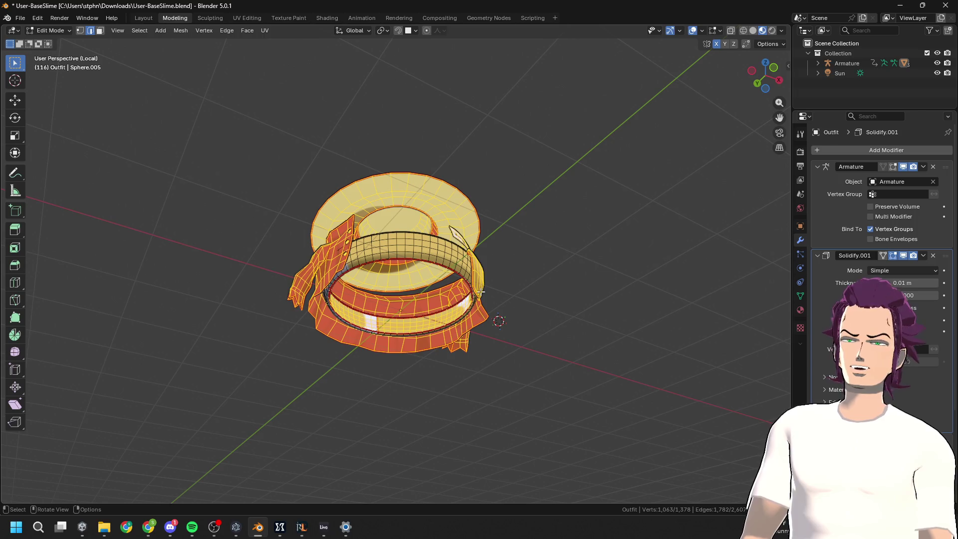
key("h")
Try deleting the belt's left-half faces in X-ray face mode, then undo it
mouse_move(480, 291)
middle_mouse_down()
mouse_move(535, 316)
mouse_move(499, 325)
mouse_move(421, 285)
middle_mouse_up()
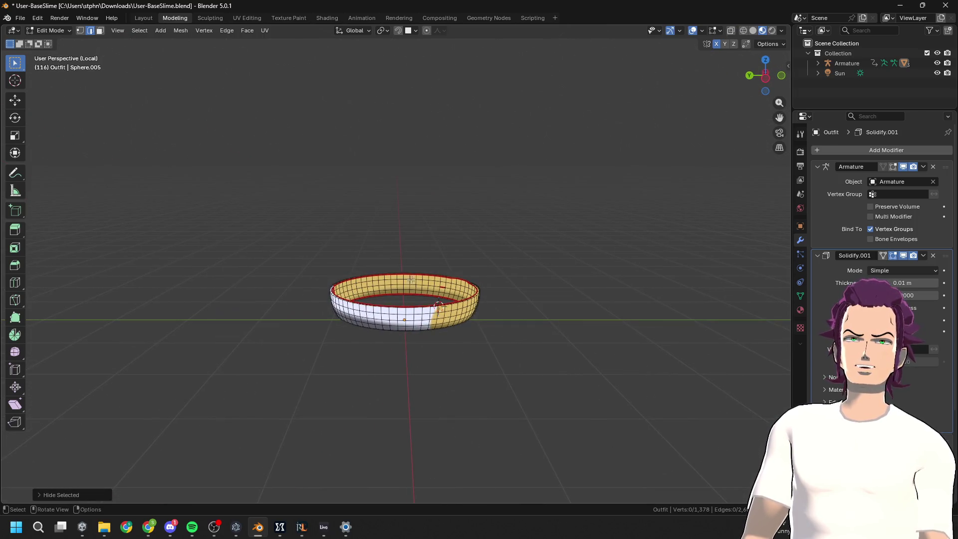
left_click(765, 77)
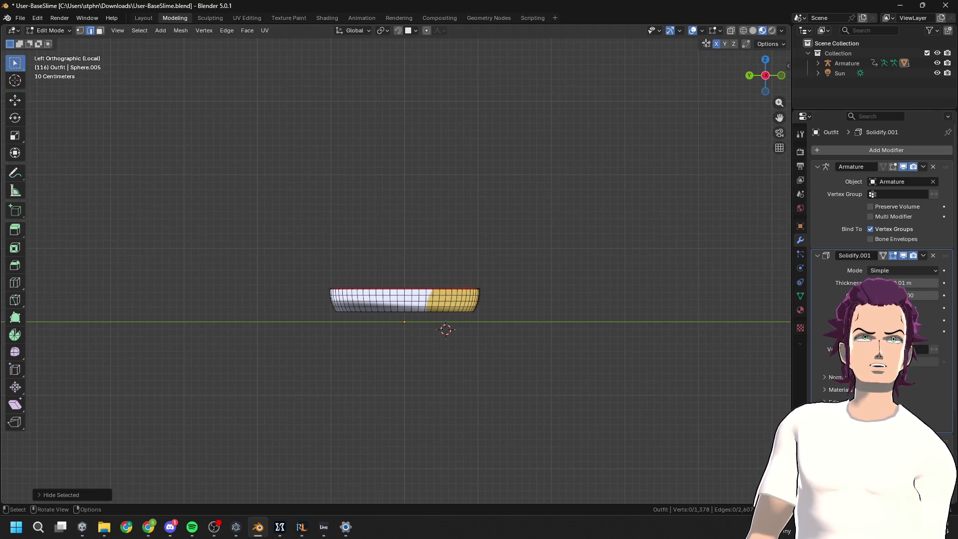
key("alt+z")
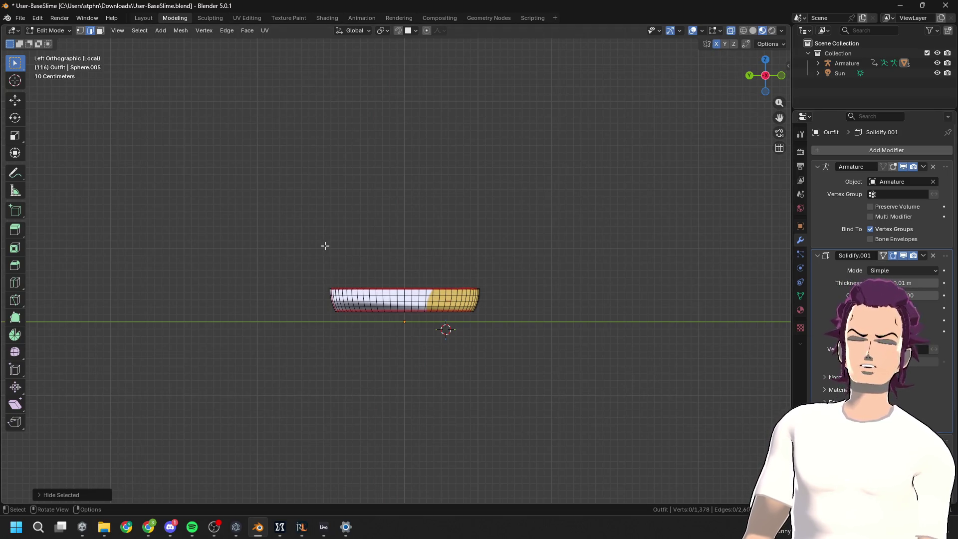
key("3")
mouse_move(248, 222)
left_mouse_down()
mouse_move(416, 395)
mouse_move(410, 379)
left_mouse_up()
middle_click_drag(410, 379, 413, 414)
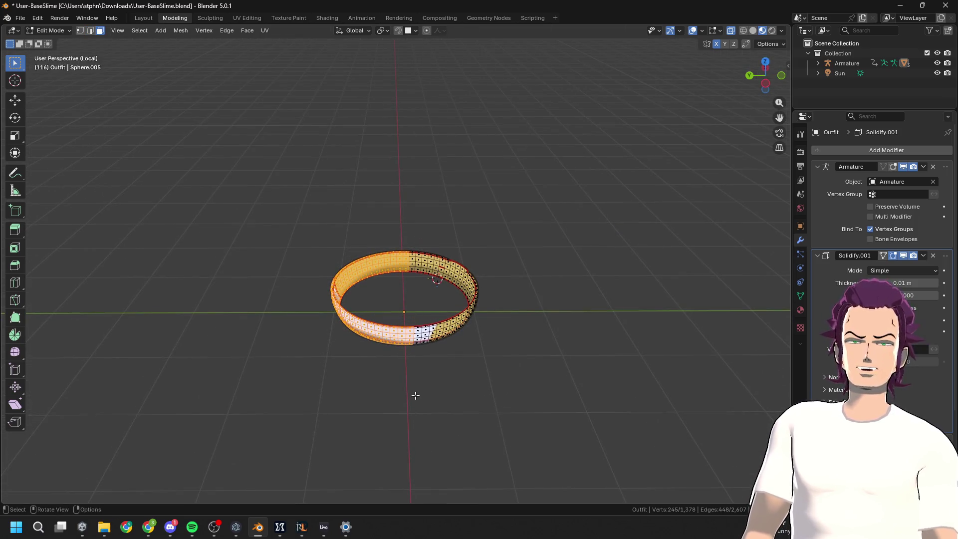
key("x")
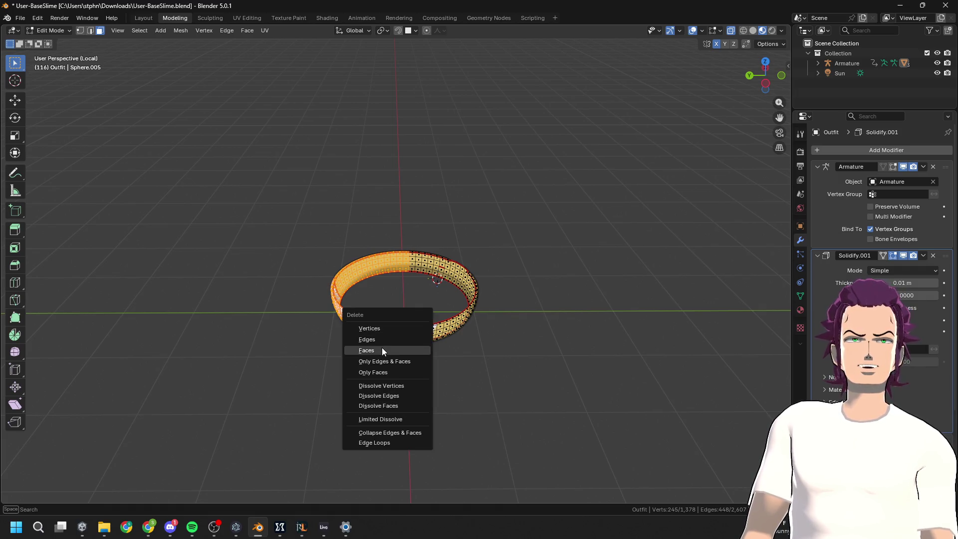
left_click(400, 352)
mouse_move(485, 374)
middle_mouse_down()
mouse_move(483, 335)
mouse_move(521, 329)
middle_mouse_up()
key("ctrl+z")
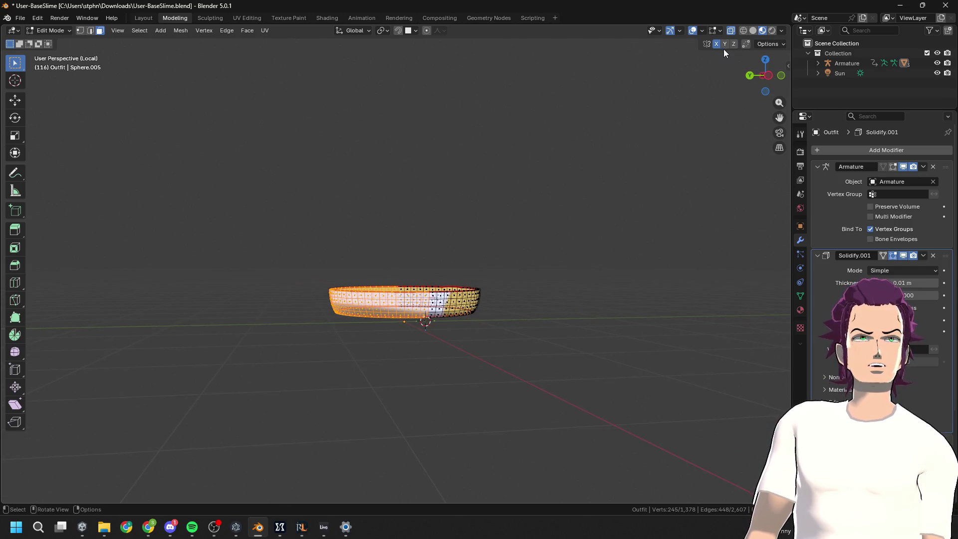
From the left side view, reselect the belt's left half and delete those faces
left_click(769, 76)
mouse_move(261, 241)
left_mouse_down()
mouse_move(333, 316)
mouse_move(411, 364)
left_mouse_up()
mouse_move(411, 364)
middle_mouse_down()
mouse_move(420, 343)
mouse_move(427, 351)
middle_mouse_up()
scroll(429, 354, "up", 4)
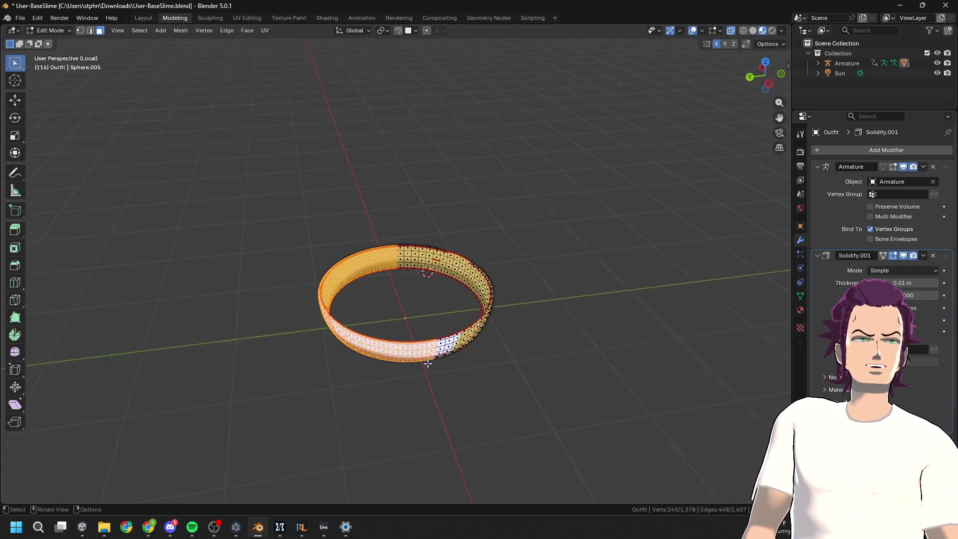
key("x")
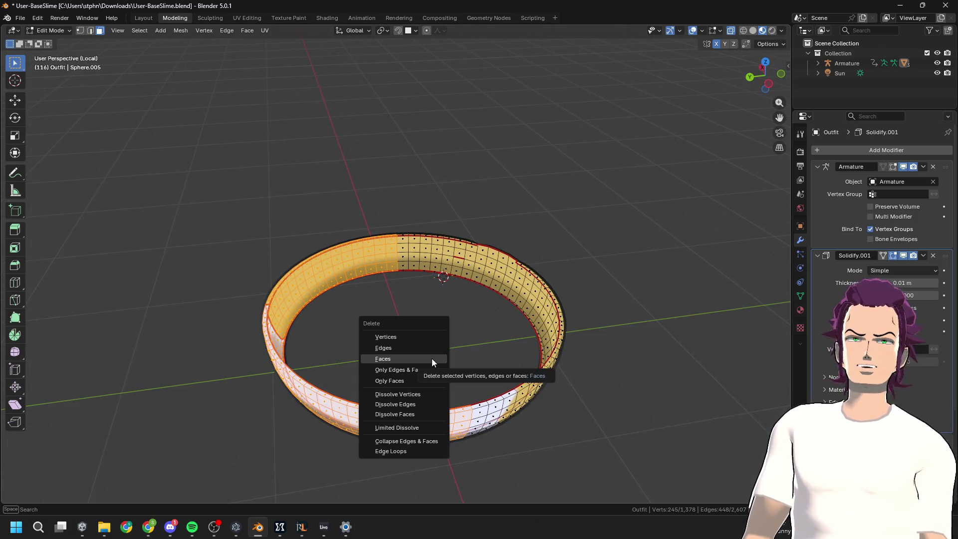
left_click(432, 358)
Delete the leftover left-side belt vertices and return to Object Mode
key("KP_Divide")
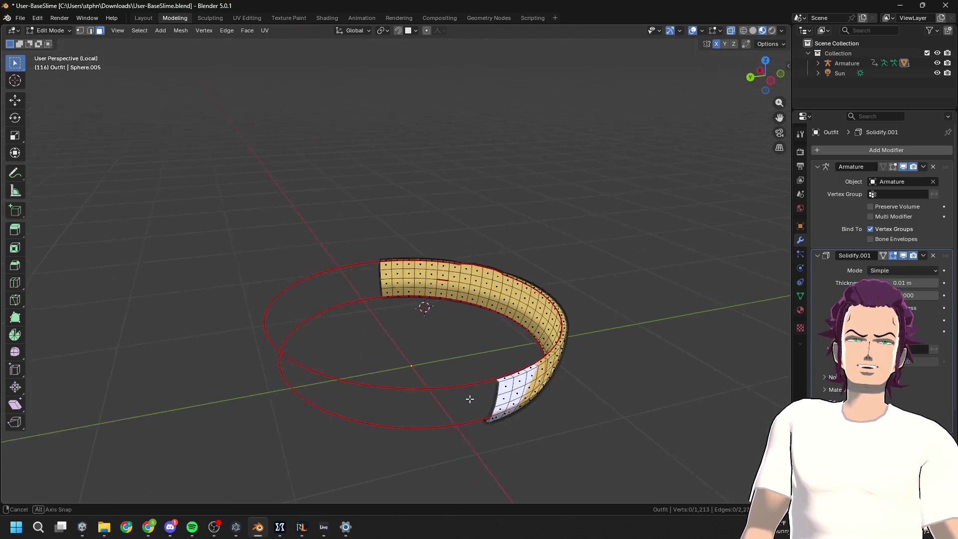
key("KP_Divide")
left_click_drag(764, 78, 757, 95)
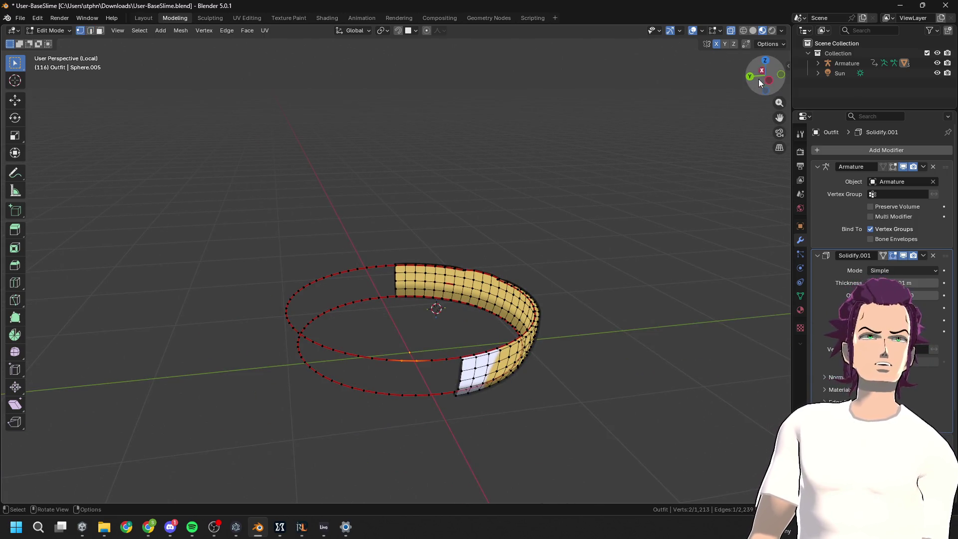
left_click(772, 88)
left_click_drag(223, 231, 418, 414)
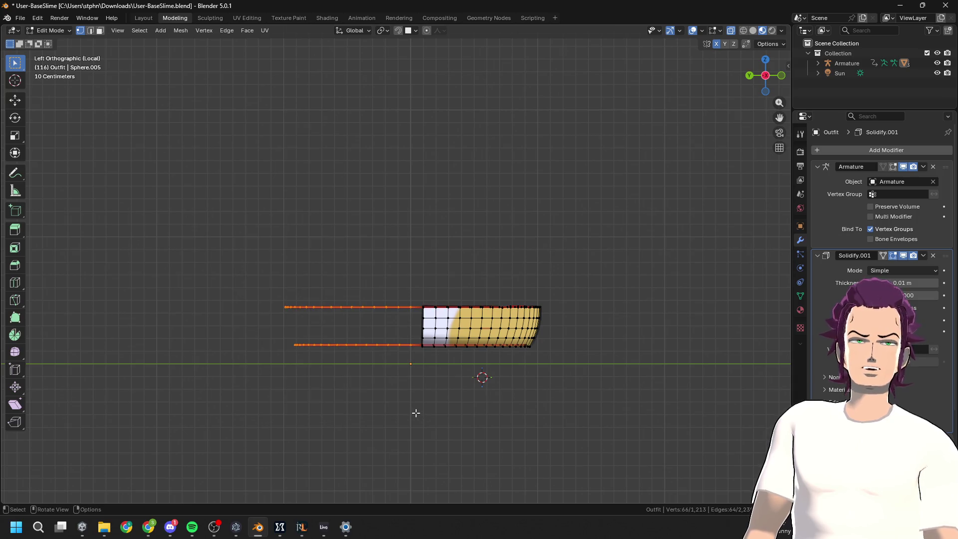
key("x")
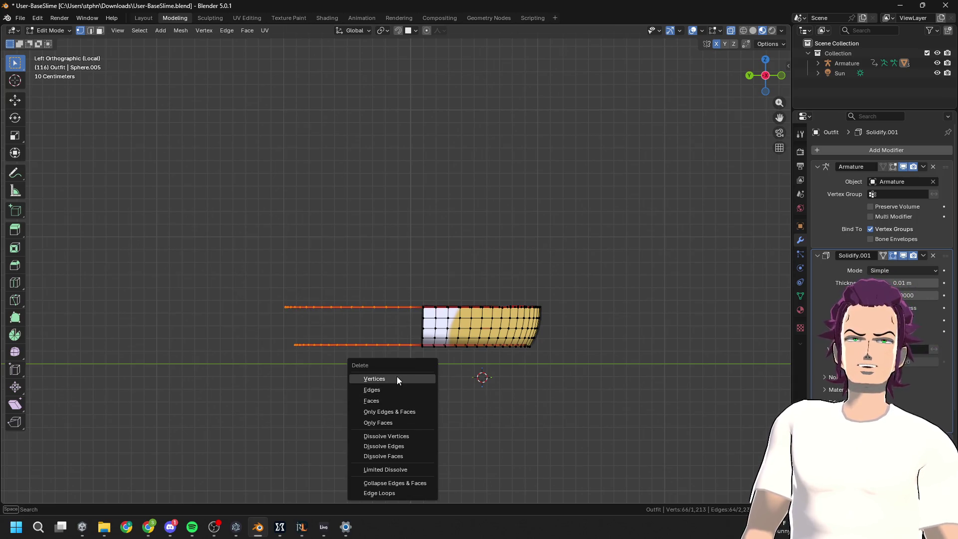
left_click(397, 378)
mouse_move(397, 377)
middle_mouse_down()
mouse_move(454, 376)
mouse_move(466, 339)
mouse_move(441, 366)
mouse_move(374, 375)
mouse_move(355, 363)
middle_mouse_up()
key("Tab")
scroll(483, 359, "down", 5)
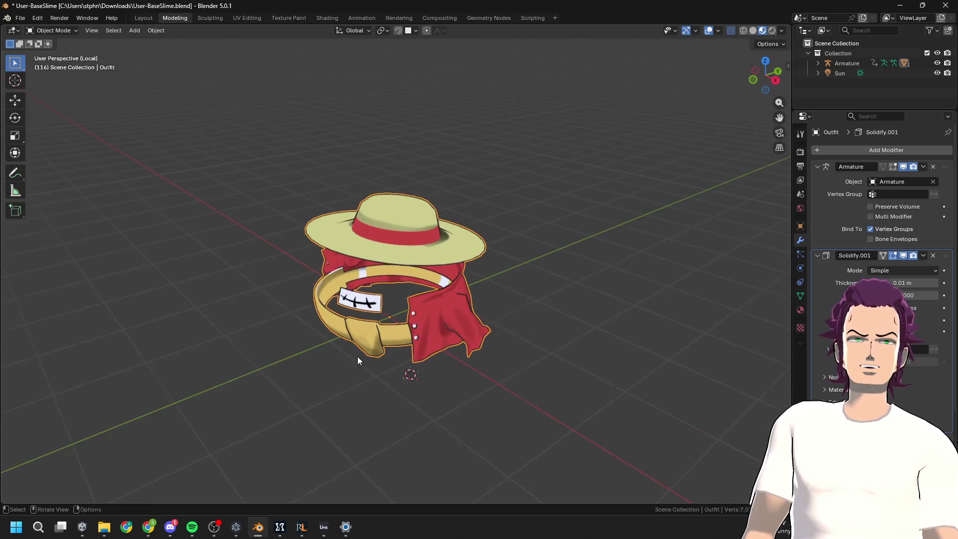
Leave local view and orbit to a frontal perspective of the whole slime
scroll(369, 345, "up", 5)
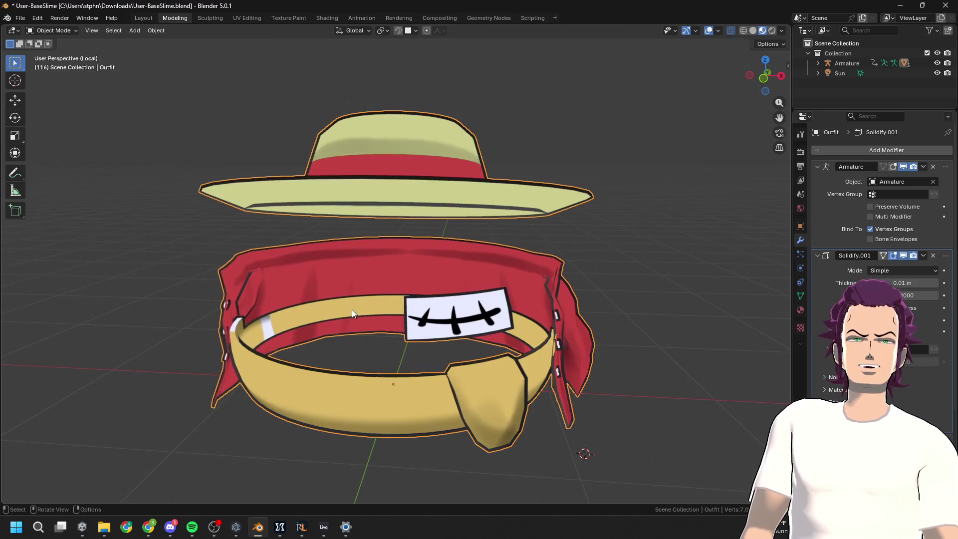
mouse_move(342, 317)
middle_mouse_down()
mouse_move(337, 437)
mouse_move(322, 414)
mouse_move(363, 408)
mouse_move(403, 384)
mouse_move(373, 384)
middle_mouse_up()
key("Tab")
key("Tab")
key("Tab")
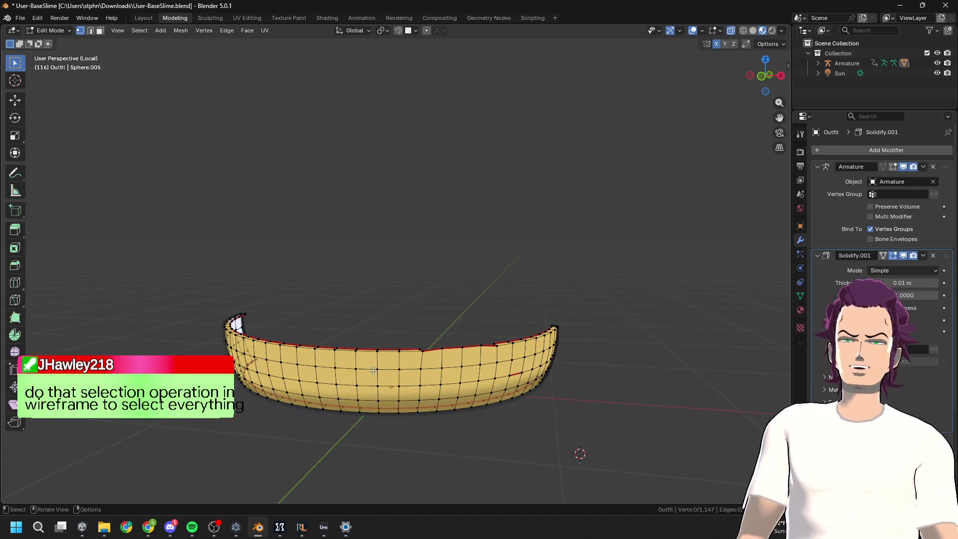
key("KP_Divide")
key("KP_7")
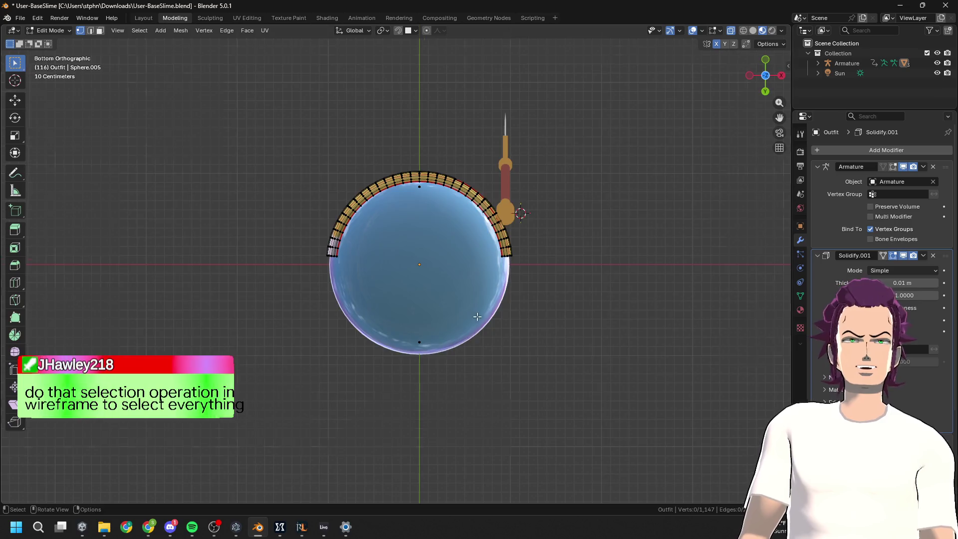
middle_click_drag(373, 370, 509, 436)
key("Tab")
middle_click_drag(478, 383, 456, 360)
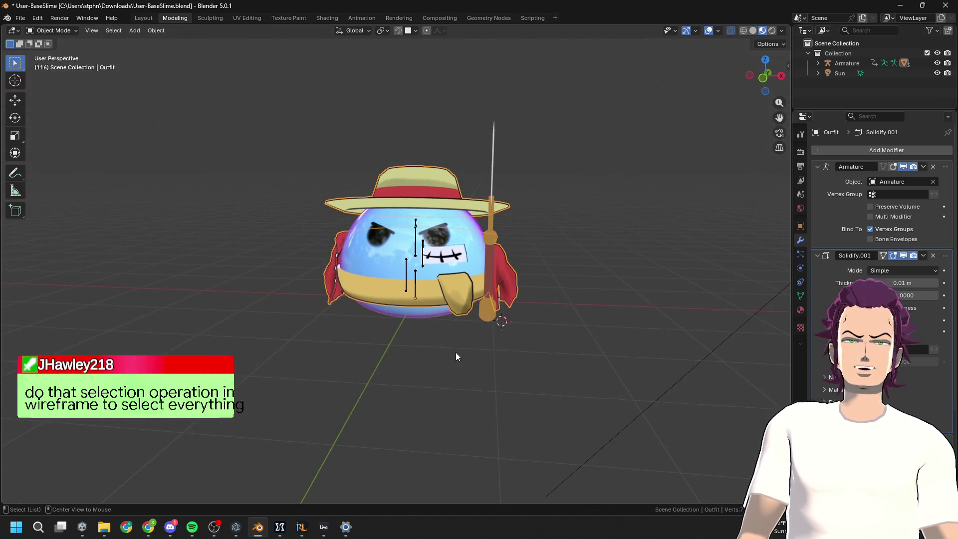
Reveal the hidden hat, cape and spear in Edit Mode and zoom in on the belt and cape
key("Tab")
key("alt+h")
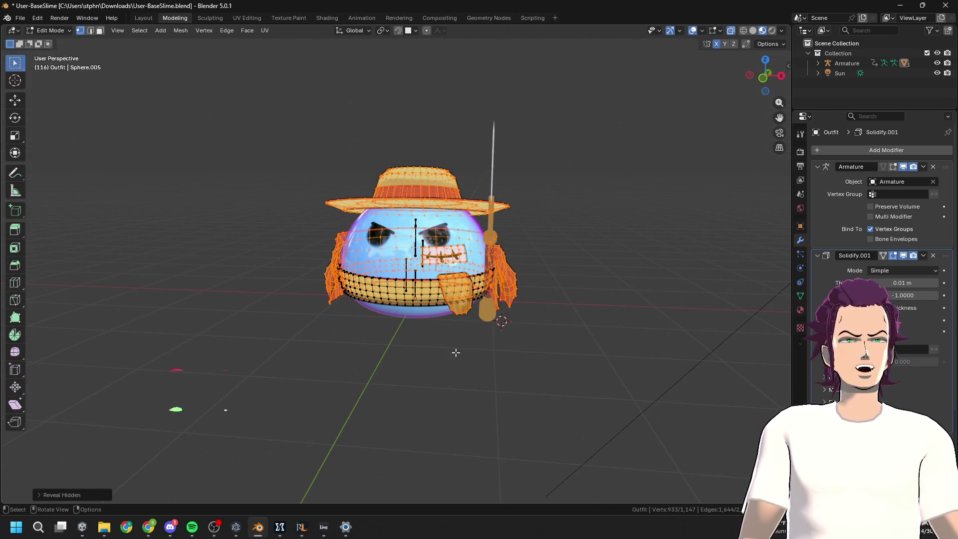
scroll(455, 353, "up", 5)
mouse_move(455, 352)
middle_mouse_down()
mouse_move(395, 286)
mouse_move(414, 299)
middle_mouse_up()
scroll(414, 299, "up", 5)
mouse_move(474, 321)
middle_mouse_down()
mouse_move(397, 305)
mouse_move(480, 297)
middle_mouse_up()
Test linked selection on the cape and front vest piece, adjusting its delimit options
left_click(480, 300)
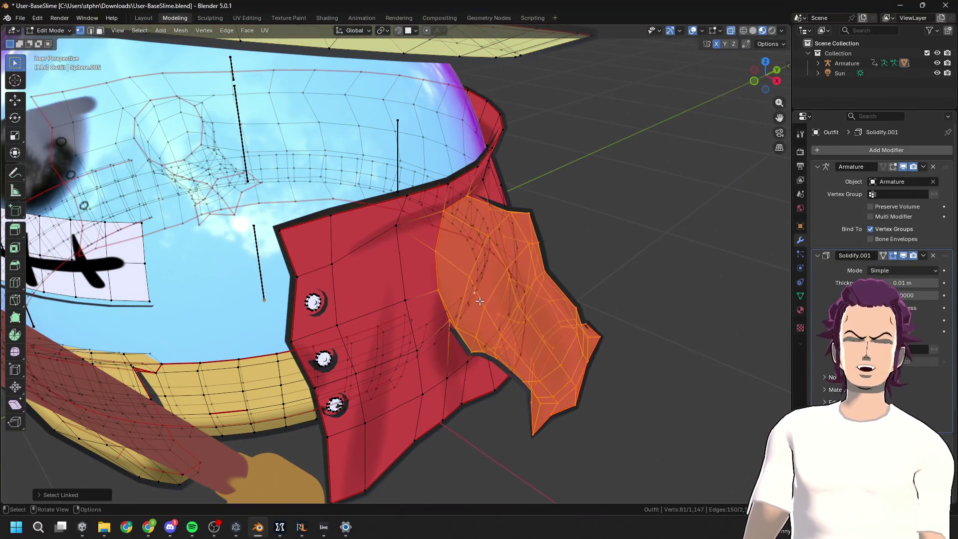
key("ctrl+l")
scroll(381, 298, "down", 5)
left_click(396, 246)
key("ctrl+l")
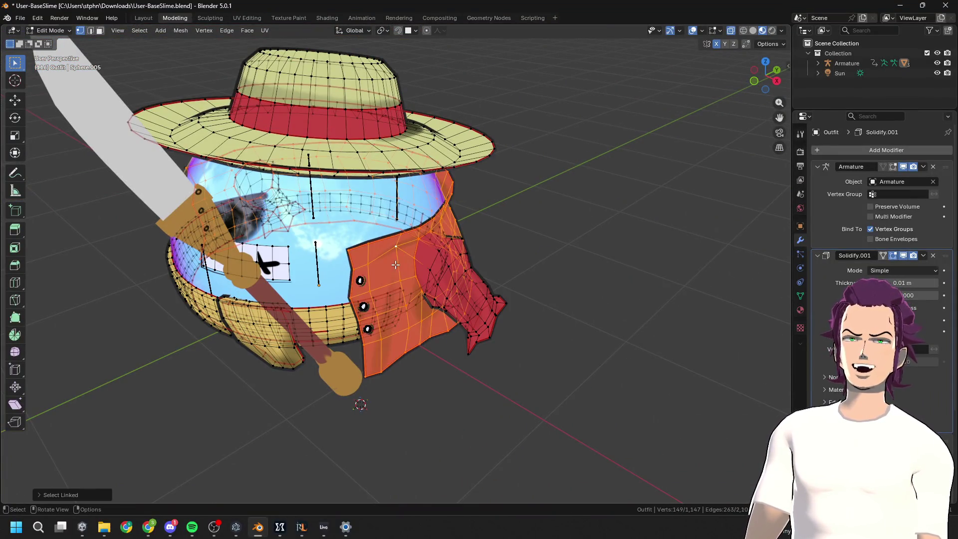
left_click(49, 496)
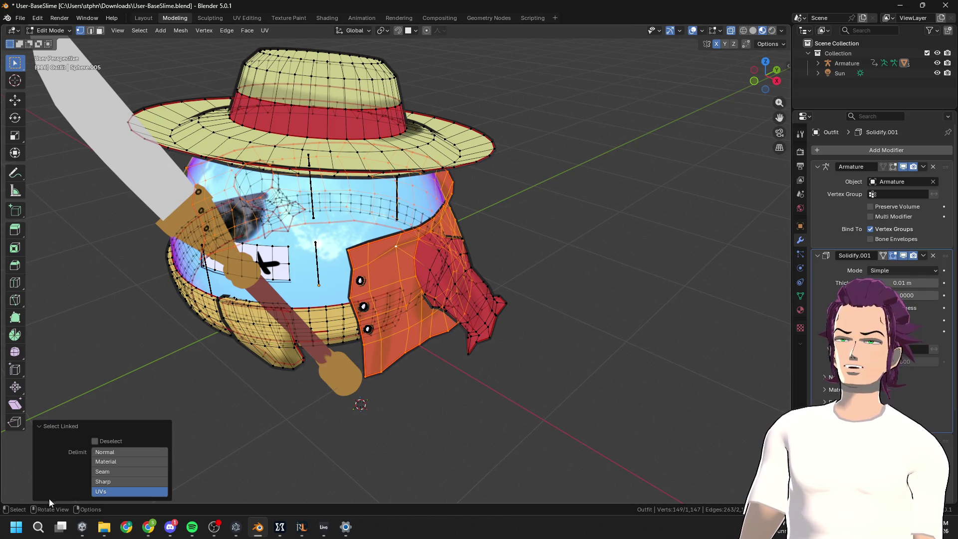
left_click(130, 452)
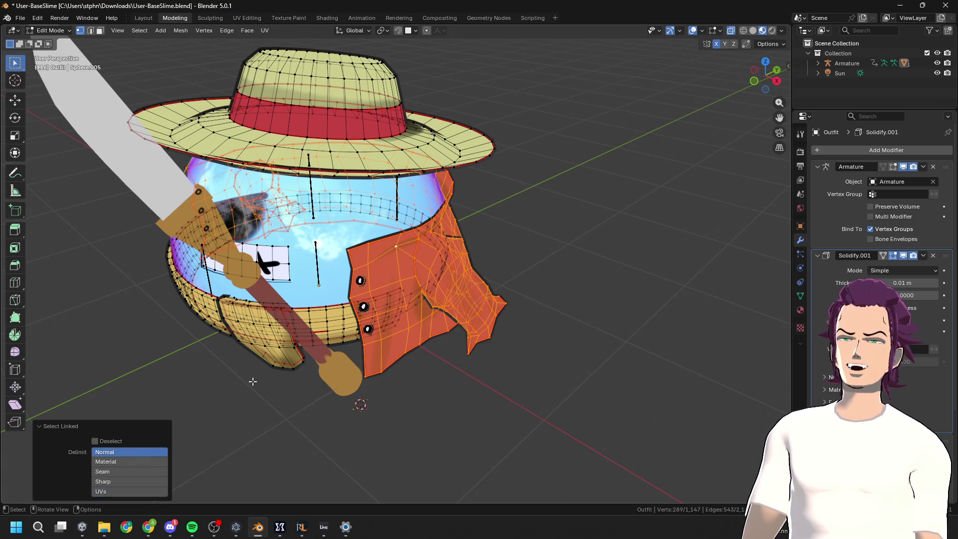
Select the whole red vest as linked geometry and hide it
left_click(414, 257)
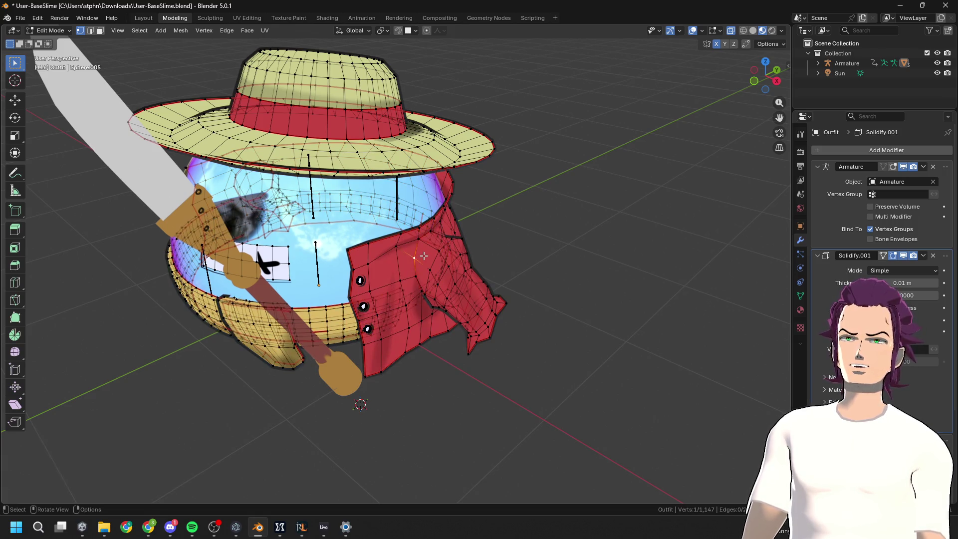
key("ctrl+l")
key("h")
middle_click_drag(421, 255, 374, 262)
left_click(374, 261)
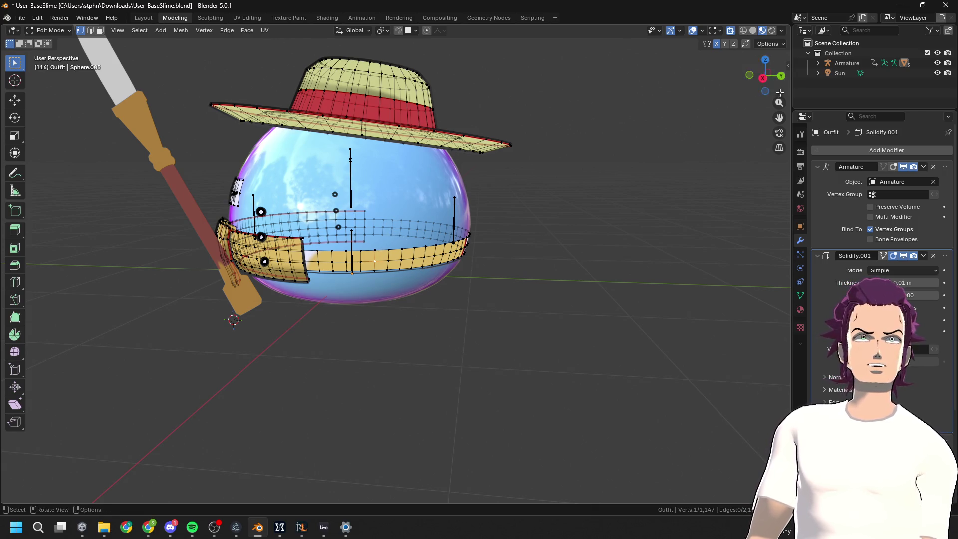
In Right Ortho view, box-select the stray belt strip and delete its faces
left_click(763, 78)
left_click_drag(556, 359, 332, 200)
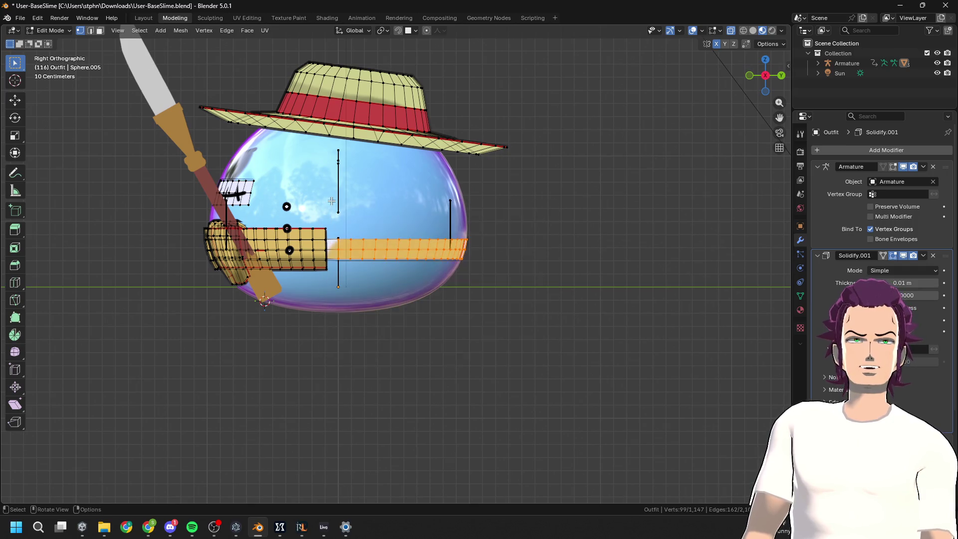
key("x")
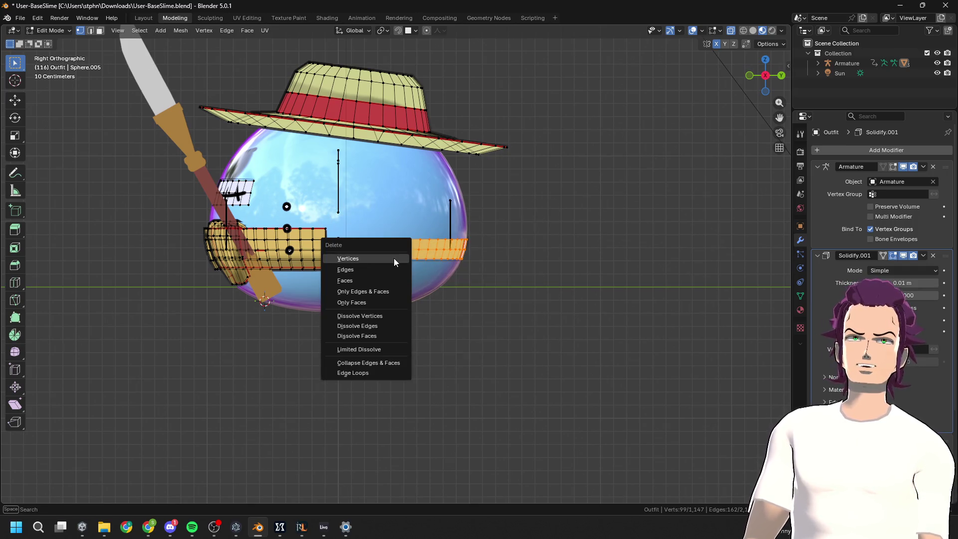
left_click(377, 281)
Select the two faces at the belt's cut end, then return to Object Mode
key("3")
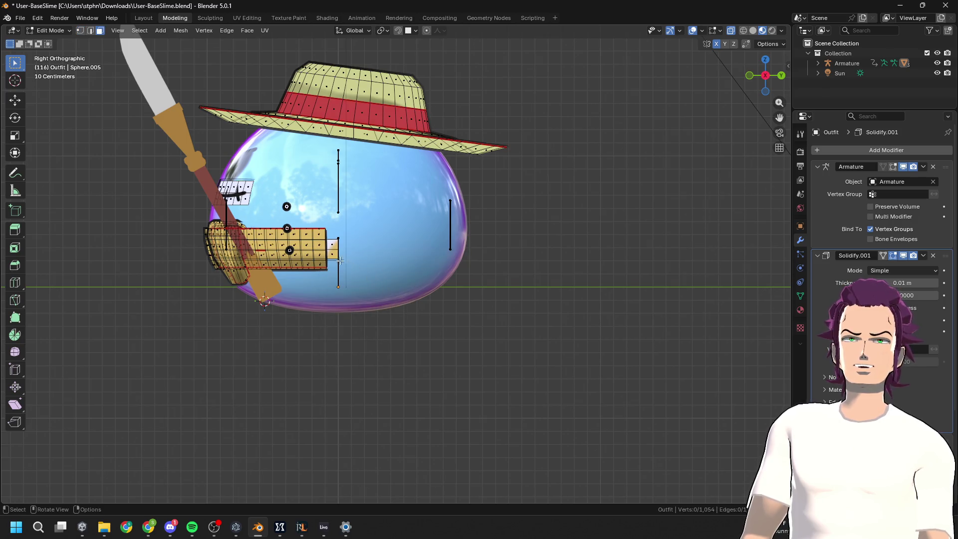
left_click(335, 247, "shift")
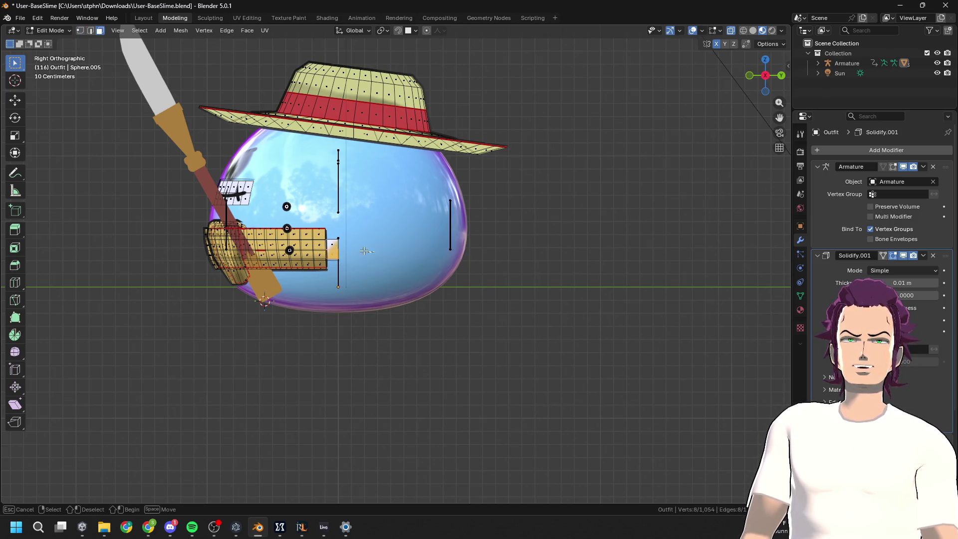
left_click(330, 288, "shift")
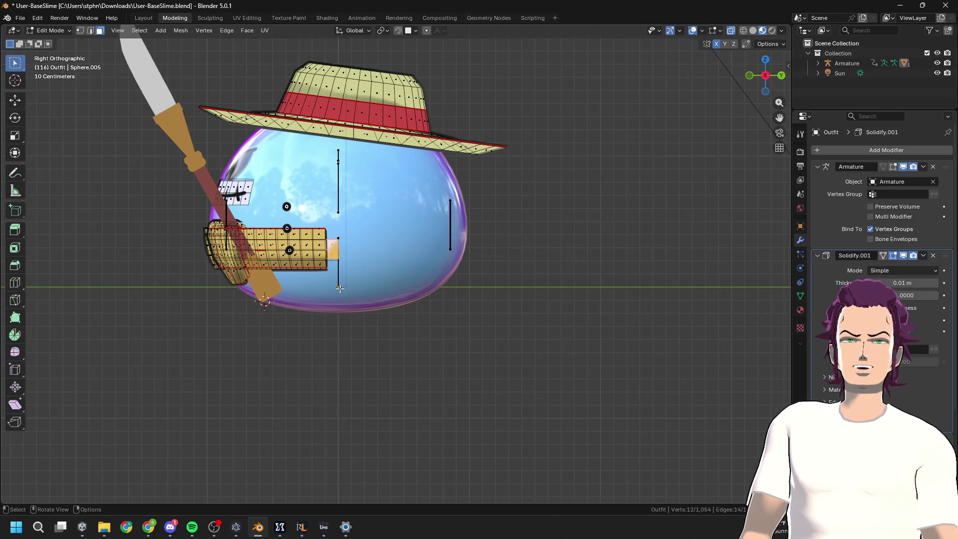
right_click(338, 288)
key("Escape")
key("Tab")
mouse_move(338, 289)
middle_mouse_down()
mouse_move(357, 310)
mouse_move(329, 301)
mouse_move(241, 309)
mouse_move(375, 255)
mouse_move(385, 191)
mouse_move(349, 285)
mouse_move(401, 307)
mouse_move(459, 297)
mouse_move(390, 247)
mouse_move(416, 163)
mouse_move(436, 269)
mouse_move(455, 299)
middle_mouse_up()
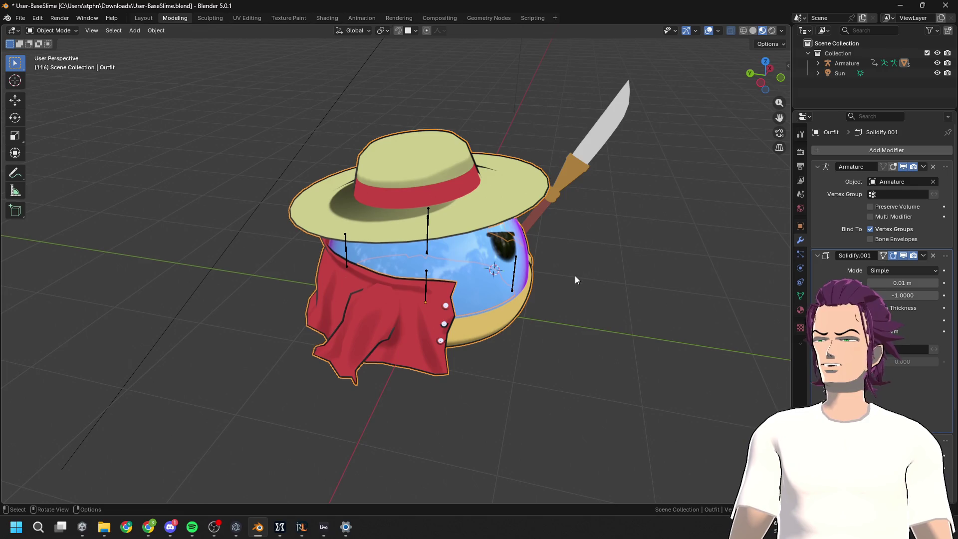
mouse_move(589, 288)
middle_mouse_down()
mouse_move(632, 253)
mouse_move(605, 231)
mouse_move(479, 248)
mouse_move(609, 250)
middle_mouse_up()
key("Tab")
mouse_move(562, 269)
middle_mouse_down()
mouse_move(612, 267)
mouse_move(562, 171)
mouse_move(536, 233)
mouse_move(490, 220)
mouse_move(512, 235)
mouse_move(515, 301)
mouse_move(383, 325)
mouse_move(618, 304)
mouse_move(500, 292)
middle_mouse_up()
key("Tab")
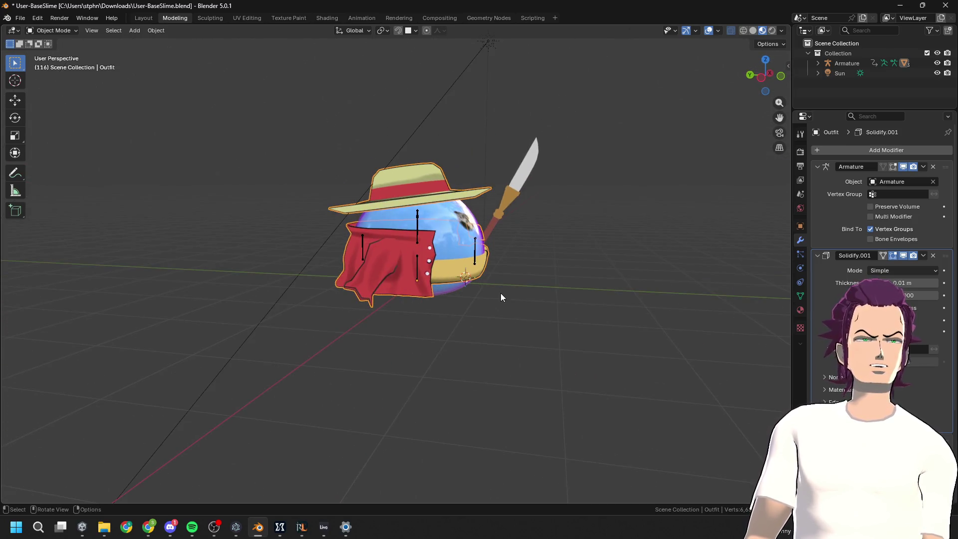
middle_click_drag(440, 240, 442, 247)
key("Tab")
key("Tab")
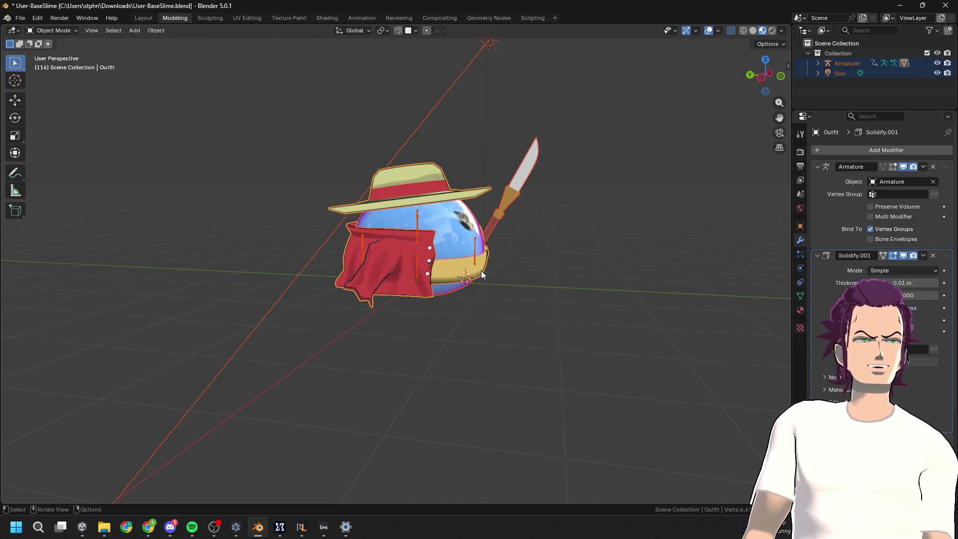
left_click(395, 270)
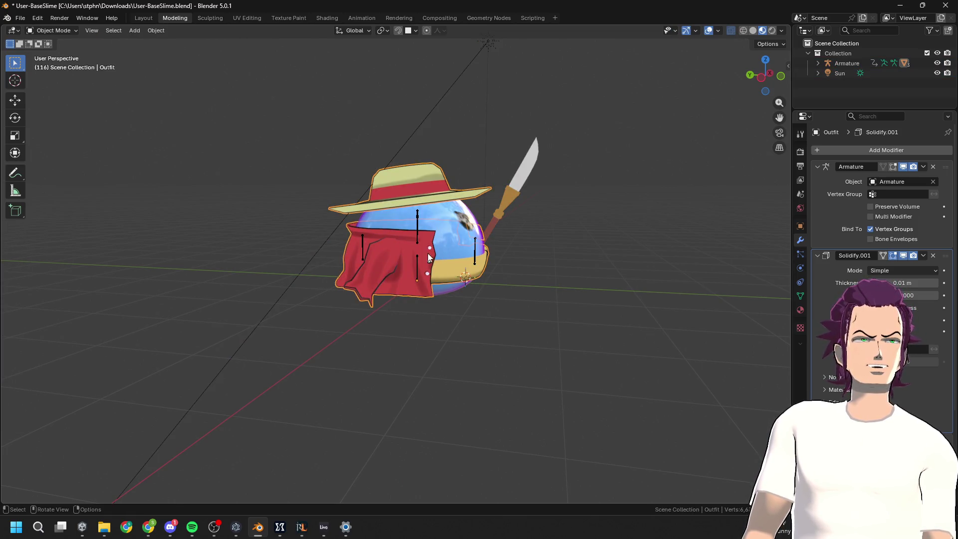
left_click(525, 176, "shift")
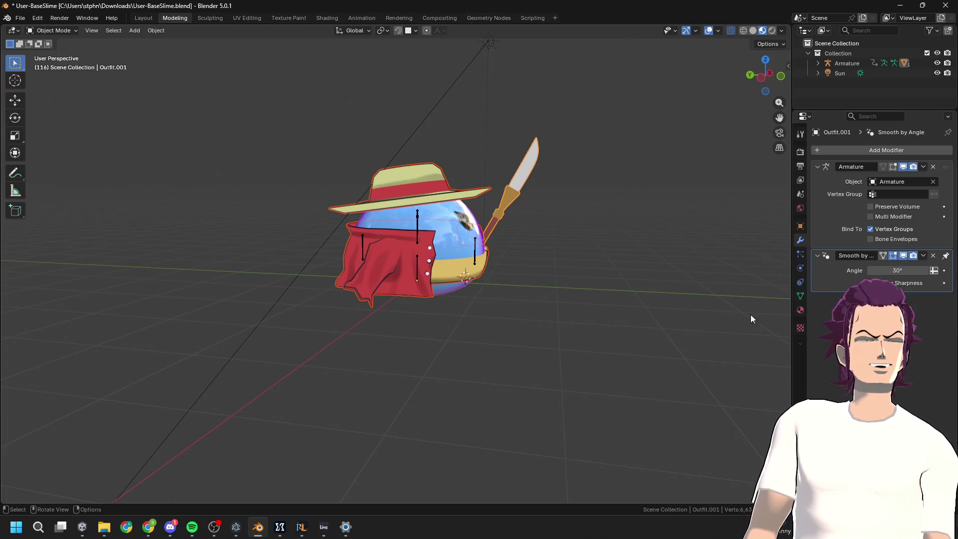
scroll(459, 286, "up", 3)
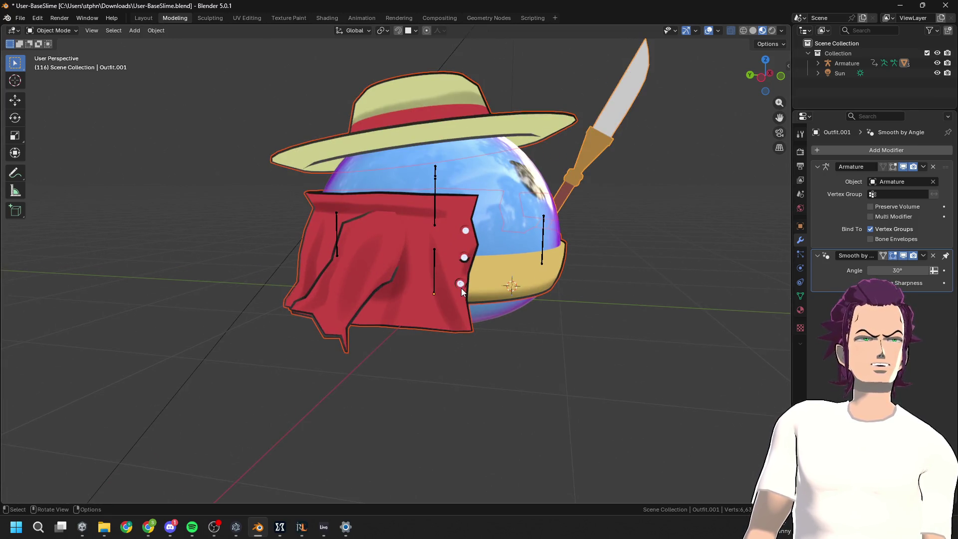
mouse_move(460, 289)
middle_mouse_down()
mouse_move(464, 302)
mouse_move(367, 284)
mouse_move(264, 217)
mouse_move(290, 235)
mouse_move(369, 134)
middle_mouse_up()
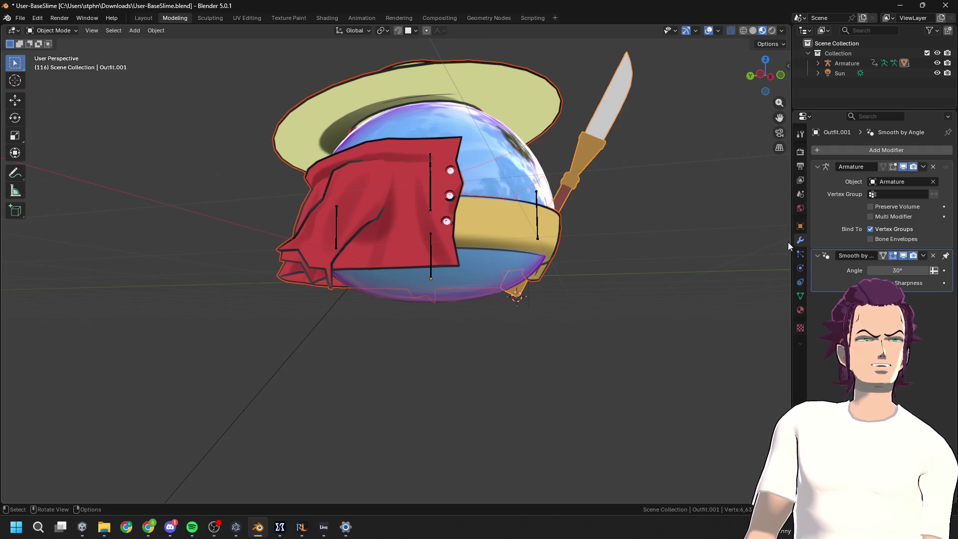
left_click(399, 222)
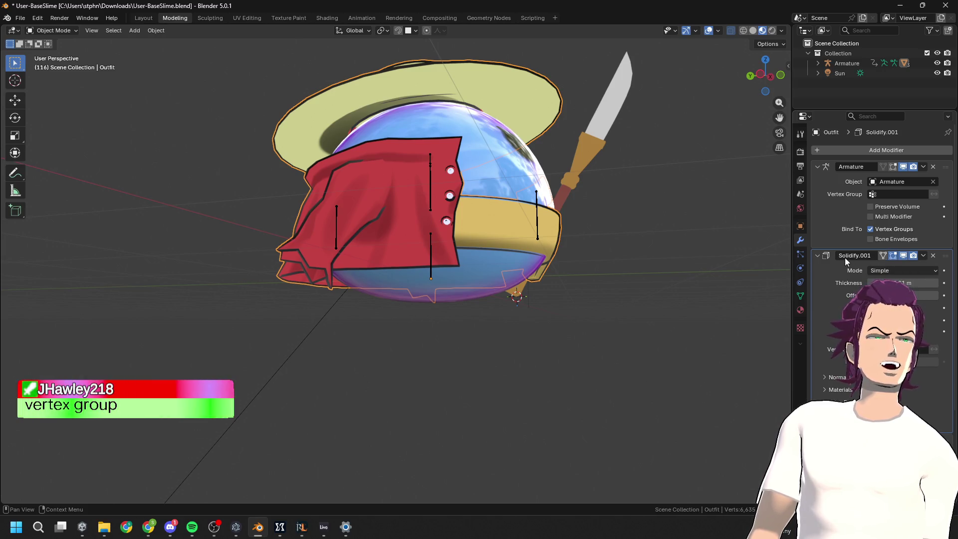
Delete the Solidify.001 modifier, then enter Edit Mode and select the hat mesh
left_click(932, 256)
middle_click_drag(648, 251, 493, 246)
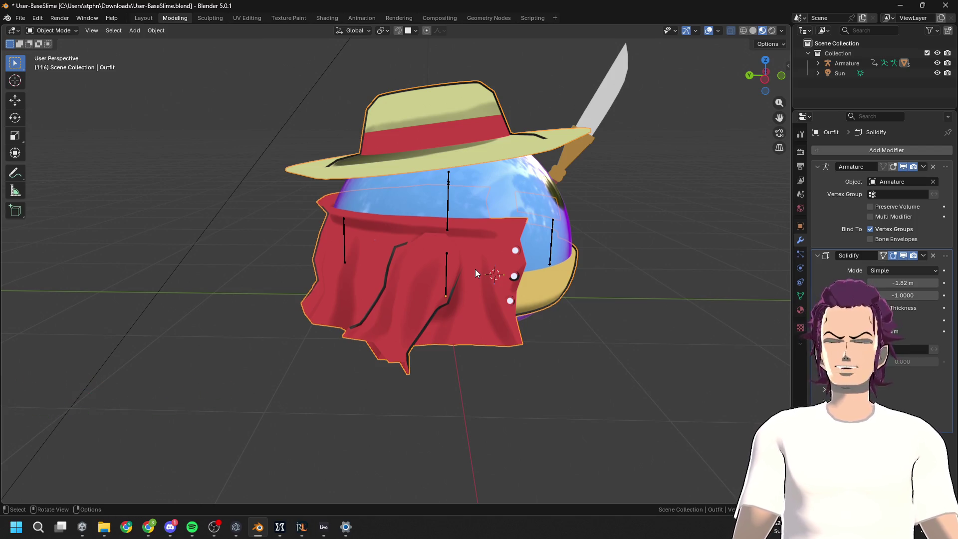
middle_click_drag(543, 301, 494, 299)
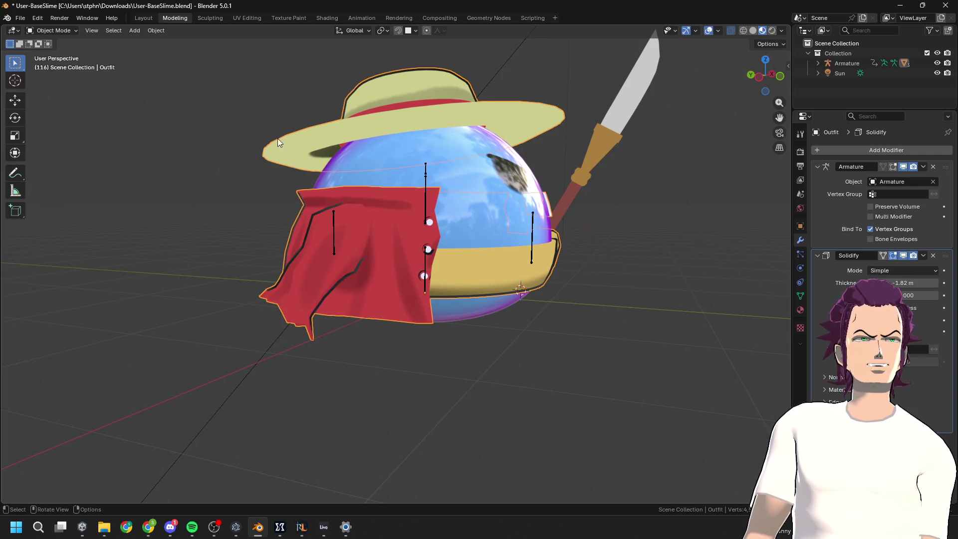
key("Tab")
middle_click_drag(388, 164, 379, 150)
key("l")
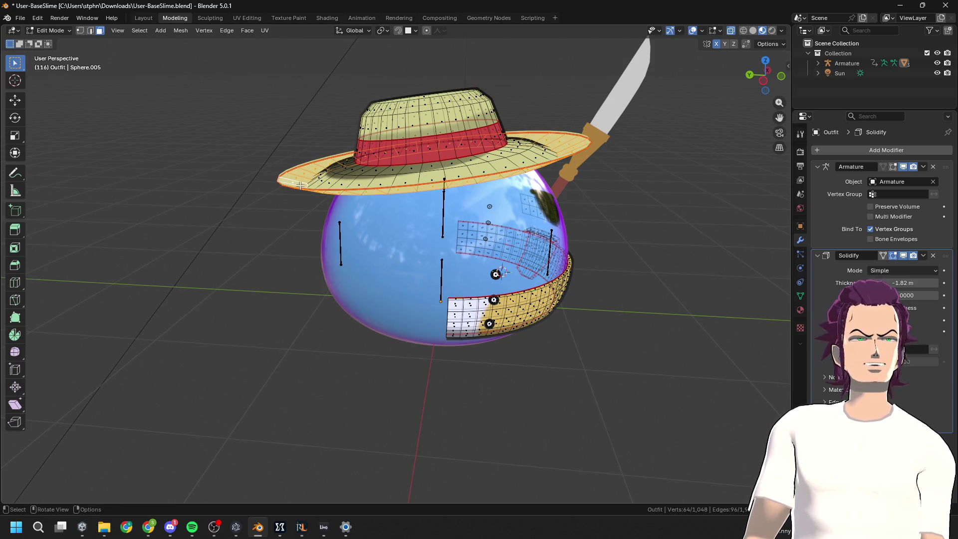
Reselect the whole hat mesh and check it from above and the side
key("alt+a")
key("l")
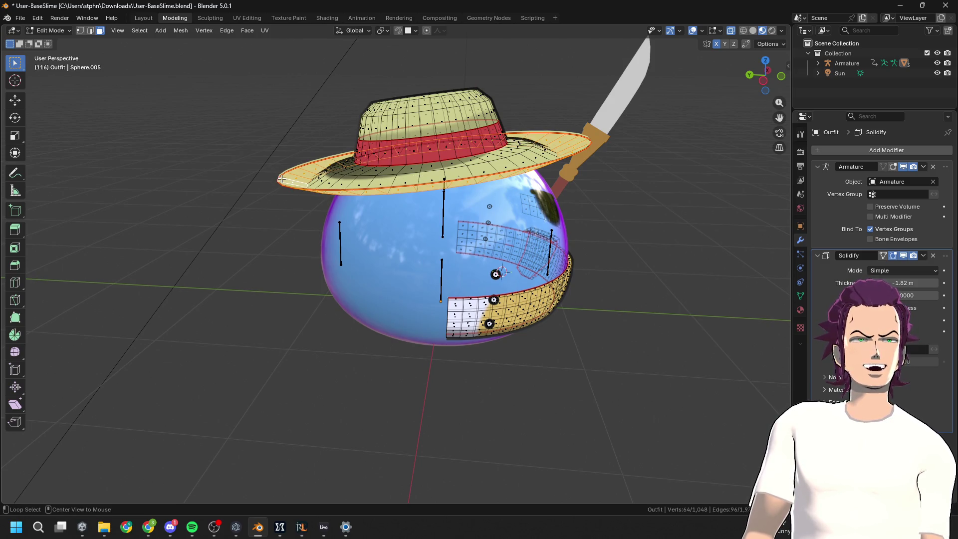
middle_click_drag(508, 194, 643, 97)
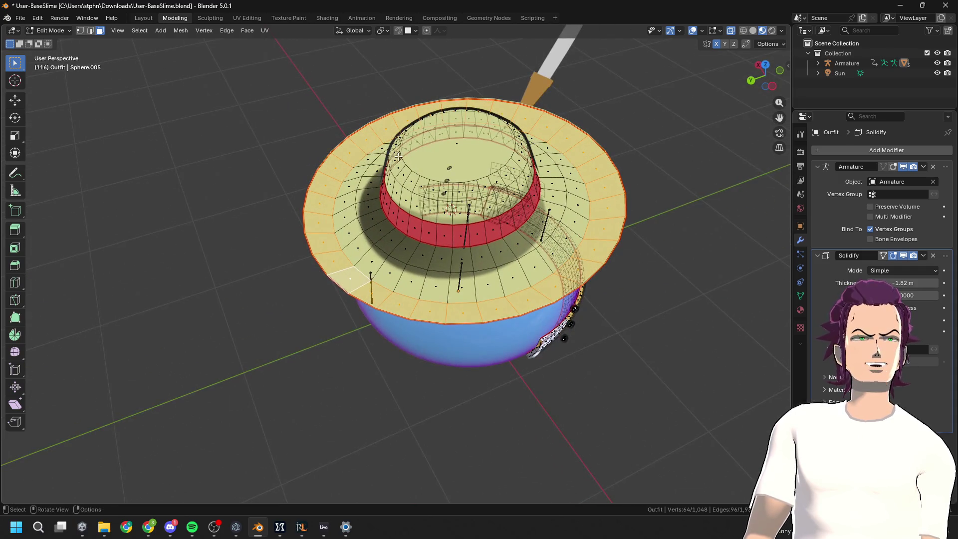
middle_click_drag(414, 139, 527, 228)
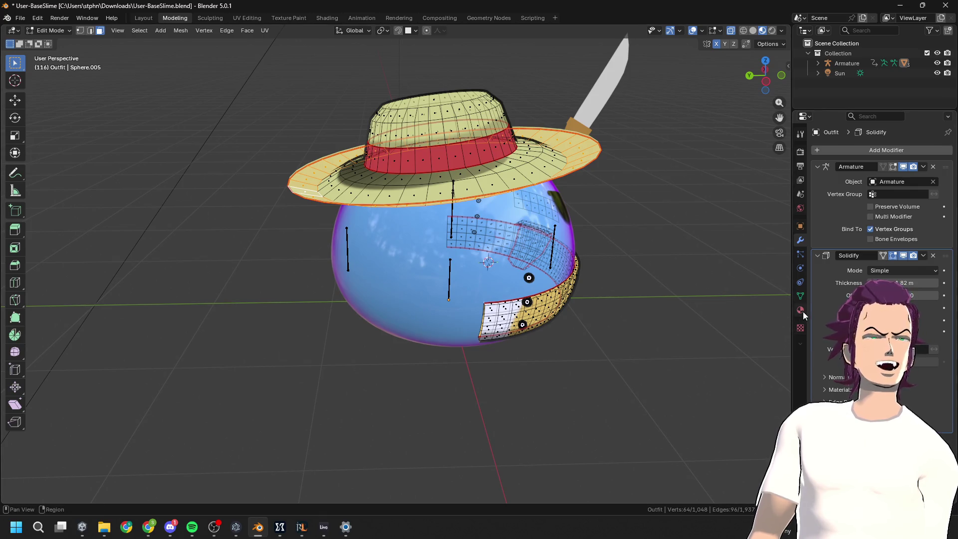
Add a vertex group to the outfit and name it EdgeSolidify
left_click(800, 297)
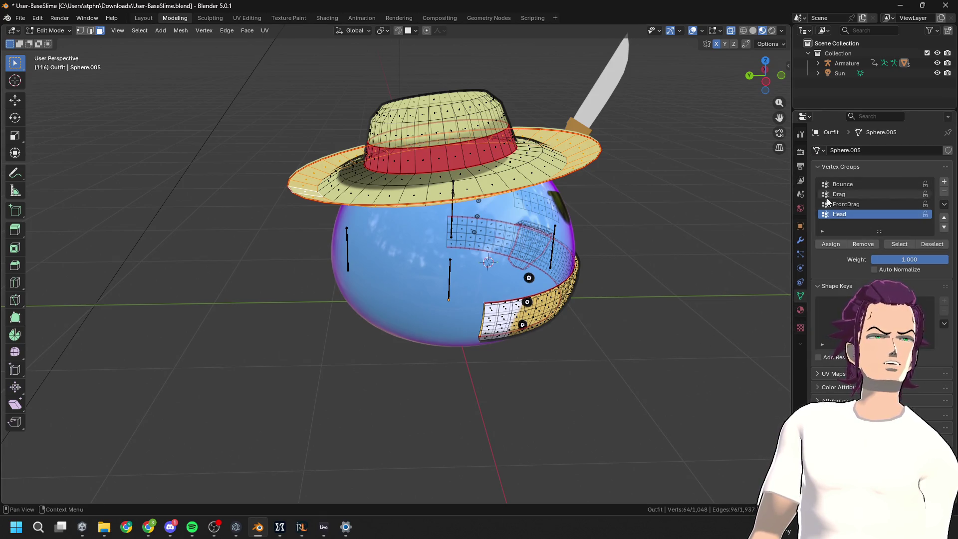
left_click(944, 181)
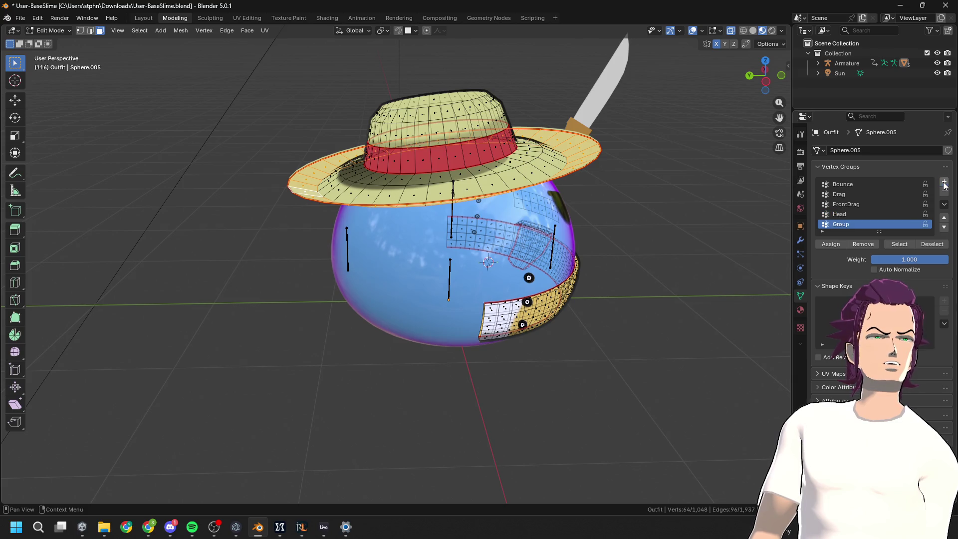
double_click(855, 224)
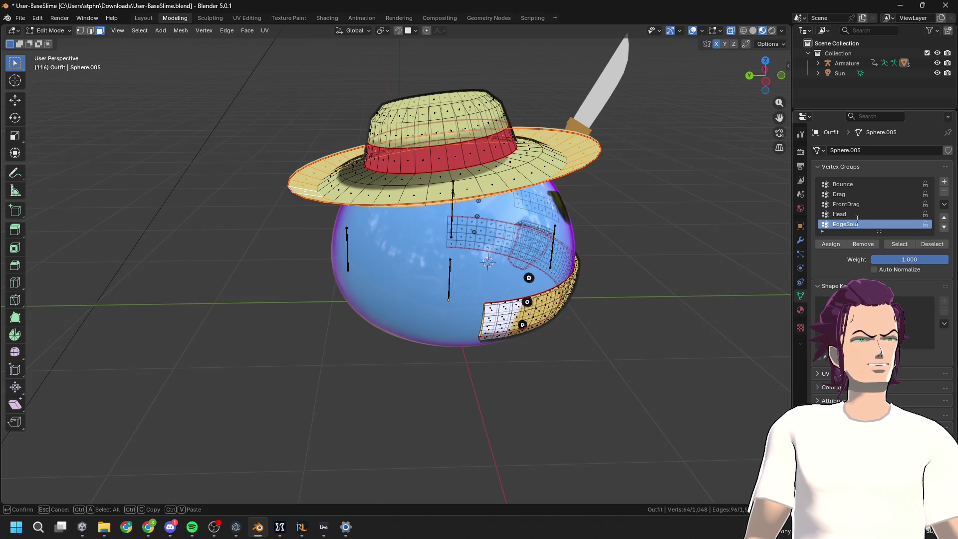
type("EdgeSolidify")
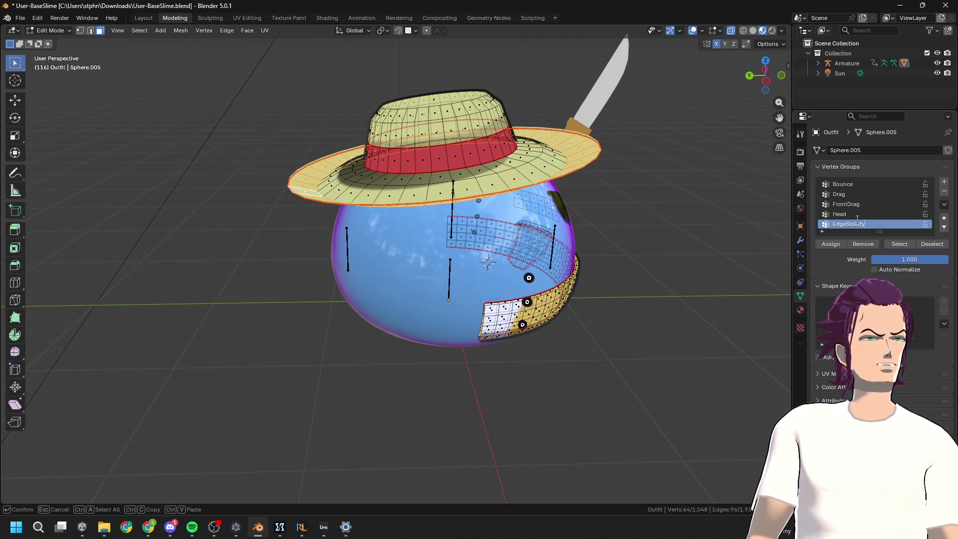
key("Return")
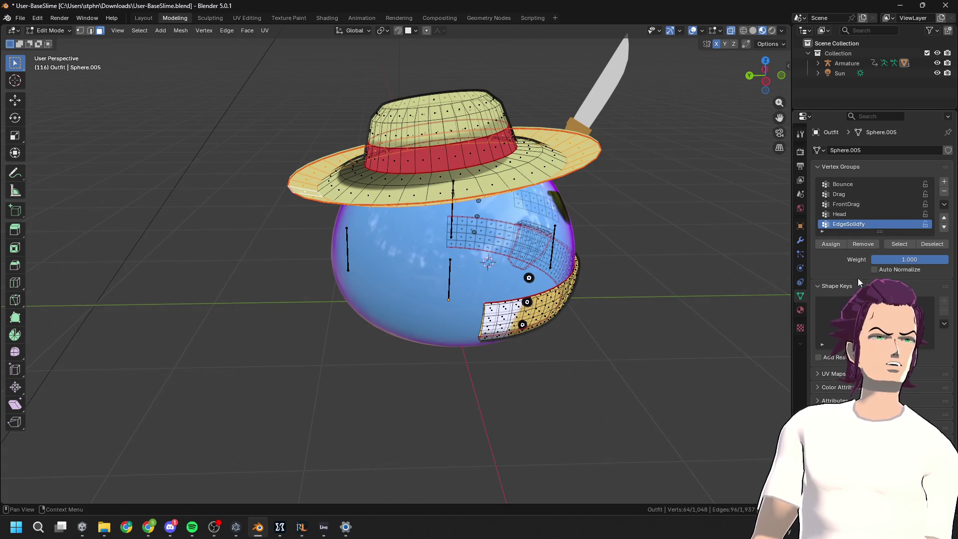
left_click(837, 245)
middle_click_drag(680, 241, 633, 230)
Reveal the red vest and select its top edge loop and another outfit edge
key("Tab")
key("Tab")
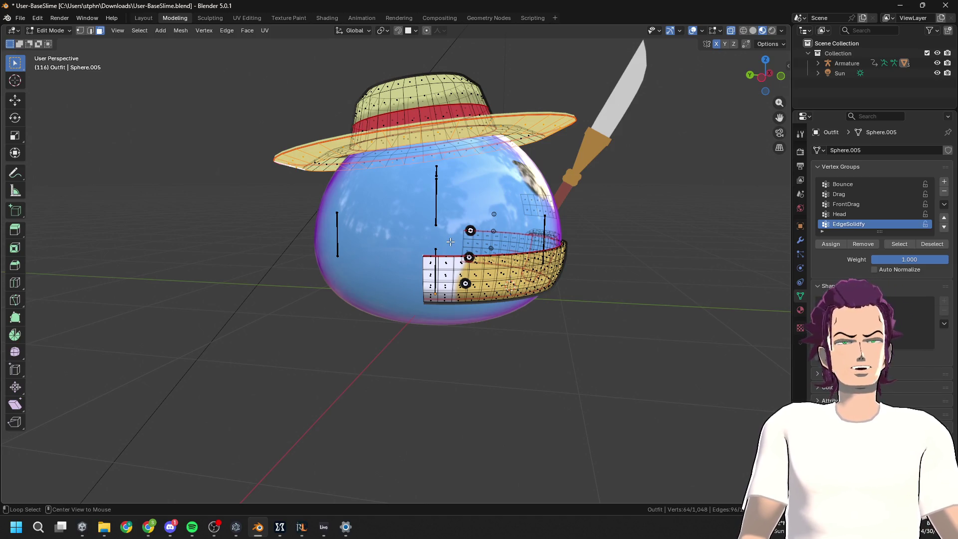
key("alt+h")
key("2")
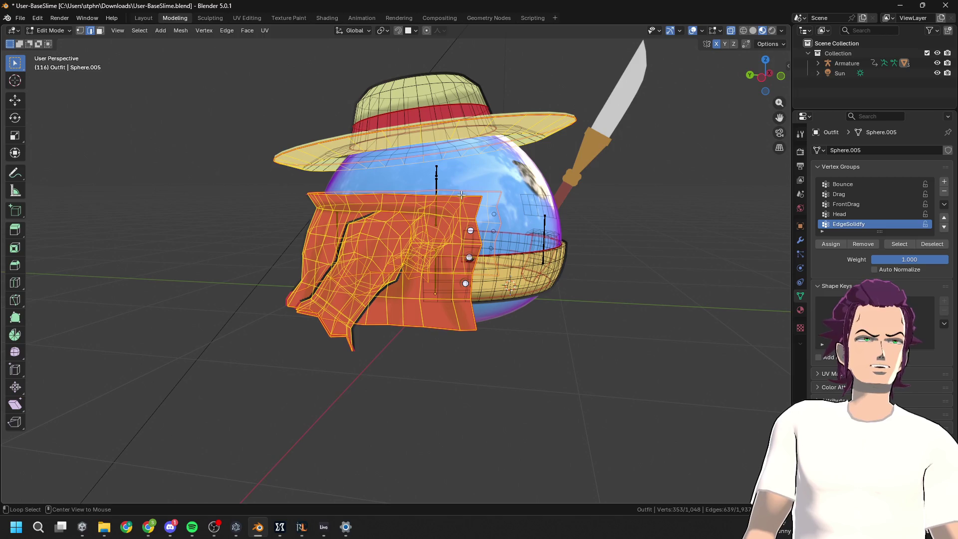
left_click(470, 200, "alt")
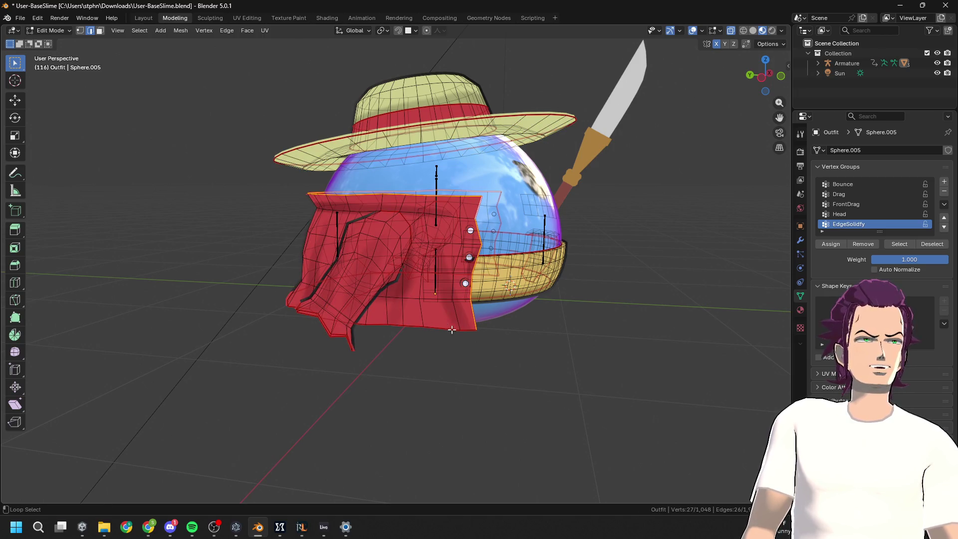
mouse_move(441, 335)
middle_mouse_down()
mouse_move(573, 344)
mouse_move(393, 291)
middle_mouse_up()
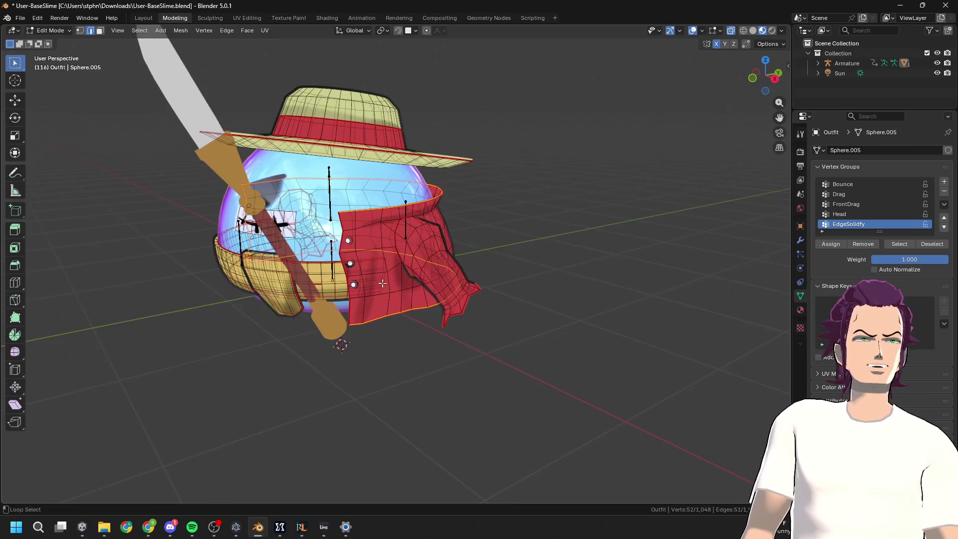
middle_click_drag(369, 244, 677, 265)
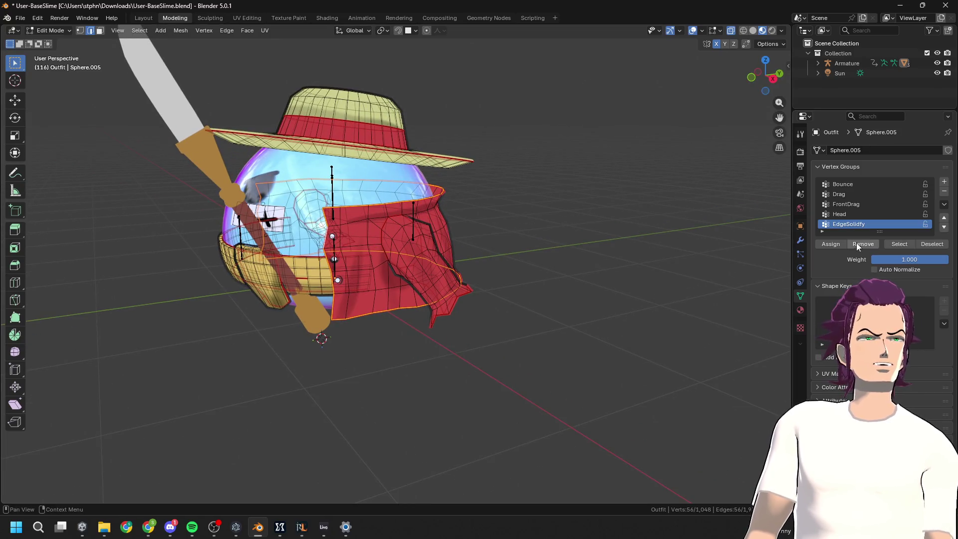
scroll(514, 306, "up", 3)
left_click(507, 325)
Inspect the selected rim edges from below and the front, then view the modifier stack
mouse_move(518, 304)
middle_mouse_down()
mouse_move(552, 309)
mouse_move(551, 325)
middle_mouse_up()
mouse_move(693, 314)
middle_mouse_down()
mouse_move(631, 286)
mouse_move(654, 248)
mouse_move(526, 265)
mouse_move(524, 331)
mouse_move(496, 233)
mouse_move(409, 170)
middle_mouse_up()
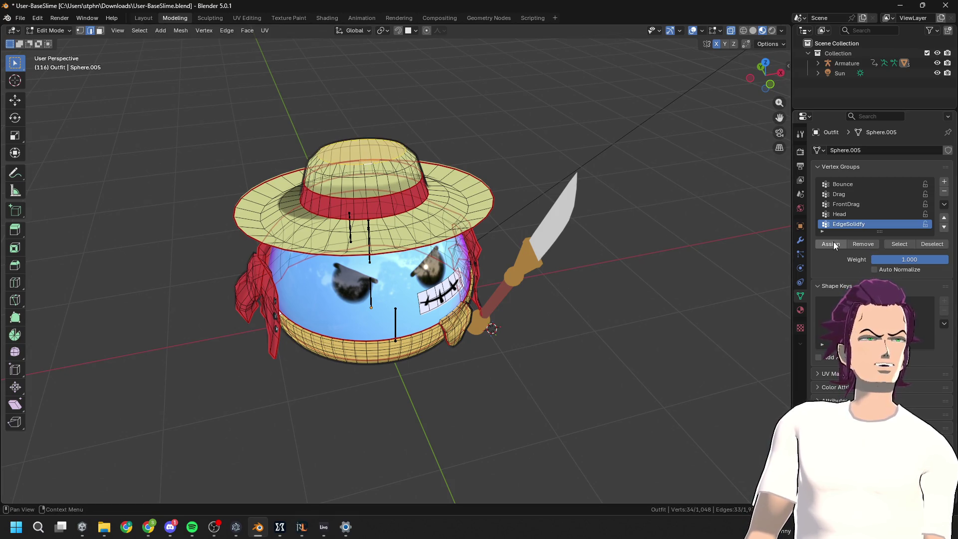
scroll(505, 271, "down", 3)
scroll(505, 271, "up", 6)
middle_click_drag(504, 272, 502, 297)
scroll(504, 284, "up", 4)
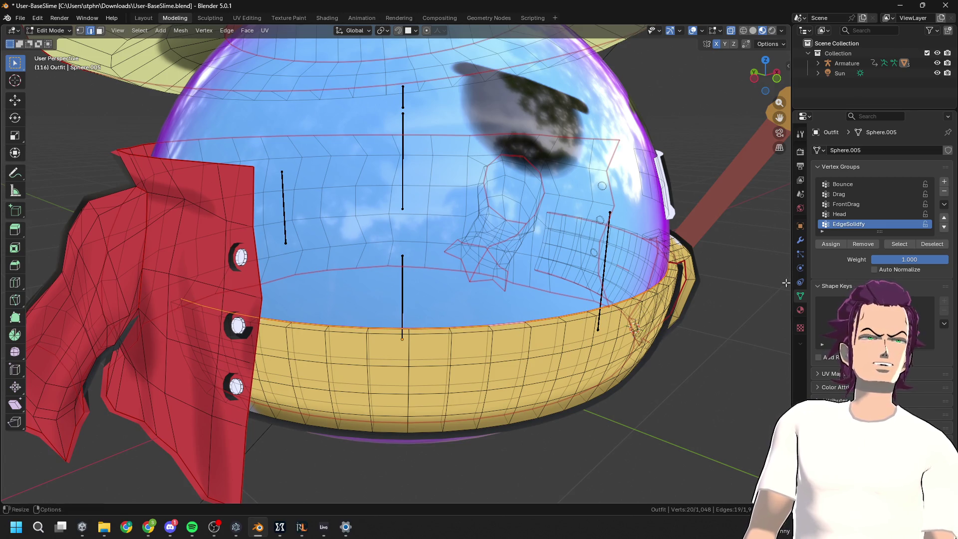
scroll(593, 299, "down", 5)
mouse_move(593, 299)
middle_mouse_down()
mouse_move(614, 288)
mouse_move(582, 289)
mouse_move(570, 246)
mouse_move(584, 275)
mouse_move(553, 284)
middle_mouse_up()
scroll(619, 288, "down", 3)
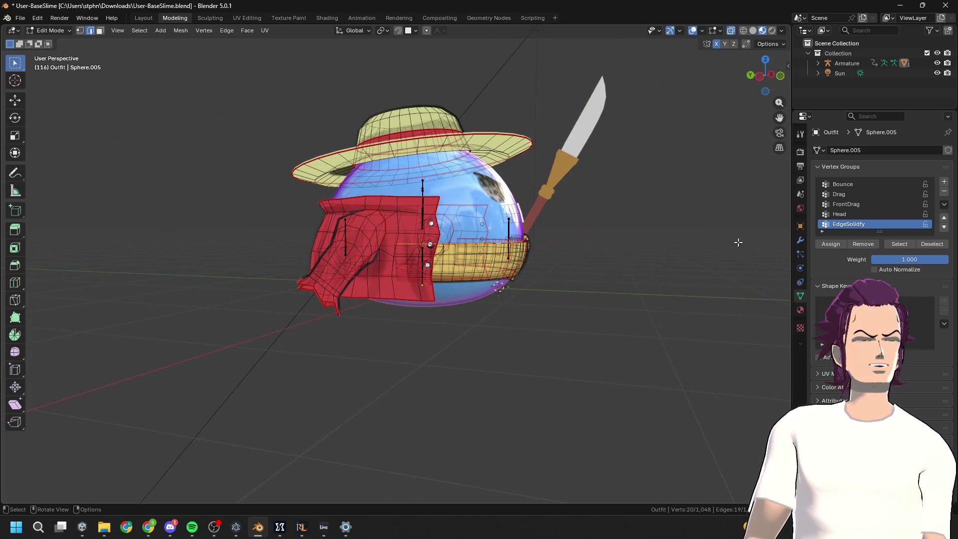
left_click(800, 241)
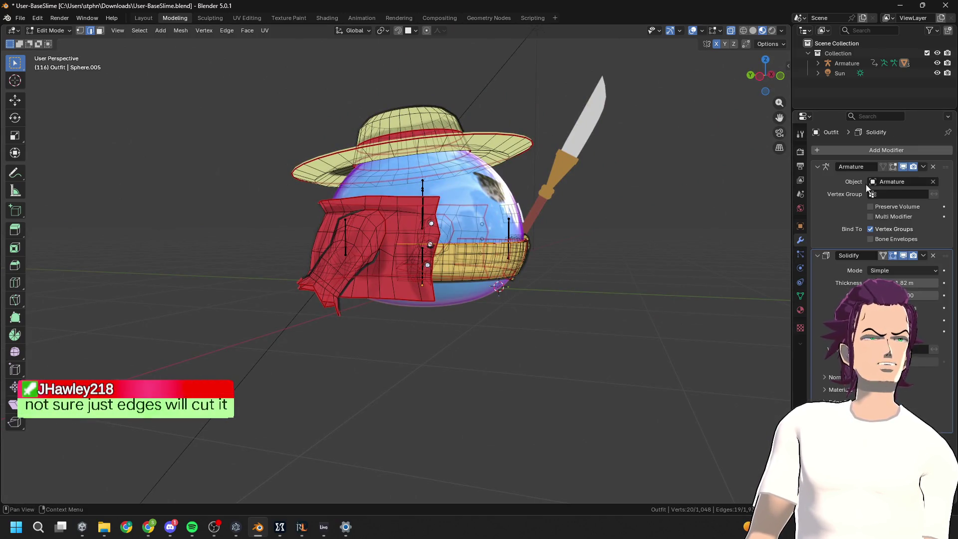
Swap the old Solidify for a new one on the EdgeSolidify group, previewing in Object Mode
left_click(918, 149)
type("solid")
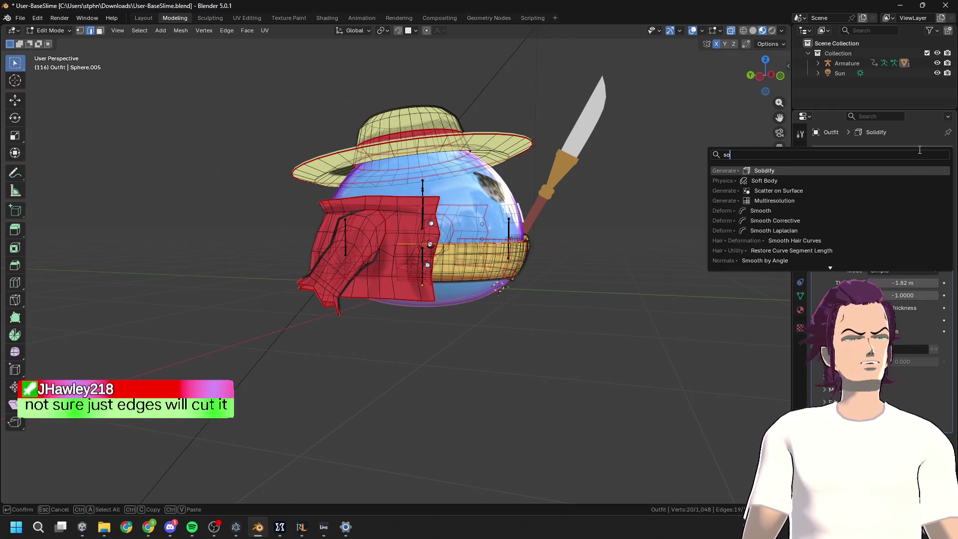
key("Return")
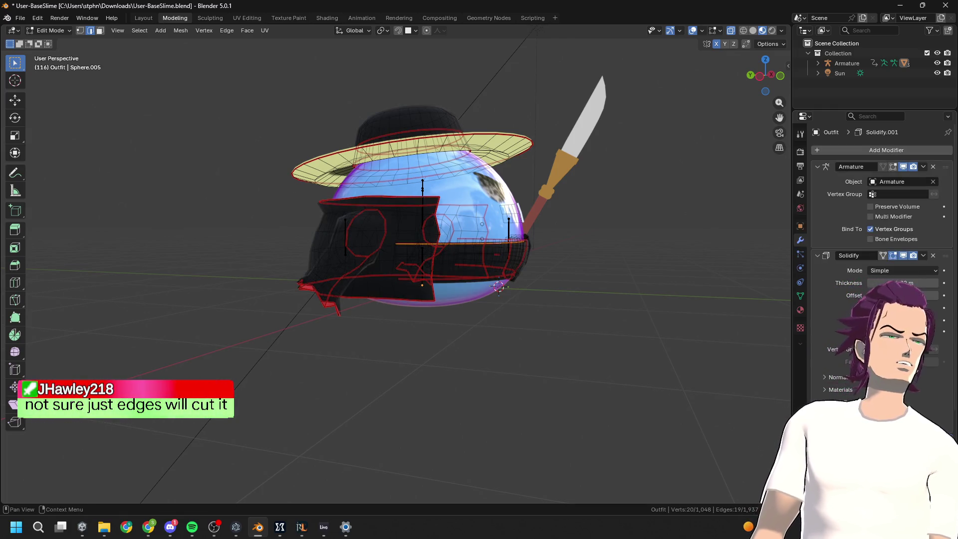
left_click(932, 255)
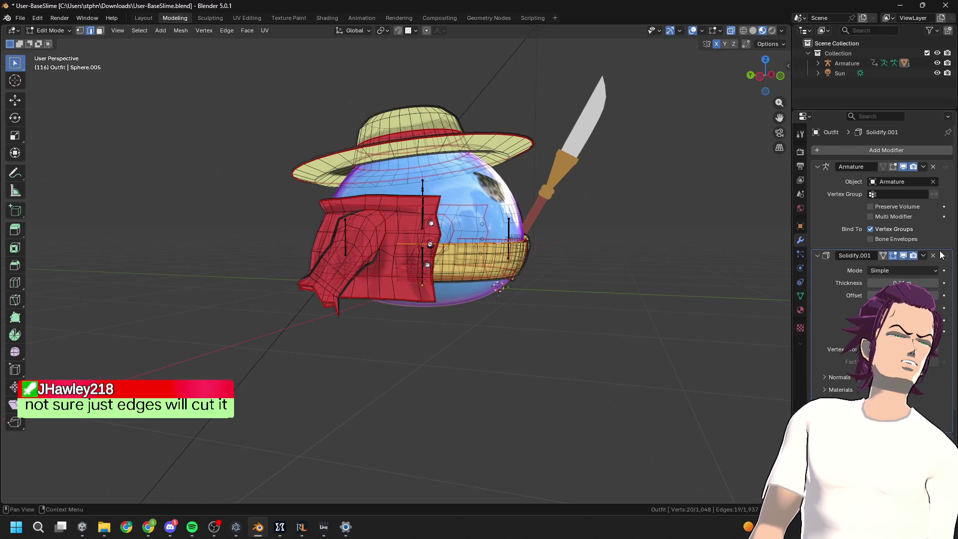
middle_click_drag(554, 269, 665, 263)
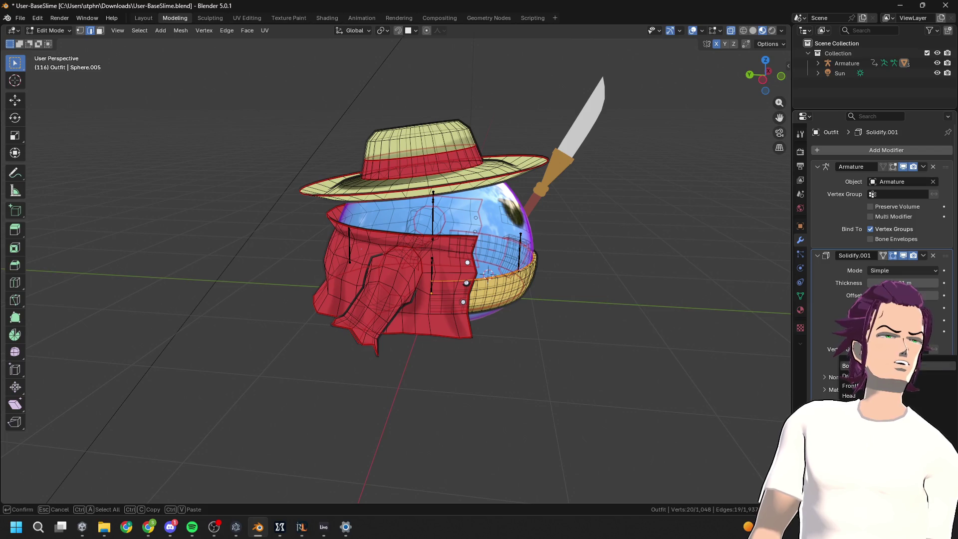
mouse_move(694, 341)
middle_mouse_down()
mouse_move(703, 345)
mouse_move(673, 327)
mouse_move(679, 348)
mouse_move(678, 325)
mouse_move(595, 324)
mouse_move(559, 302)
middle_mouse_up()
key("Tab")
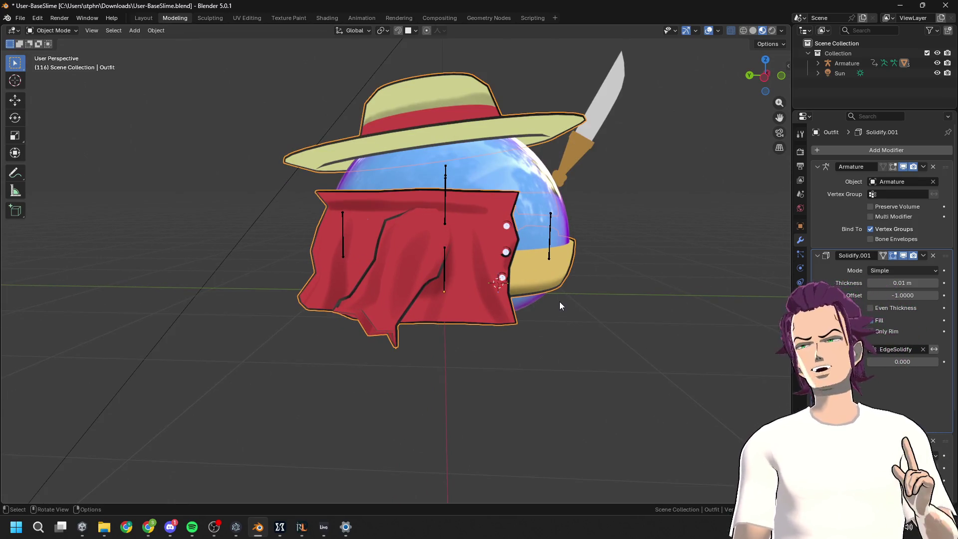
mouse_move(559, 301)
middle_mouse_down()
mouse_move(582, 319)
mouse_move(590, 313)
mouse_move(442, 394)
mouse_move(414, 313)
middle_mouse_up()
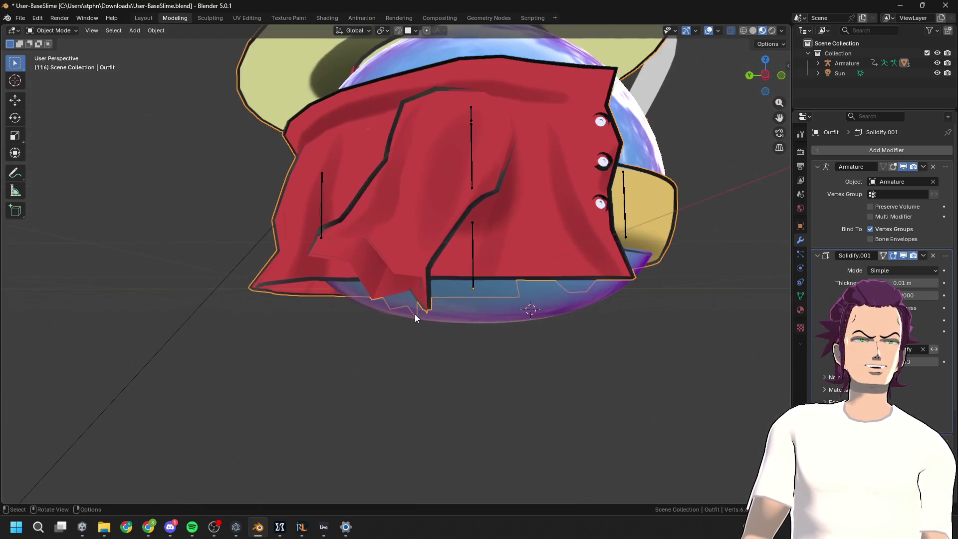
Assign the star-shaped hem edge loop to the EdgeSolidfy vertex group
key("Tab")
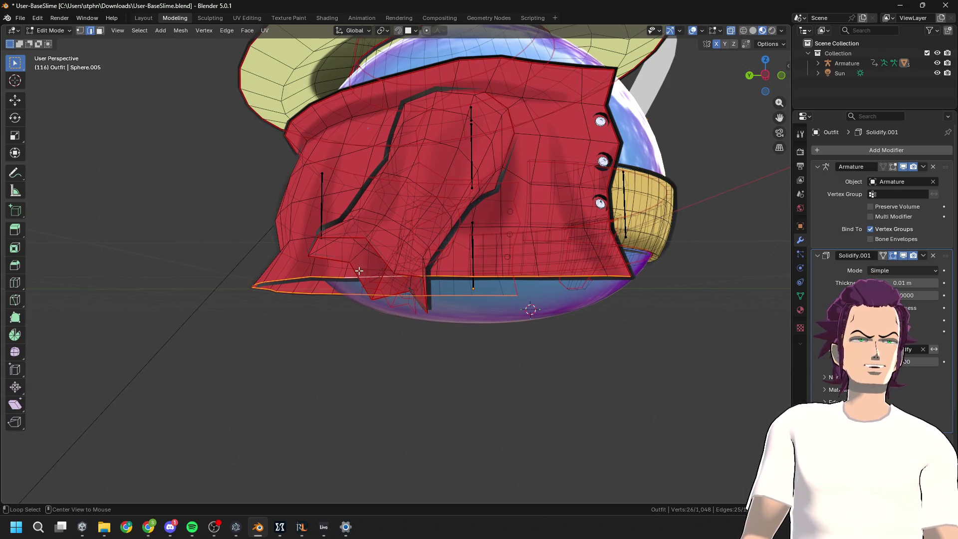
left_click(354, 273, "alt")
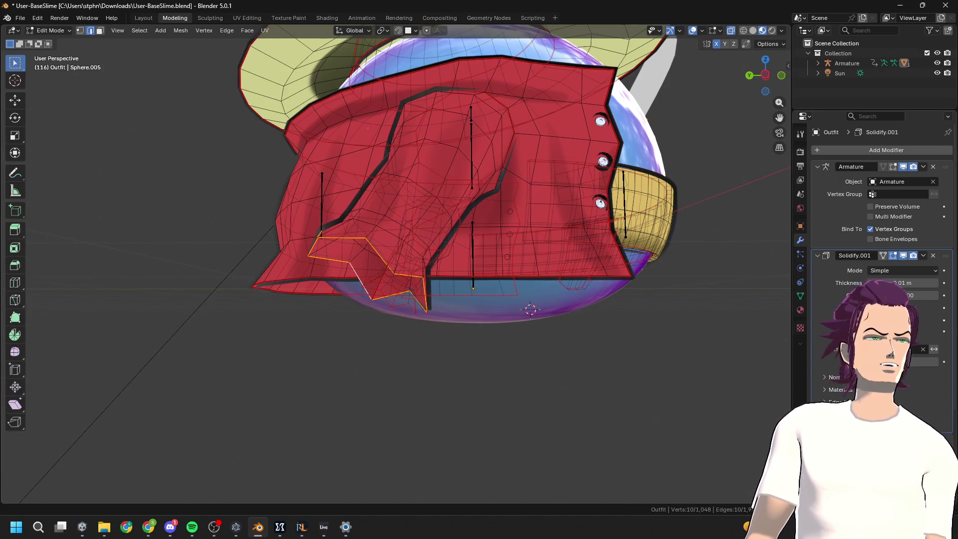
left_click(800, 295)
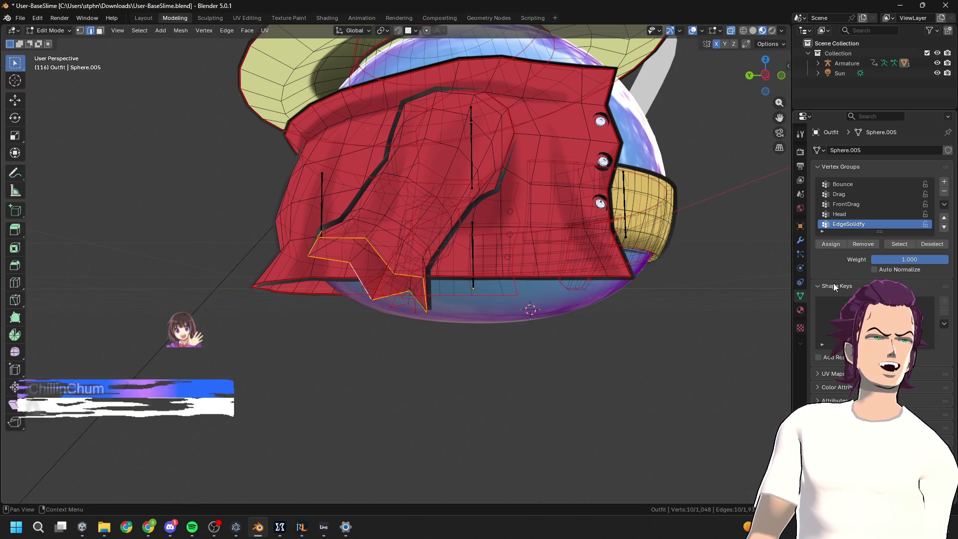
left_click(840, 244)
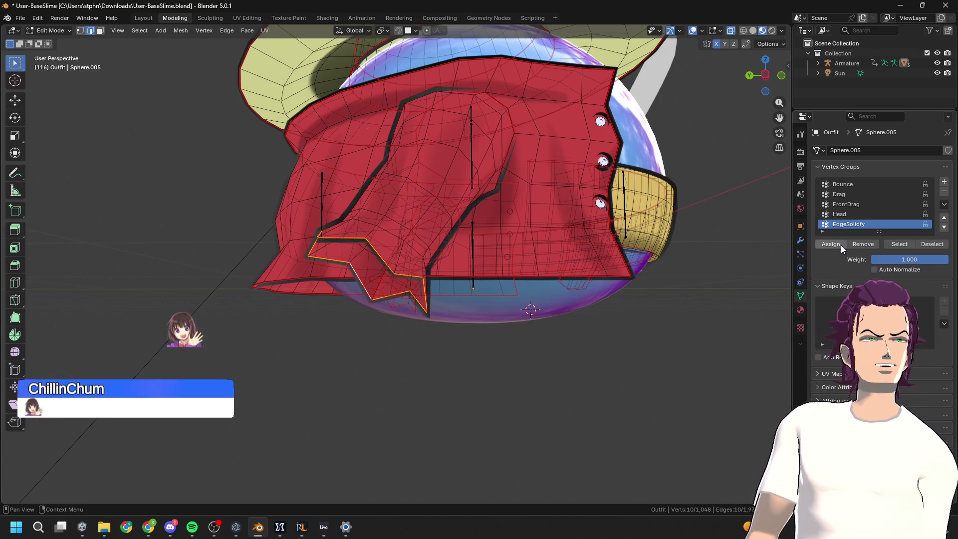
scroll(426, 298, "down", 2)
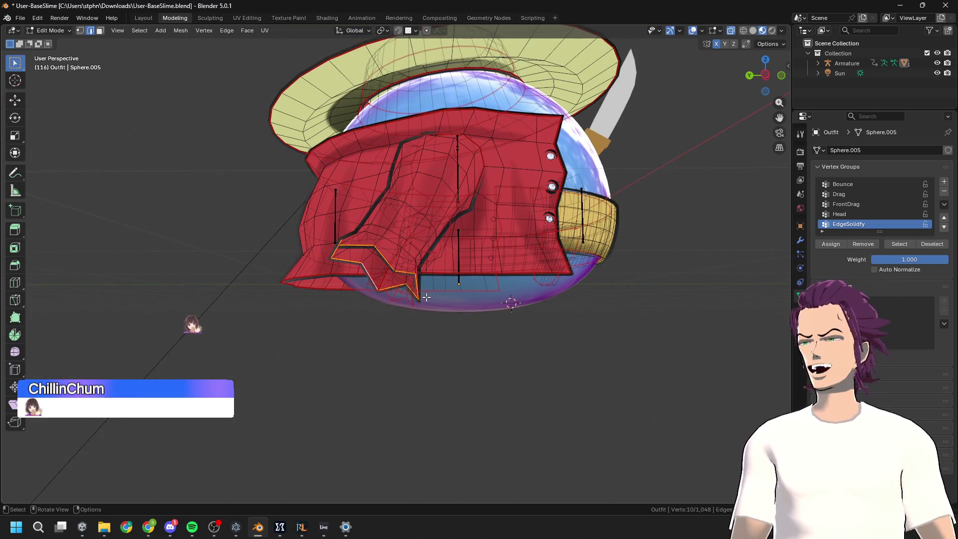
mouse_move(426, 297)
middle_mouse_down()
mouse_move(507, 289)
mouse_move(531, 319)
mouse_move(546, 303)
mouse_move(631, 287)
mouse_move(501, 283)
mouse_move(434, 345)
middle_mouse_up()
scroll(507, 289, "up", 3)
scroll(530, 319, "down", 2)
scroll(530, 319, "down", 2)
scroll(537, 284, "up", 2)
Assign the yellow band's edge loop to EdgeSolidfy and preview the outlines
key("Tab")
key("Tab")
scroll(588, 273, "up", 3)
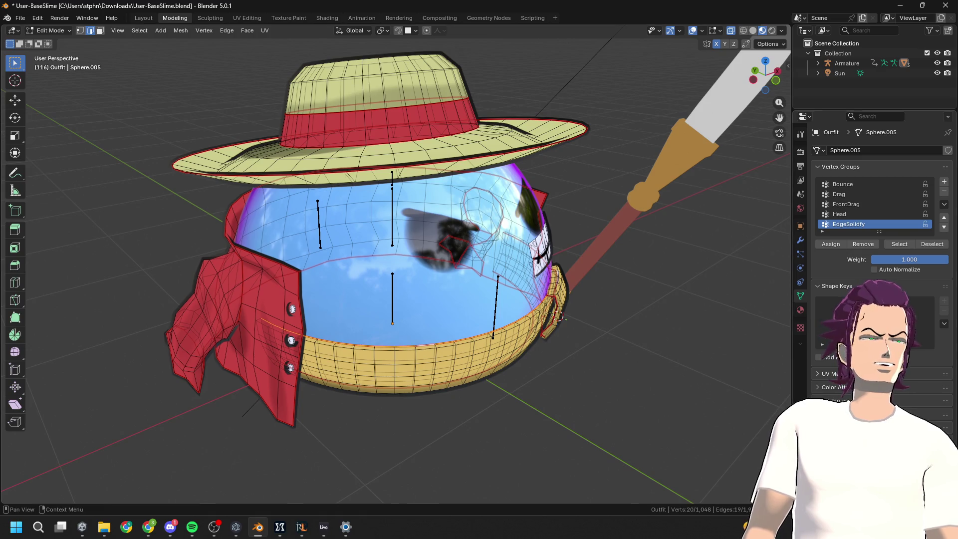
left_click(429, 350, "alt+shift")
left_click(828, 244)
mouse_move(609, 321)
middle_mouse_down()
mouse_move(567, 280)
mouse_move(612, 279)
mouse_move(615, 289)
mouse_move(642, 287)
mouse_move(637, 291)
mouse_move(622, 244)
middle_mouse_up()
key("Tab")
scroll(566, 280, "down", 4)
key("Tab")
key("Tab")
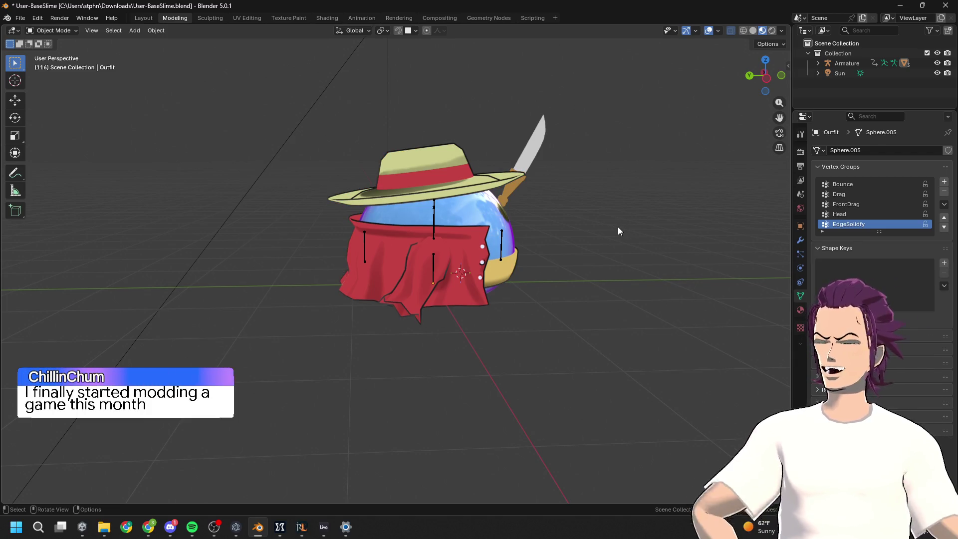
Select the Outfit object, then Shift-add Outfit.001 to the selection
mouse_move(627, 242)
middle_mouse_down()
mouse_move(593, 296)
mouse_move(561, 241)
mouse_move(601, 237)
mouse_move(595, 334)
mouse_move(601, 206)
mouse_move(559, 209)
middle_mouse_up()
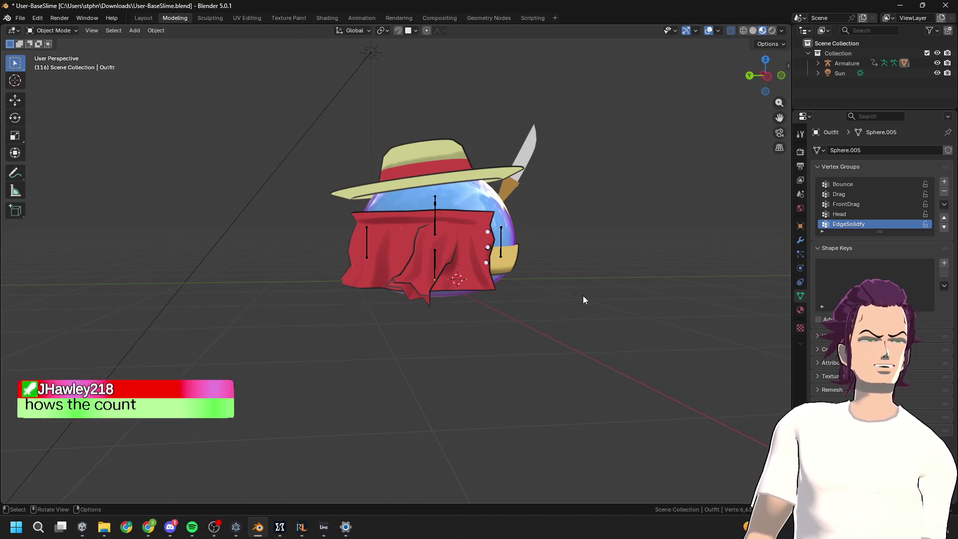
left_click(510, 235)
left_click(486, 263)
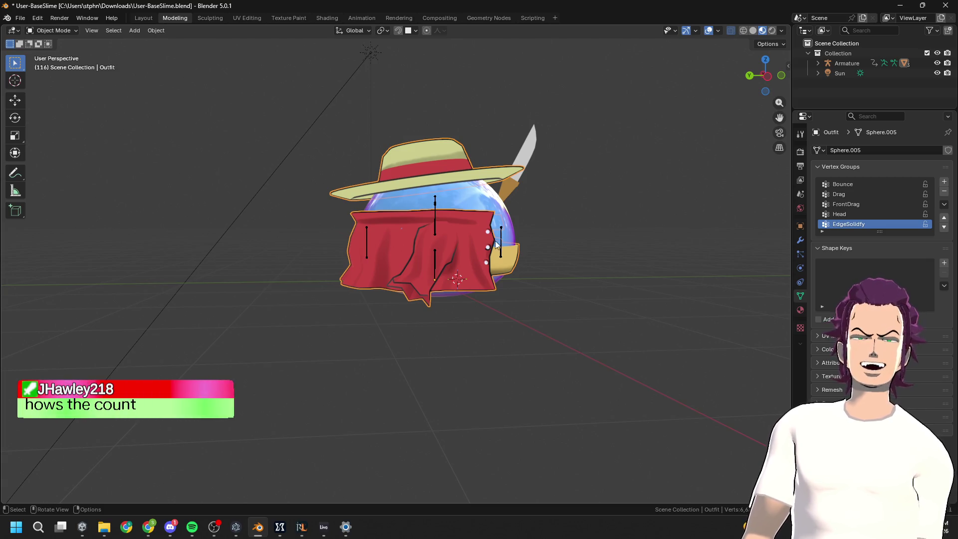
left_click(559, 181)
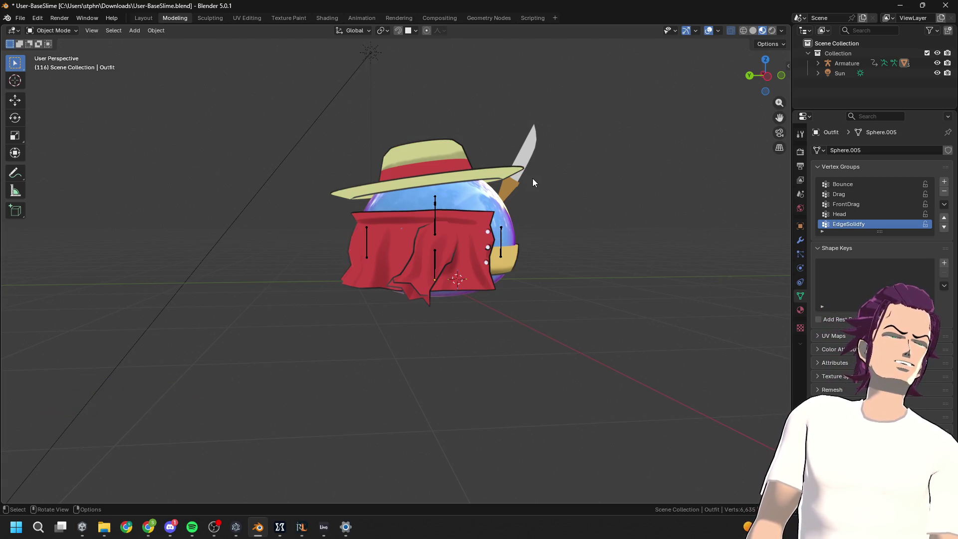
left_click(462, 228)
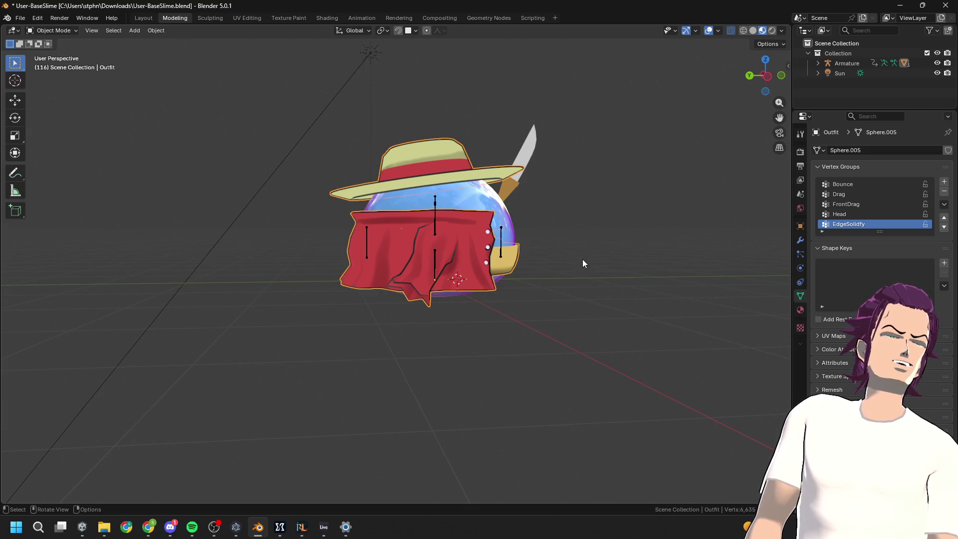
left_click(515, 220)
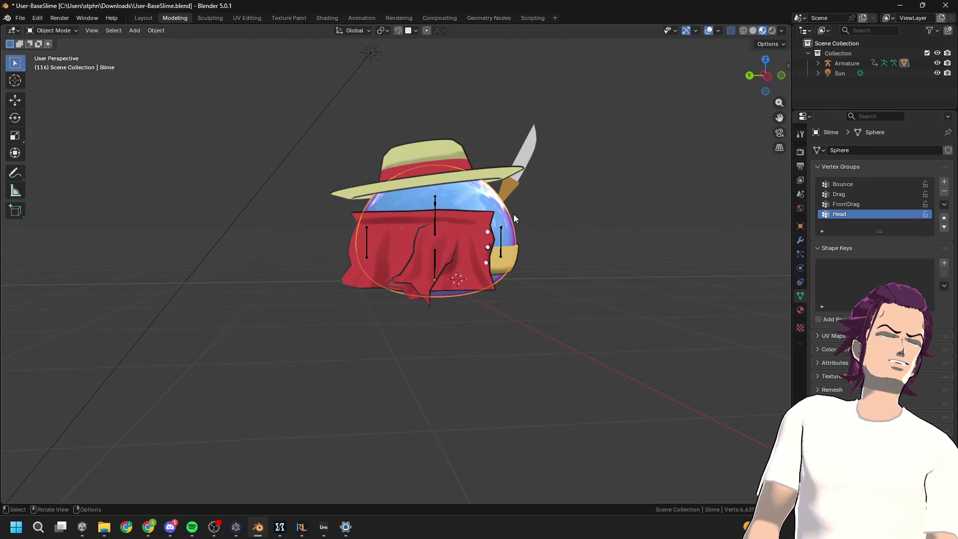
left_click(496, 265)
middle_click_drag(496, 265, 426, 273)
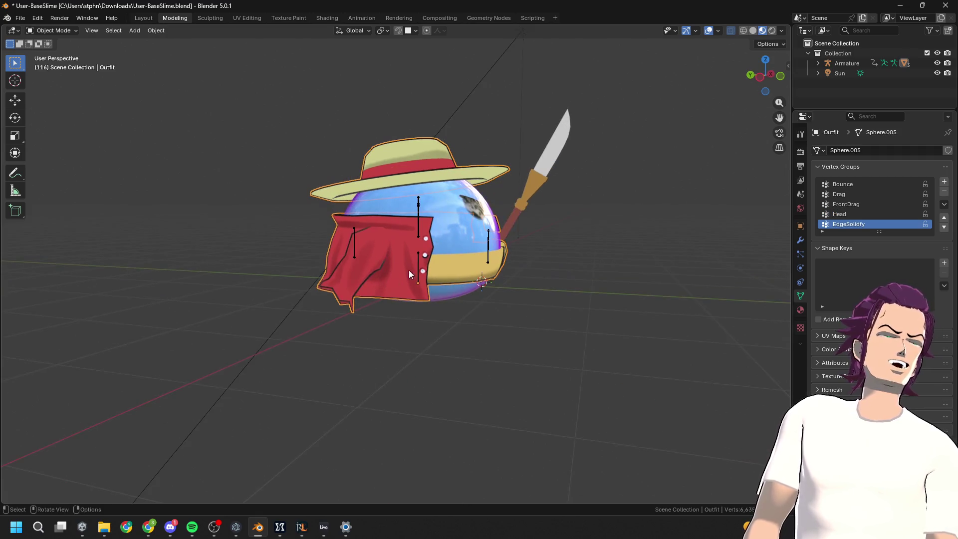
left_click(494, 234, "shift")
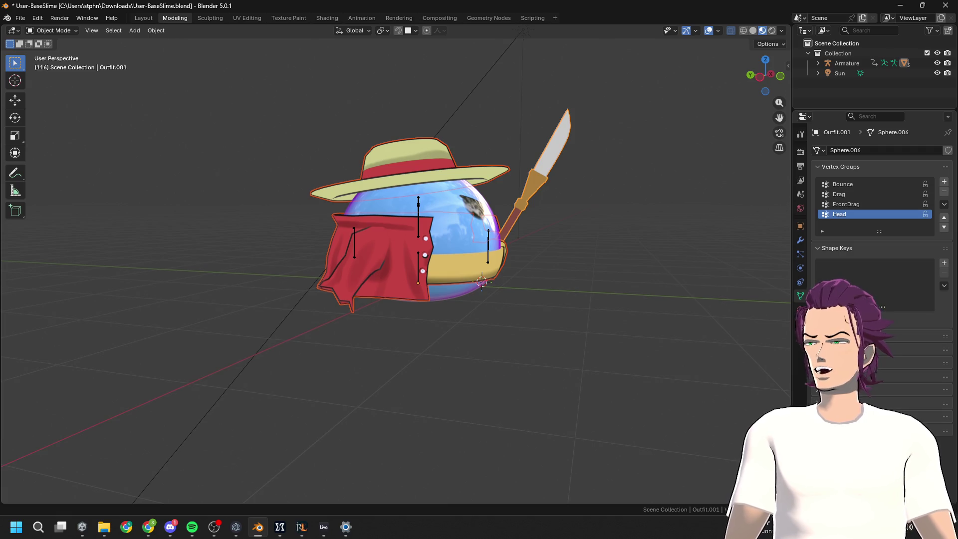
key("bracketleft")
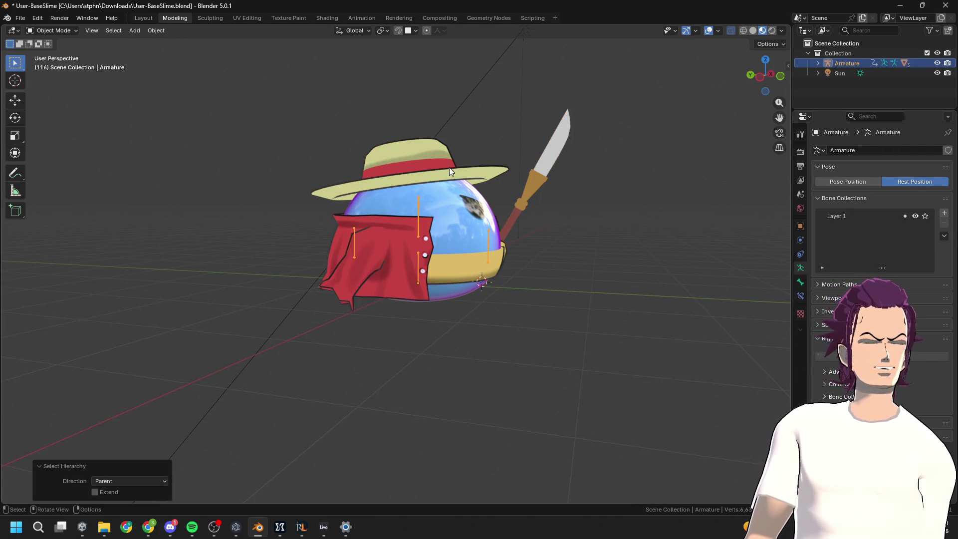
scroll(556, 232, "down", 1)
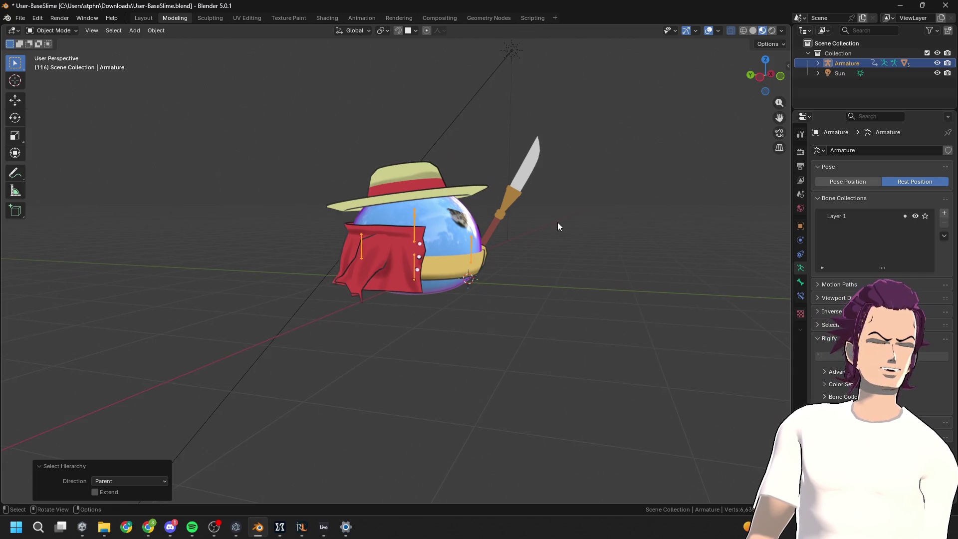
scroll(558, 223, "up", 2)
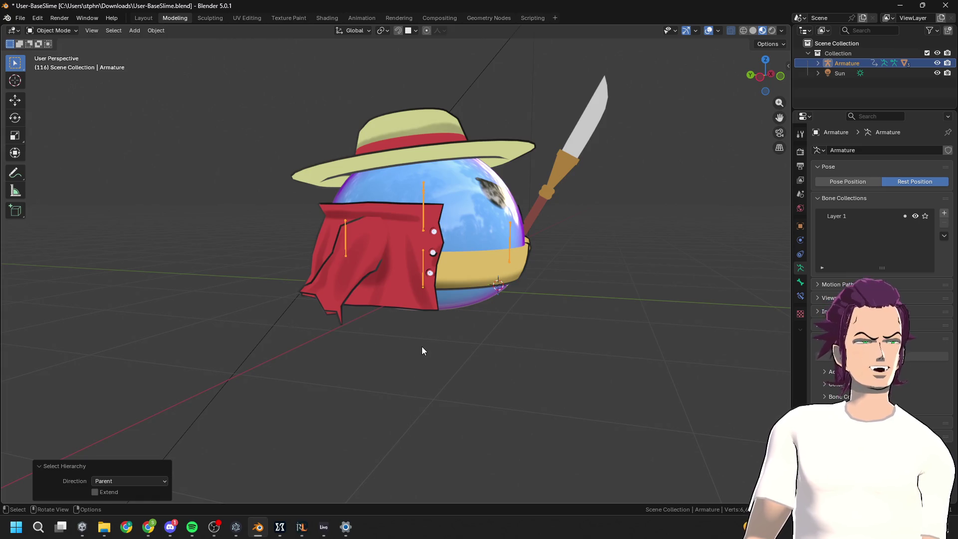
scroll(463, 316, "down", 3)
scroll(477, 294, "up", 2)
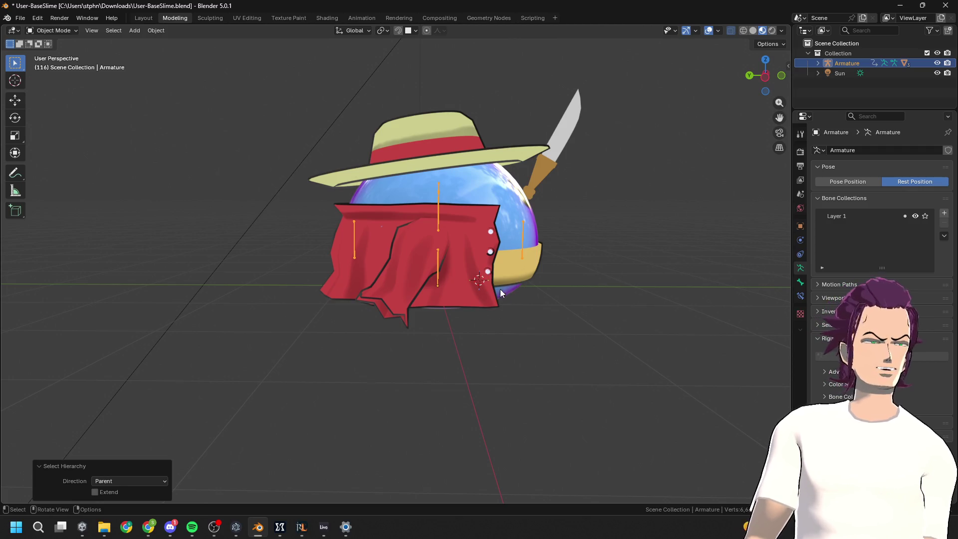
scroll(499, 292, "down", 1)
mouse_move(498, 295)
middle_mouse_down()
mouse_move(459, 294)
mouse_move(513, 301)
mouse_move(521, 290)
middle_mouse_up()
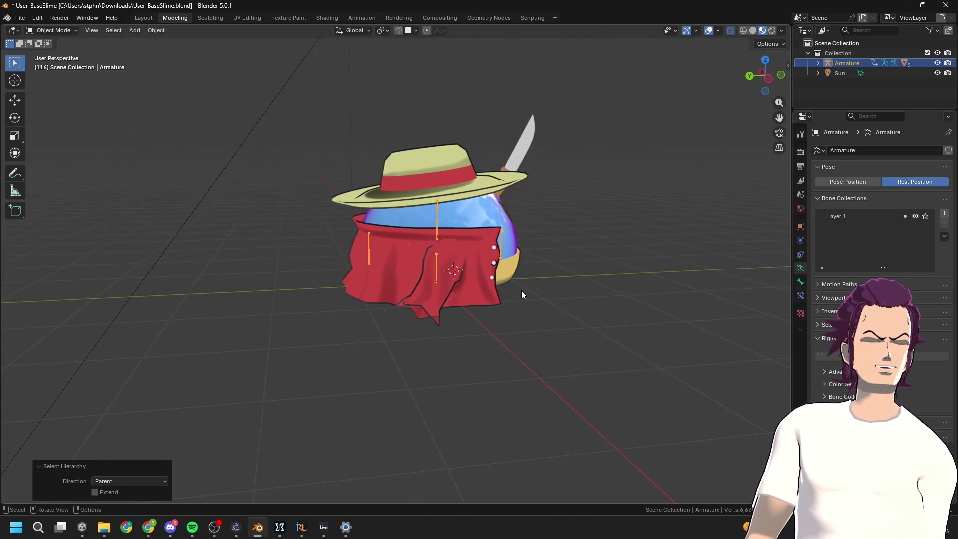
left_click(452, 255)
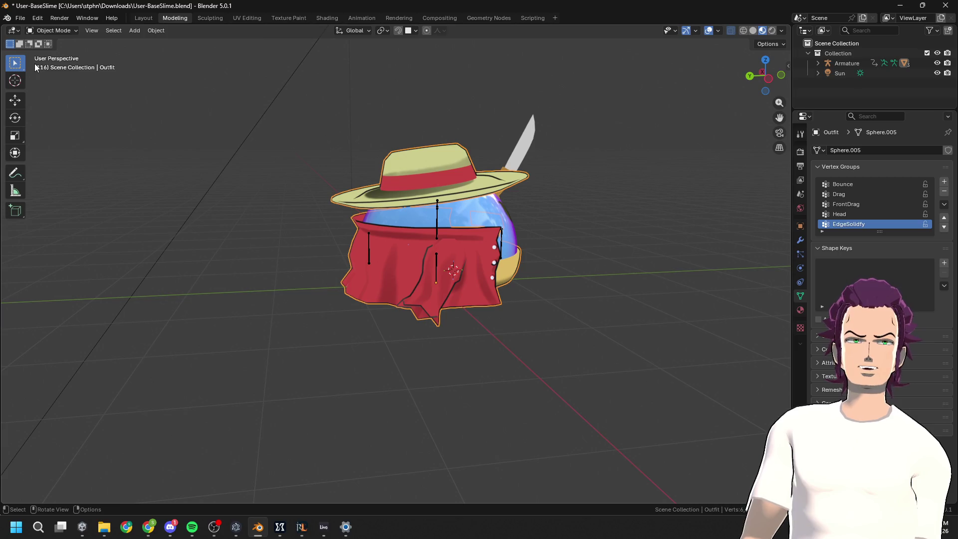
left_click(525, 160)
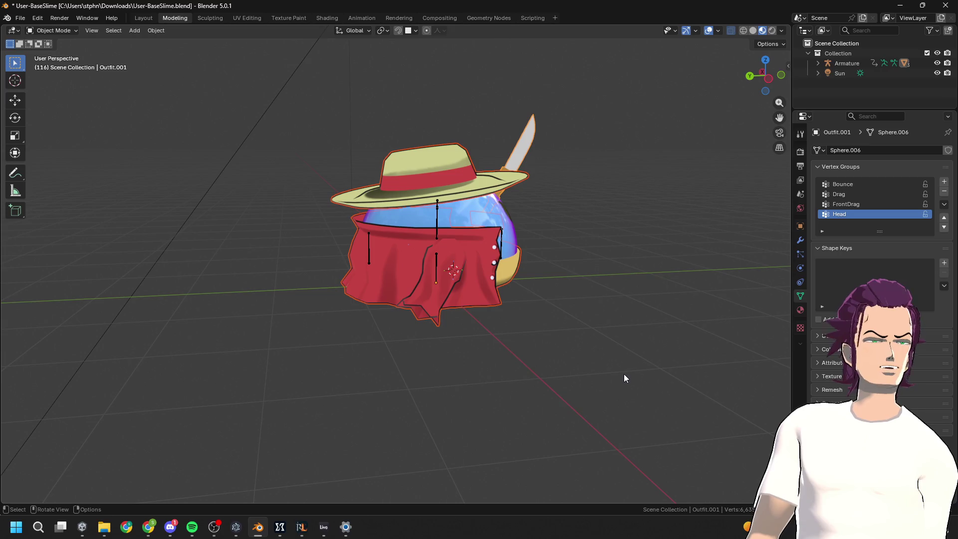
left_click(451, 301)
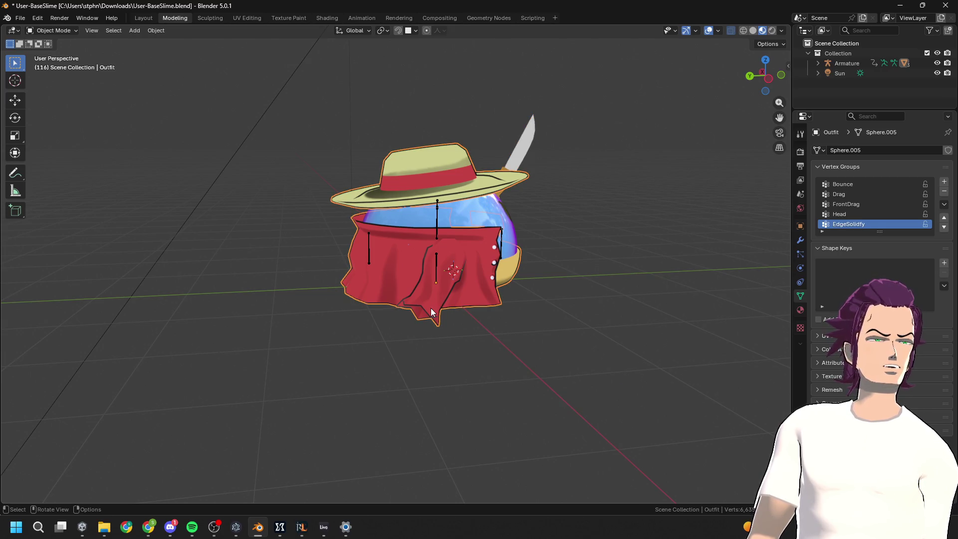
left_click(510, 229)
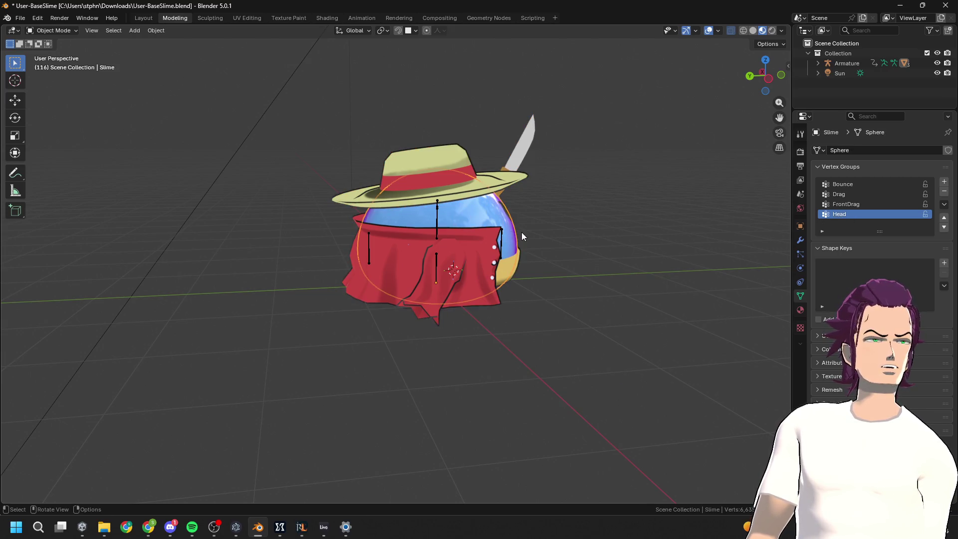
left_click(475, 283)
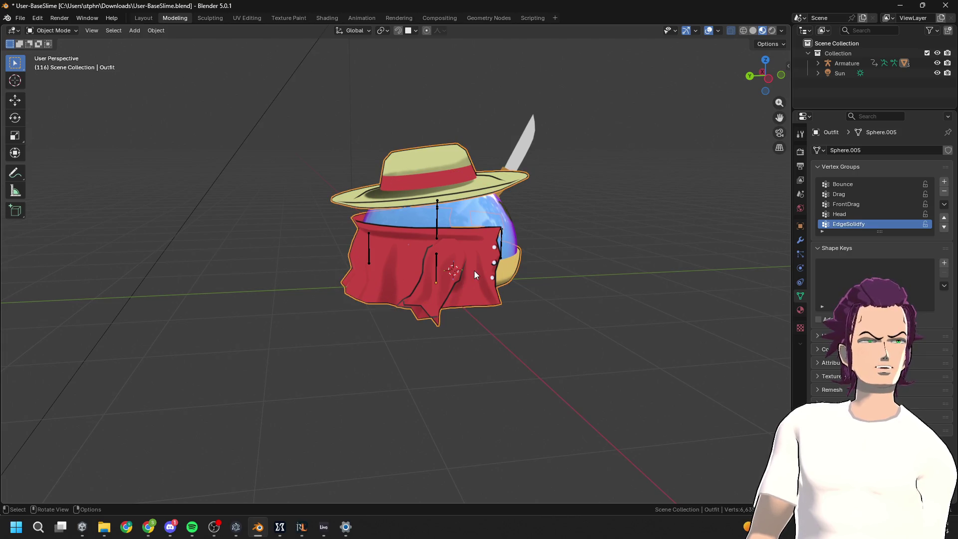
left_click(514, 162)
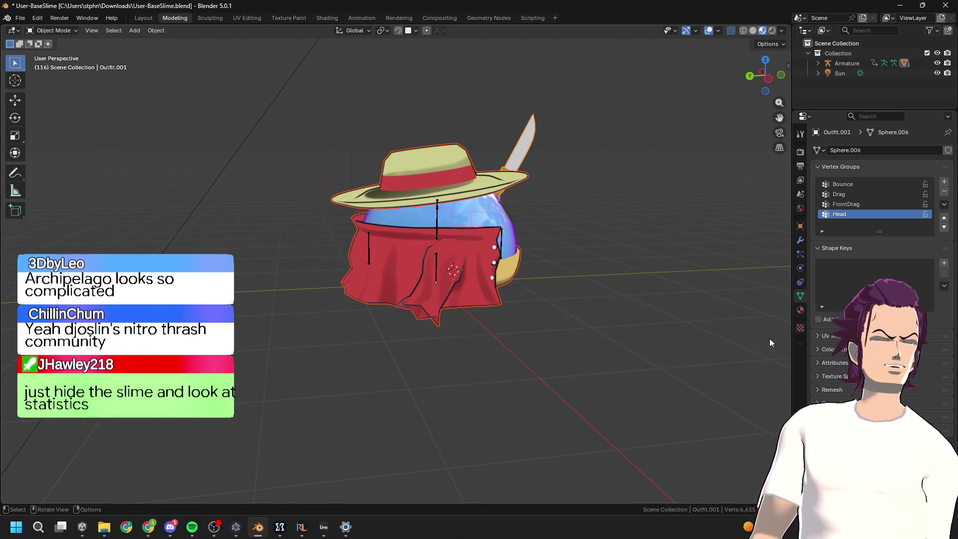
left_click_drag(648, 501, 645, 498)
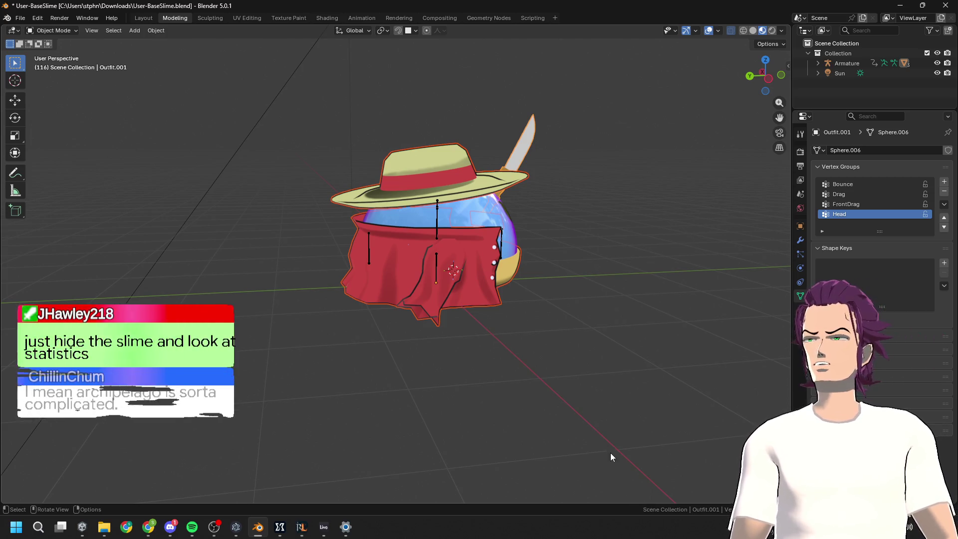
middle_click_drag(641, 352, 576, 239)
left_click(469, 234)
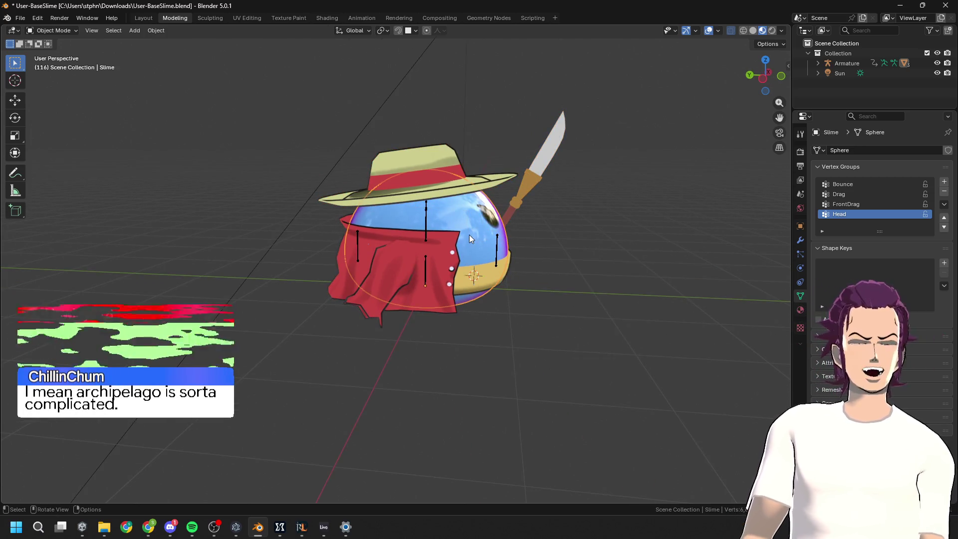
key("h")
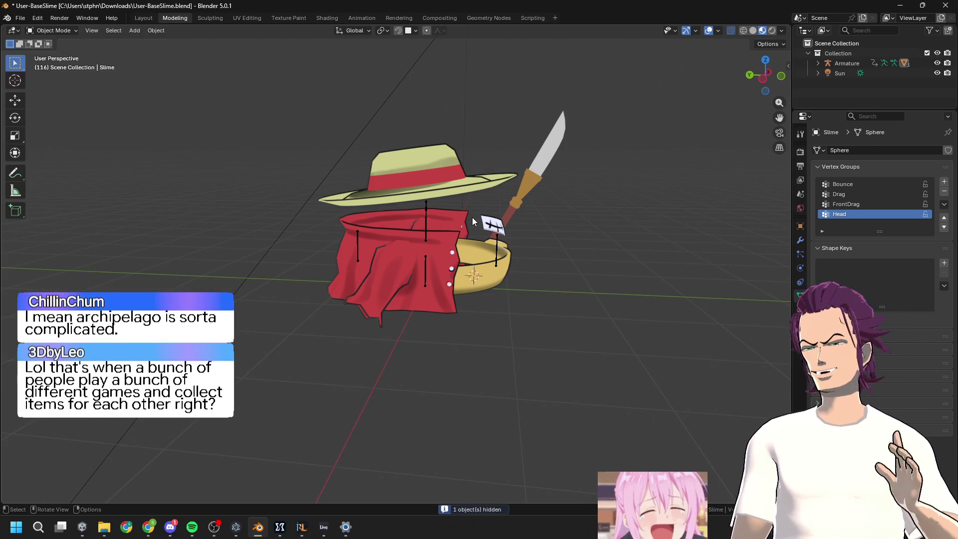
middle_click_drag(538, 254, 531, 181)
left_click(531, 187)
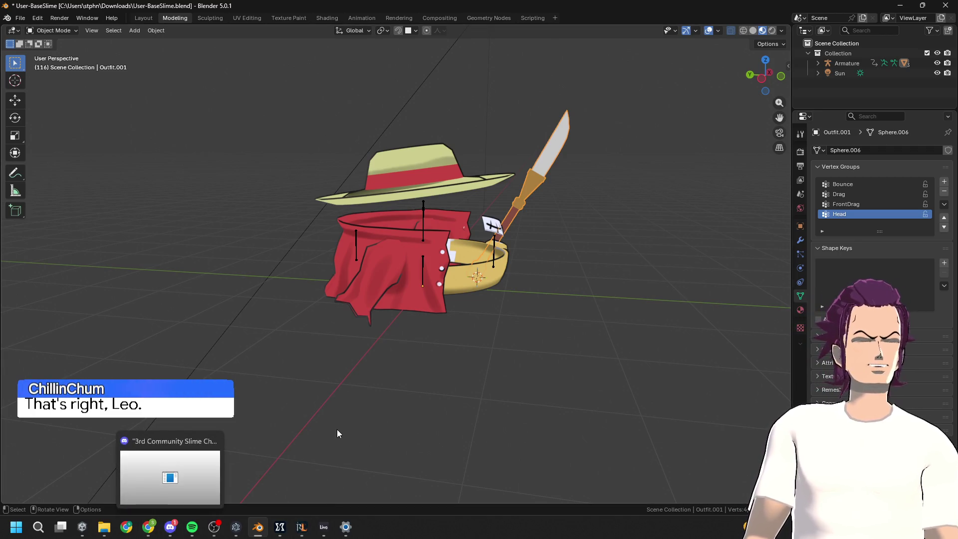
mouse_move(577, 317)
middle_mouse_down()
mouse_move(549, 332)
mouse_move(505, 303)
mouse_move(560, 301)
middle_mouse_up()
key("alt+h")
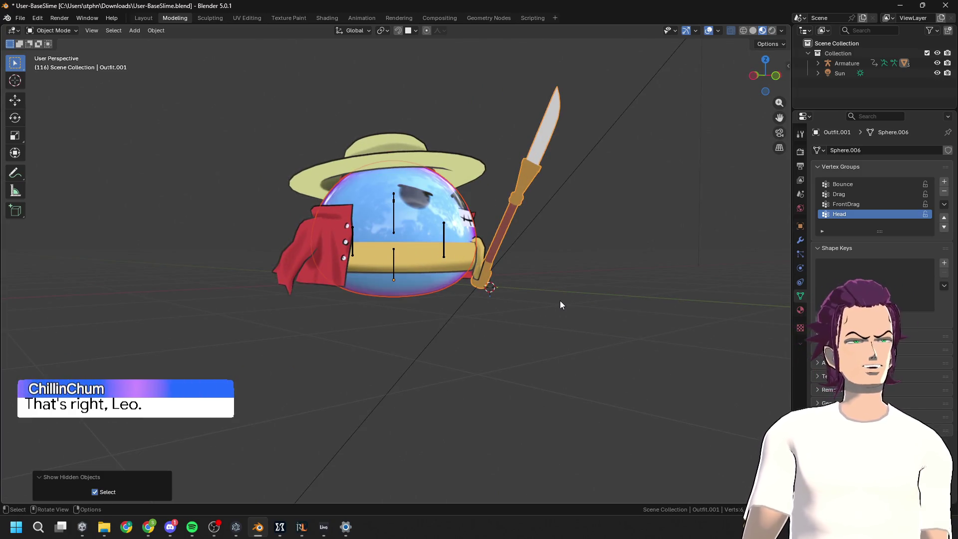
Select the Sun lamp and orbit around the slime to see the knife from the side
left_click(490, 287)
mouse_move(552, 250)
middle_mouse_down()
mouse_move(606, 298)
mouse_move(569, 292)
middle_mouse_up()
scroll(579, 285, "down", 2)
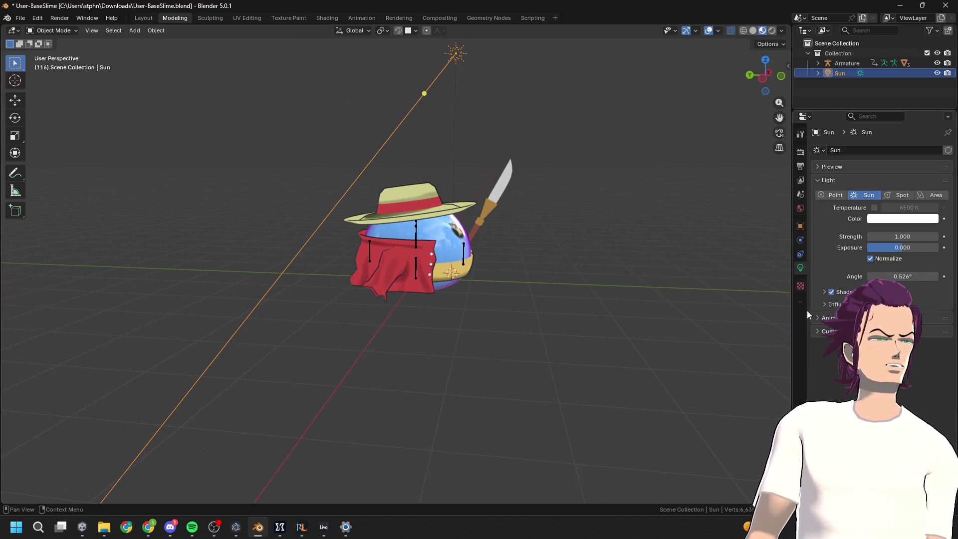
scroll(519, 252, "up", 1)
middle_click_drag(519, 252, 585, 247)
scroll(569, 243, "up", 4)
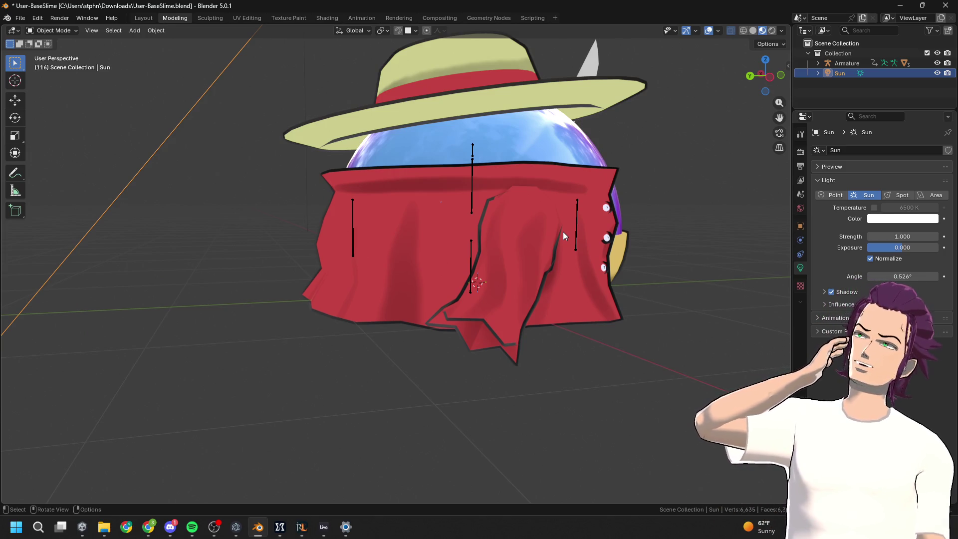
scroll(543, 226, "down", 3)
mouse_move(543, 225)
middle_mouse_down()
mouse_move(497, 254)
mouse_move(470, 241)
mouse_move(420, 260)
mouse_move(477, 254)
mouse_move(491, 266)
middle_mouse_up()
scroll(471, 241, "down", 3)
scroll(429, 258, "up", 3)
scroll(465, 271, "up", 2)
Select the Outfit mesh, toggle it into edit mode, then select the knife object Outfit.001
left_click(522, 144)
mouse_move(522, 144)
middle_mouse_down()
mouse_move(611, 160)
mouse_move(481, 144)
middle_mouse_up()
scroll(567, 224, "down", 2)
key("Tab")
key("Tab")
mouse_move(600, 249)
middle_mouse_down()
mouse_move(642, 261)
mouse_move(648, 239)
mouse_move(522, 256)
mouse_move(378, 256)
mouse_move(601, 246)
mouse_move(631, 254)
mouse_move(605, 249)
mouse_move(585, 226)
middle_mouse_up()
scroll(586, 228, "up", 4)
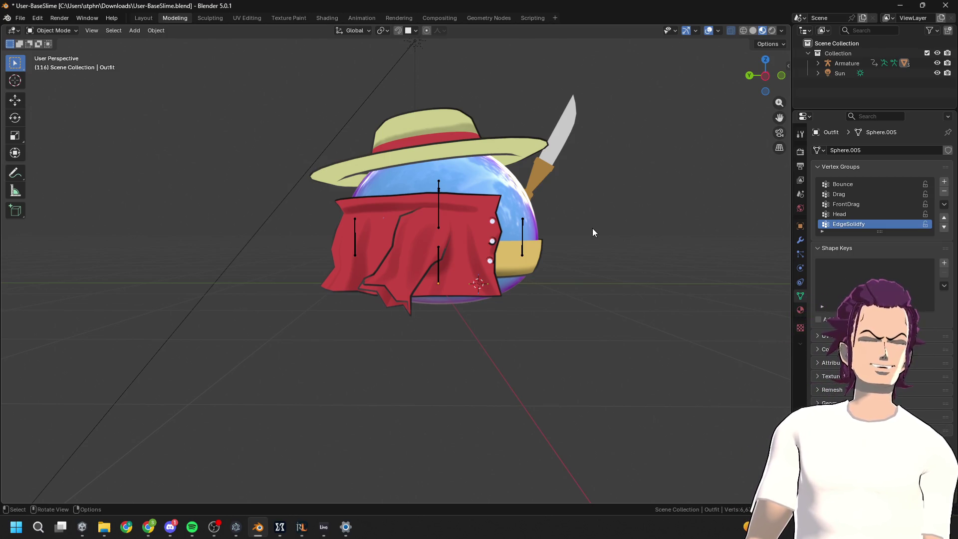
left_click(552, 167)
scroll(549, 187, "down", 2)
mouse_move(547, 204)
middle_mouse_down()
mouse_move(423, 226)
mouse_move(545, 211)
mouse_move(363, 194)
mouse_move(442, 185)
mouse_move(295, 170)
mouse_move(466, 234)
mouse_move(471, 221)
middle_mouse_up()
Snap to a left orthographic side view and hide the grid, bones and other overlays
left_click(767, 75)
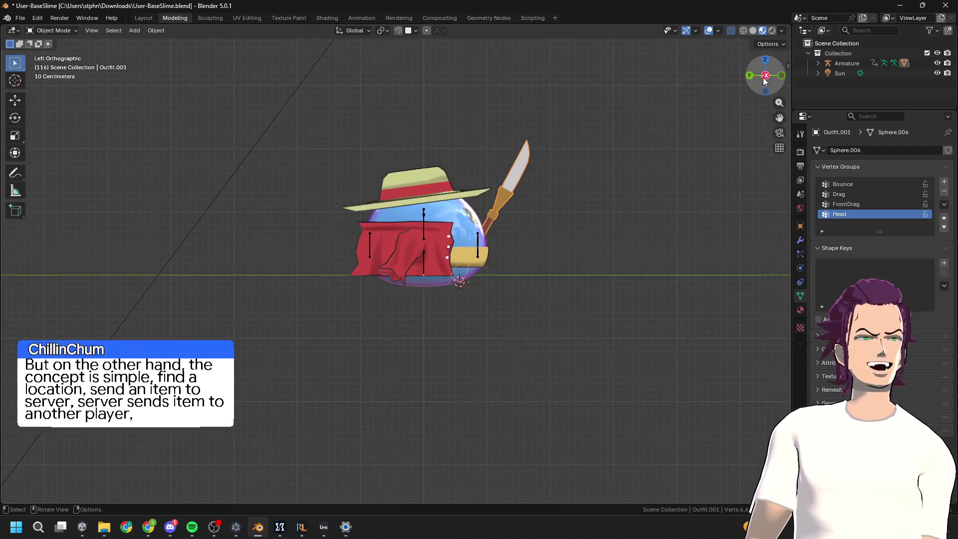
scroll(619, 312, "down", 5)
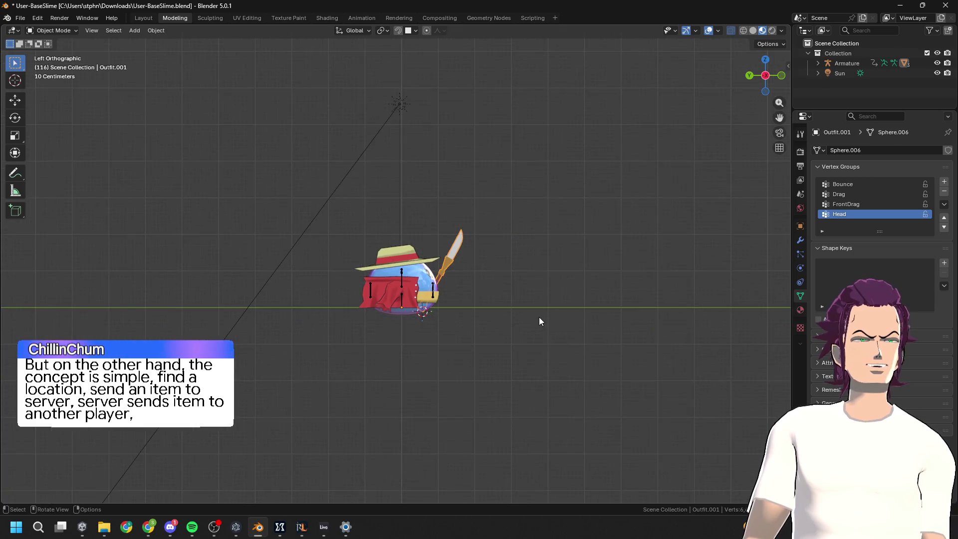
left_click(402, 300)
left_click(417, 294)
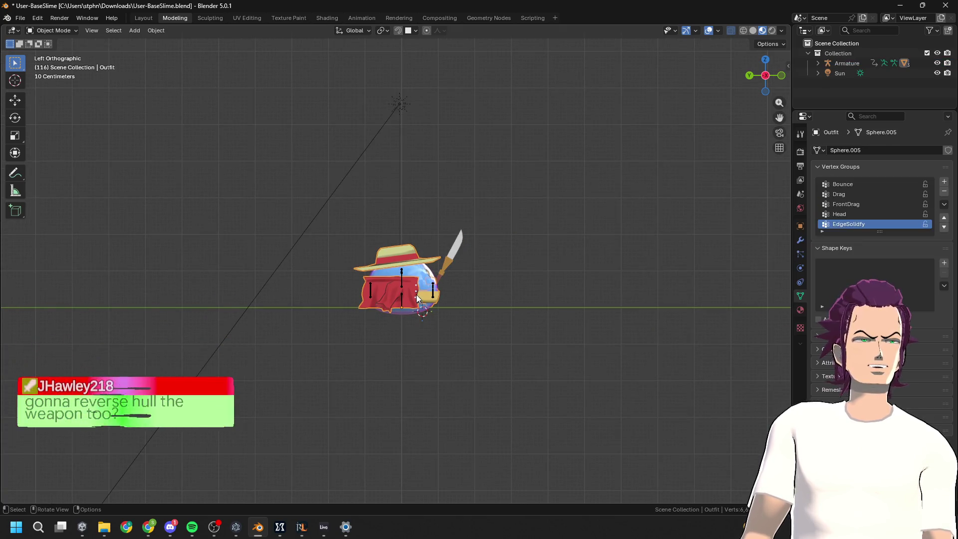
left_click(499, 275)
left_click(709, 31)
middle_click_drag(540, 217, 513, 371, "shift")
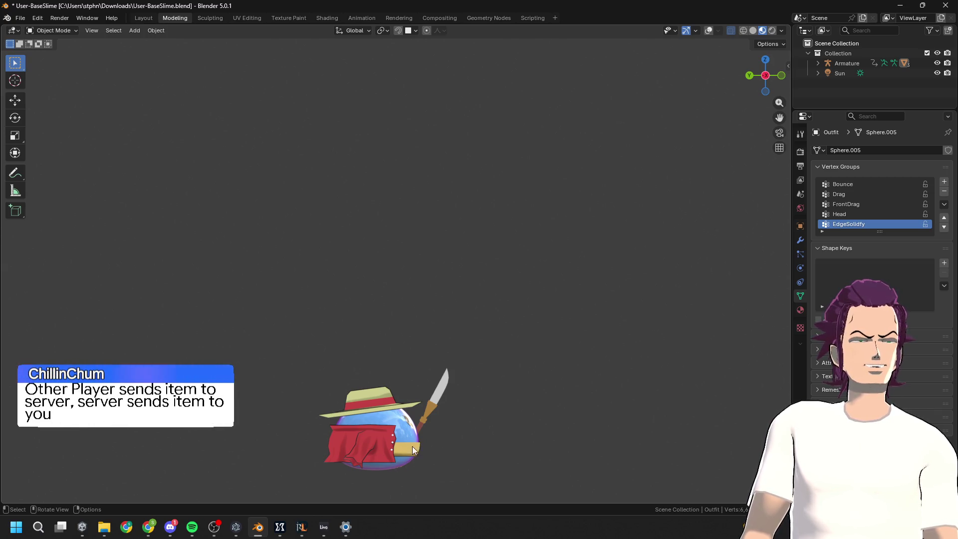
Select Outfit.001, frame the spear in the opposite side view, and move to the Layout workspace
middle_click_drag(400, 435, 439, 349)
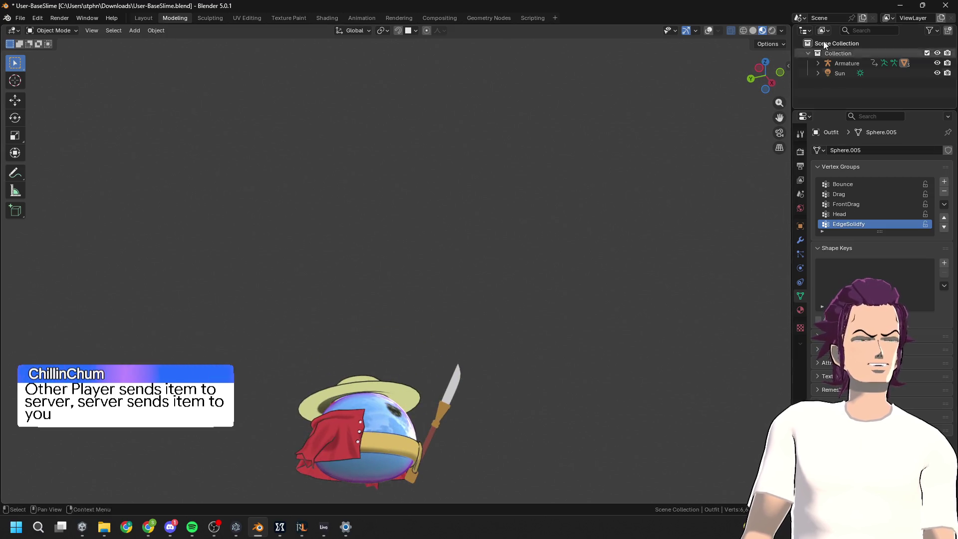
left_click(768, 86)
mouse_move(445, 412)
middle_mouse_down("shift")
mouse_move(424, 361)
mouse_move(507, 369)
mouse_move(616, 358)
mouse_move(469, 363)
mouse_move(574, 359)
mouse_move(605, 372)
mouse_move(579, 397)
mouse_move(569, 440)
mouse_move(579, 356)
mouse_move(645, 342)
mouse_move(693, 355)
middle_mouse_up("shift")
left_click(373, 366)
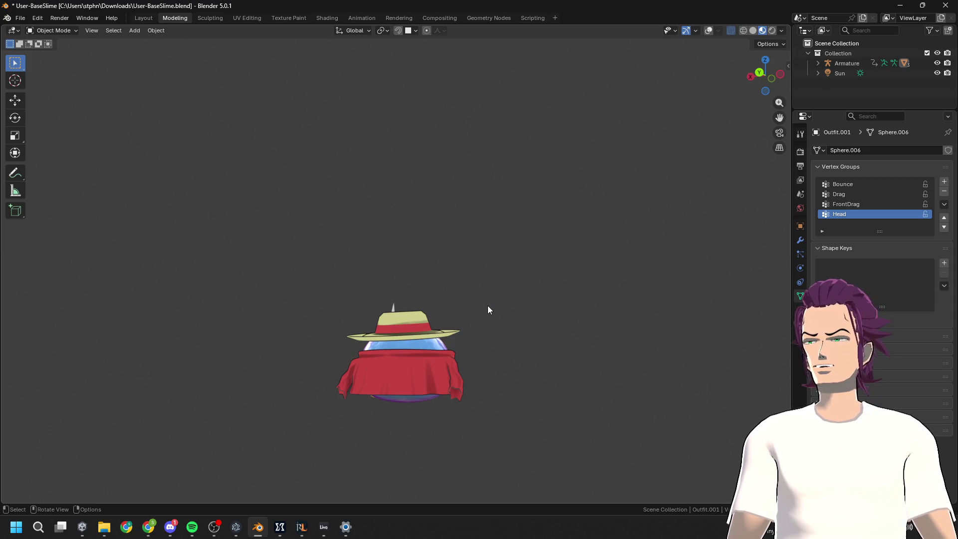
middle_click_drag(488, 306, 390, 332)
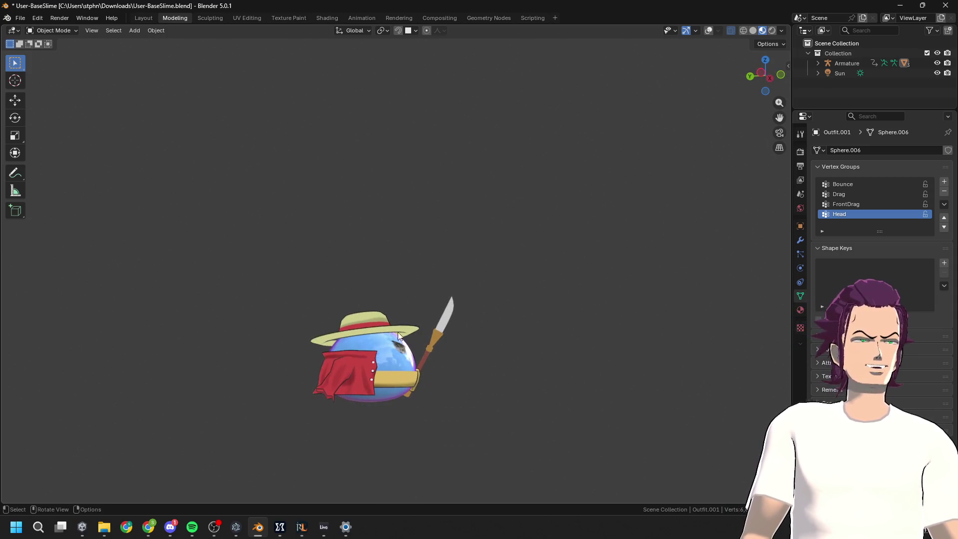
key("Tab")
key("Tab")
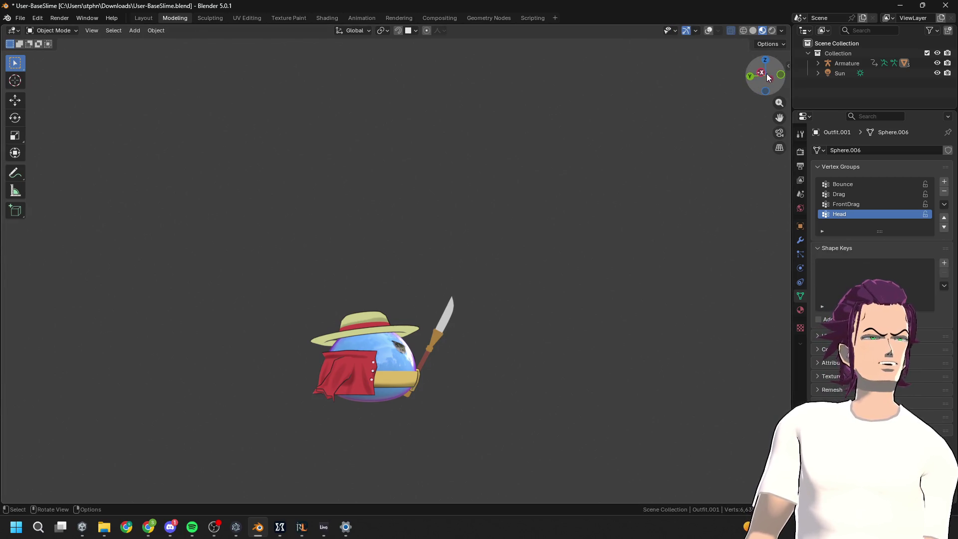
left_click(767, 77)
left_click(767, 80)
middle_click_drag(445, 351, 441, 231, "shift")
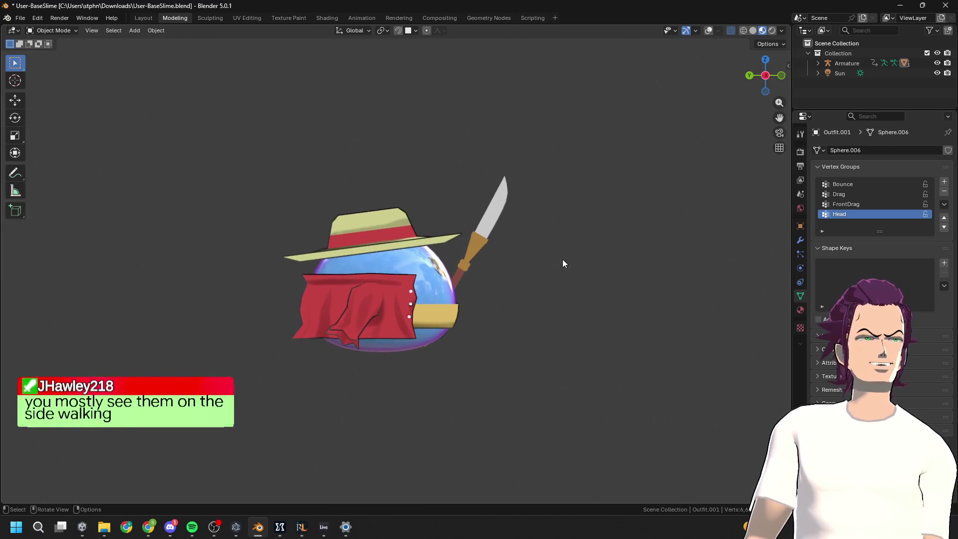
scroll(562, 259, "up", 6)
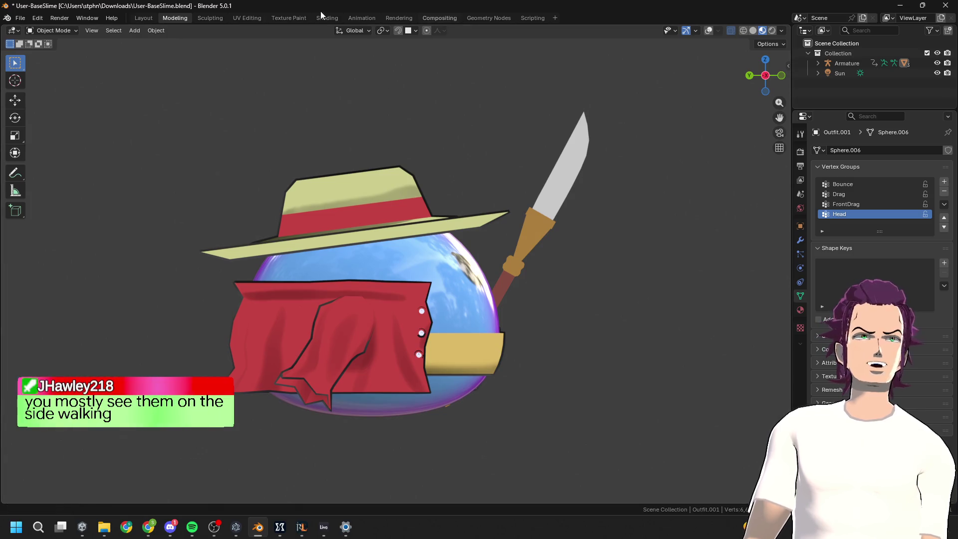
left_click(149, 19)
mouse_move(326, 214)
middle_mouse_down()
mouse_move(313, 187)
mouse_move(450, 166)
middle_mouse_up()
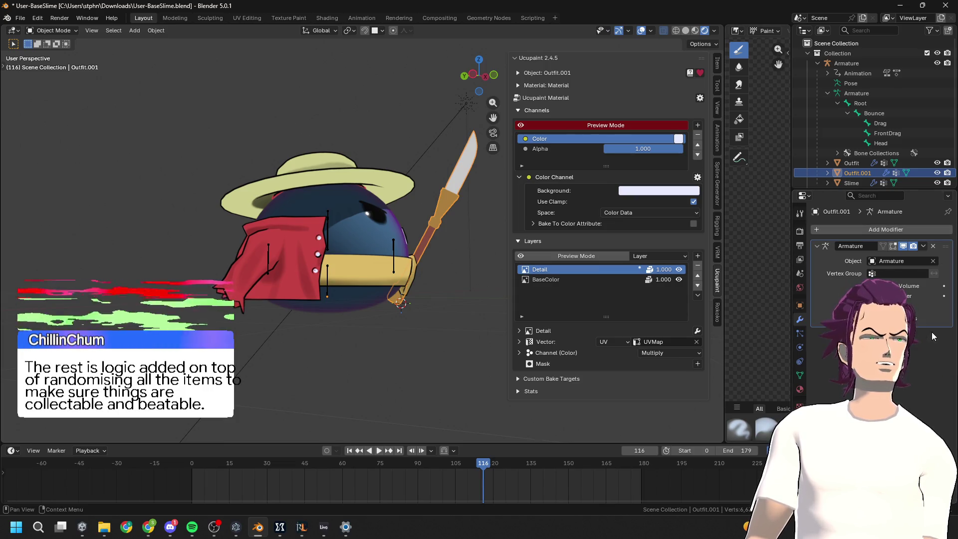
Add a Solidify modifier to Outfit.001 by searching 'so' in the modifier list
left_click(921, 230)
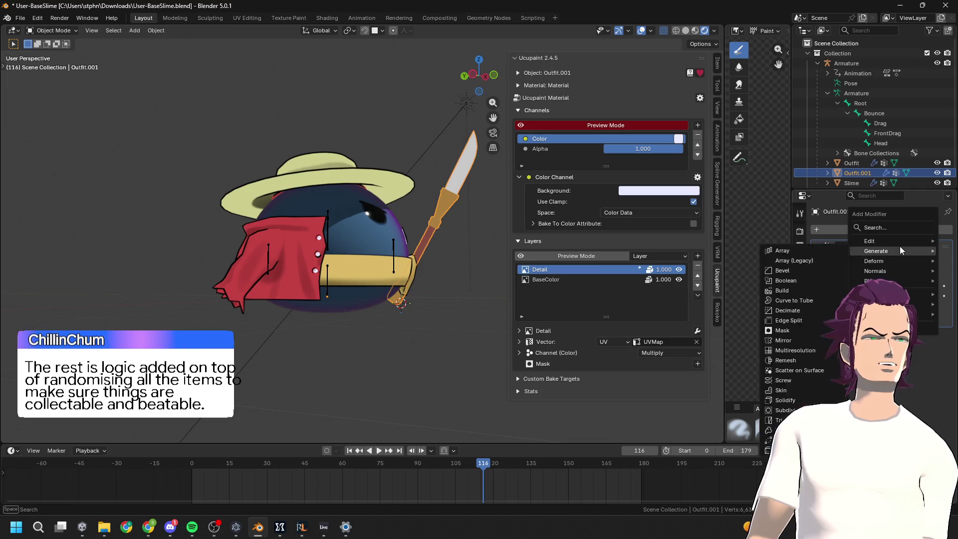
mouse_move(899, 253)
type("so")
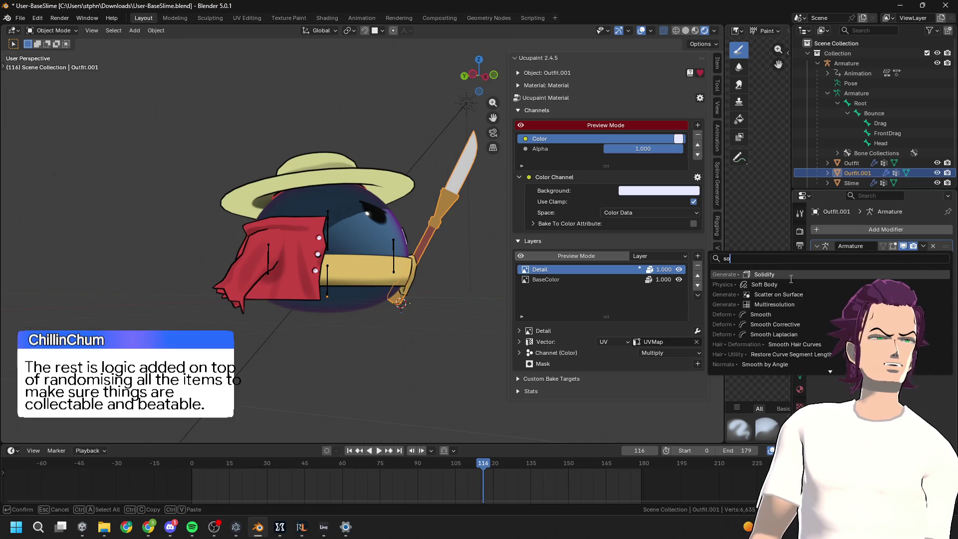
key("Return")
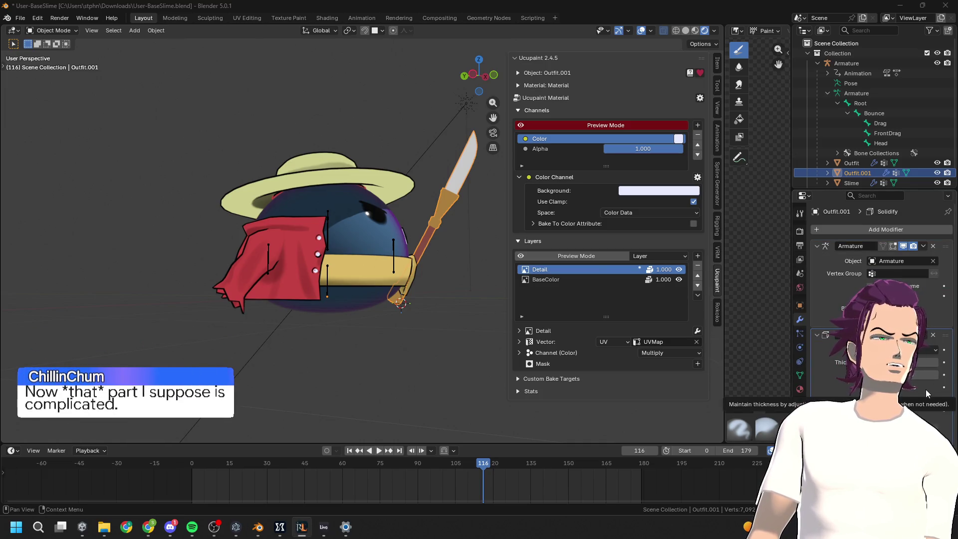
middle_click_drag(434, 327, 399, 324)
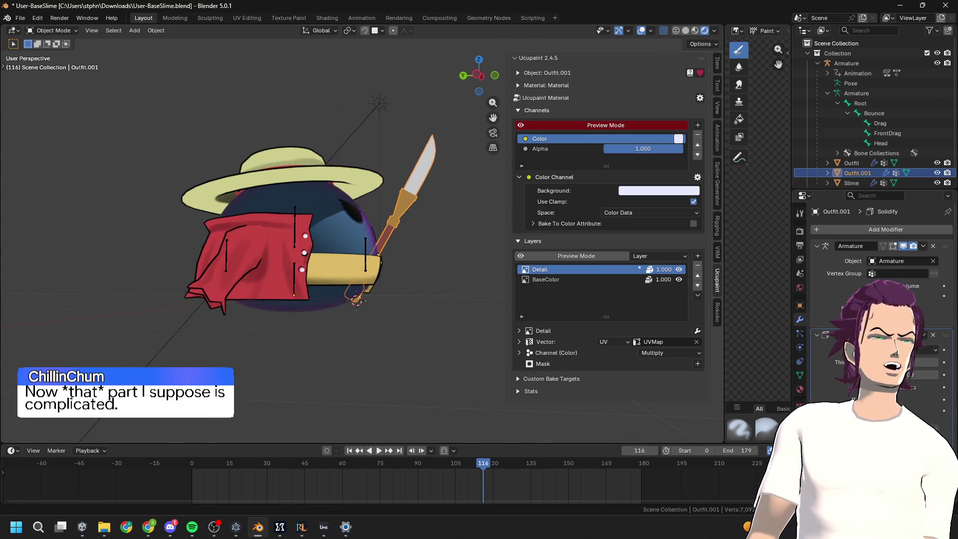
scroll(877, 299, "down", 1)
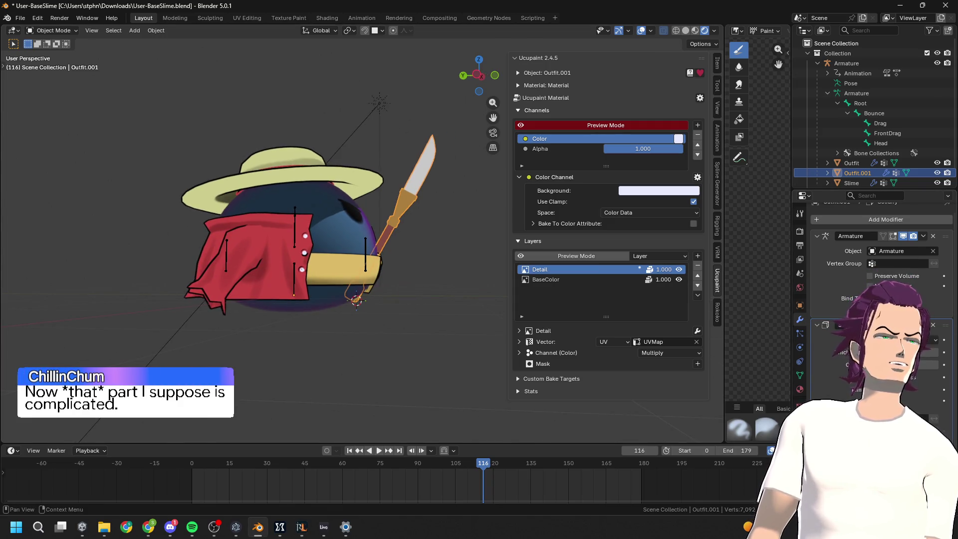
scroll(878, 249, "down", 2)
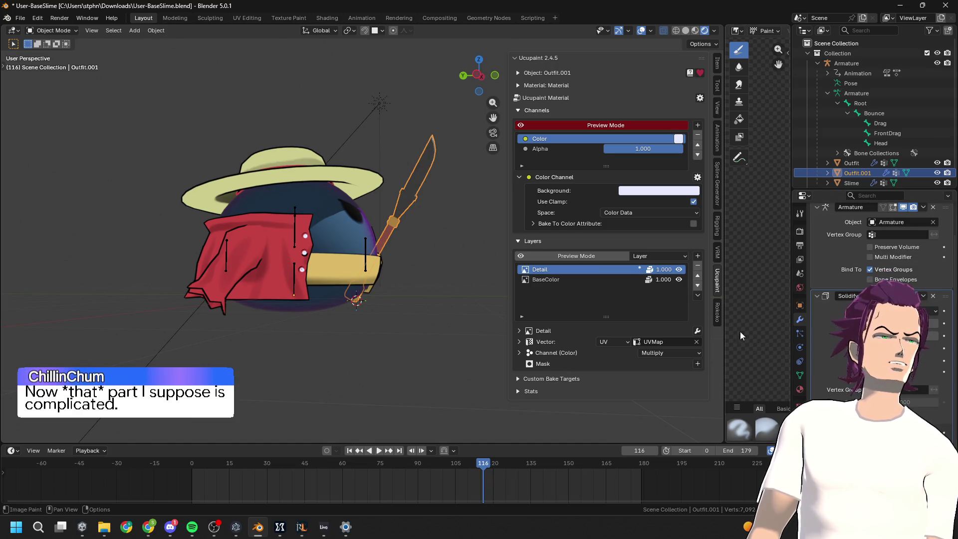
Show Outfit.001's material settings and select its empty material slot
left_click(800, 390)
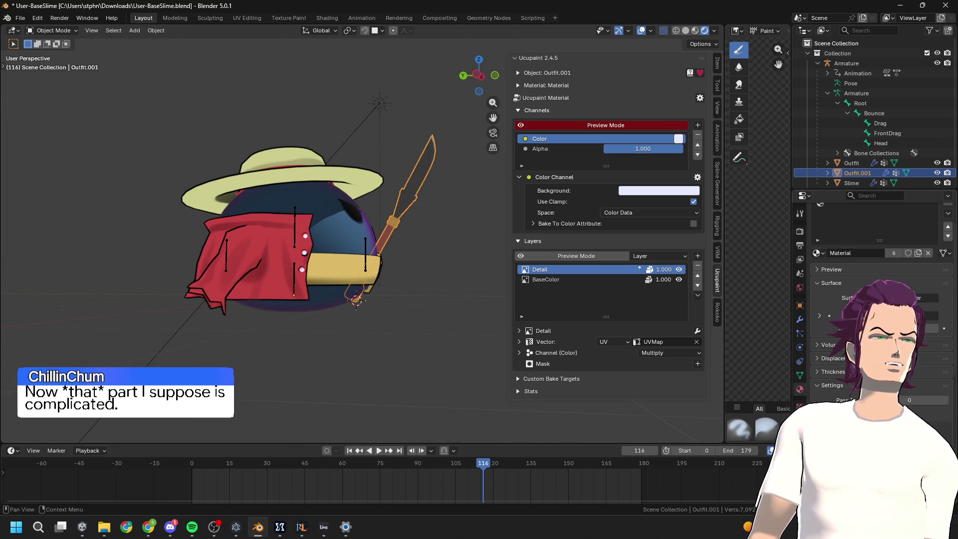
scroll(848, 239, "up", 3)
left_click(836, 242)
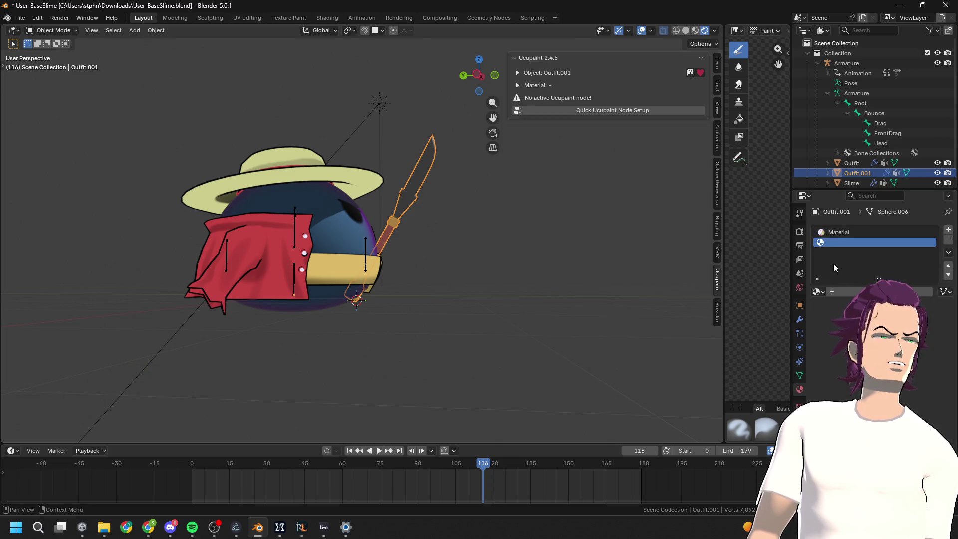
Assign Material.001 to the spear's empty material slot
left_click(817, 291)
left_click(843, 319)
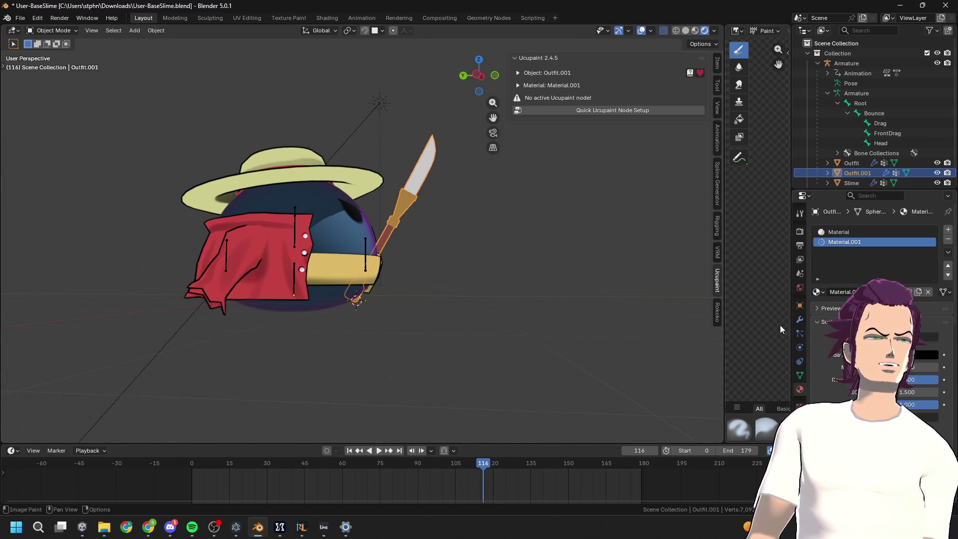
scroll(878, 299, "down", 10)
Select the slime body and hide it with H
middle_click_drag(483, 314, 485, 337)
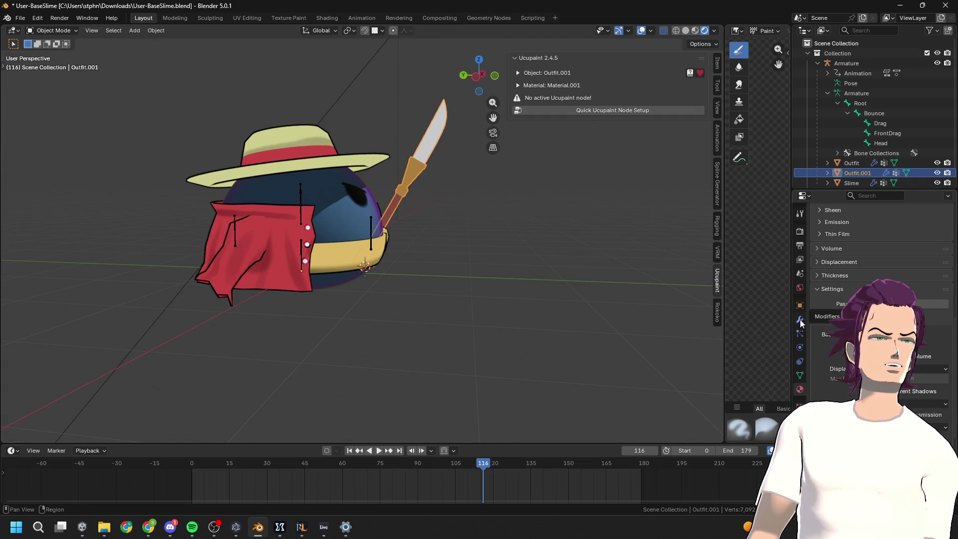
left_click(340, 214)
key("h")
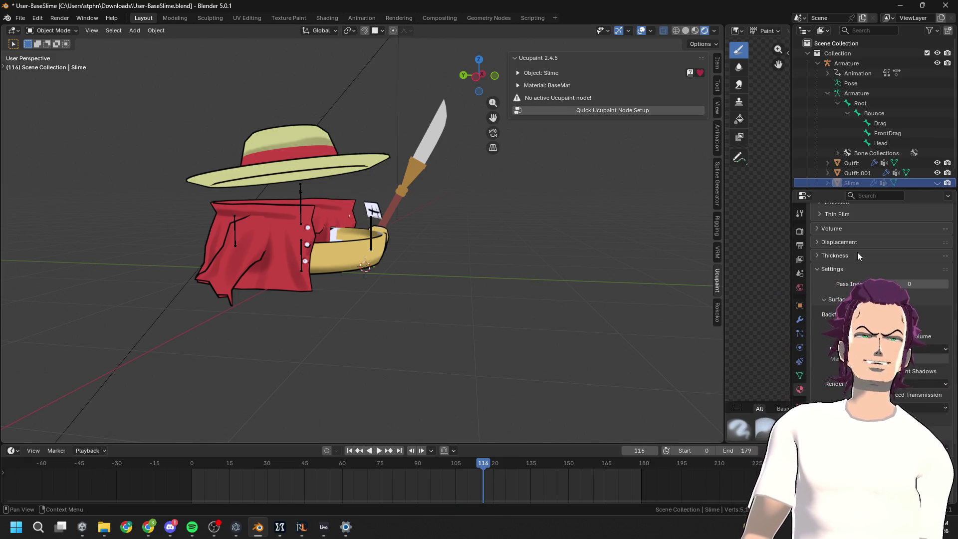
Show the Modifier Properties, widen the viewport area, and select the spear Outfit.001
left_click(800, 319)
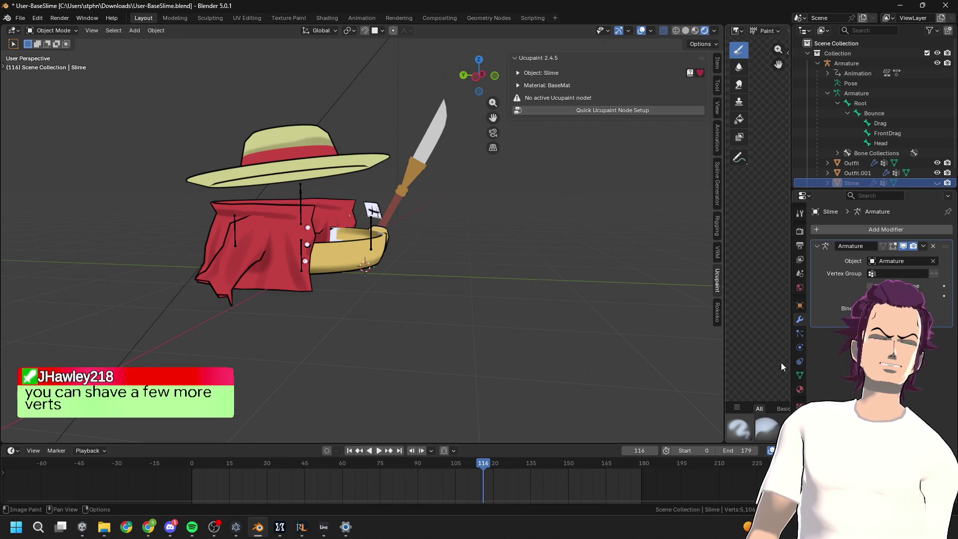
mouse_move(724, 283)
left_mouse_down()
mouse_move(552, 316)
mouse_move(712, 320)
left_mouse_up()
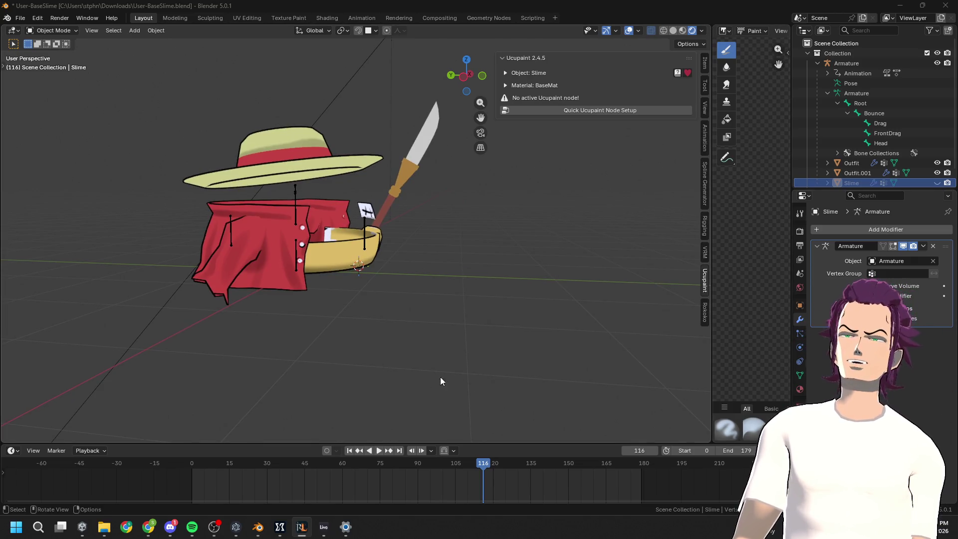
mouse_move(472, 362)
middle_mouse_down()
mouse_move(486, 353)
mouse_move(463, 333)
middle_mouse_up()
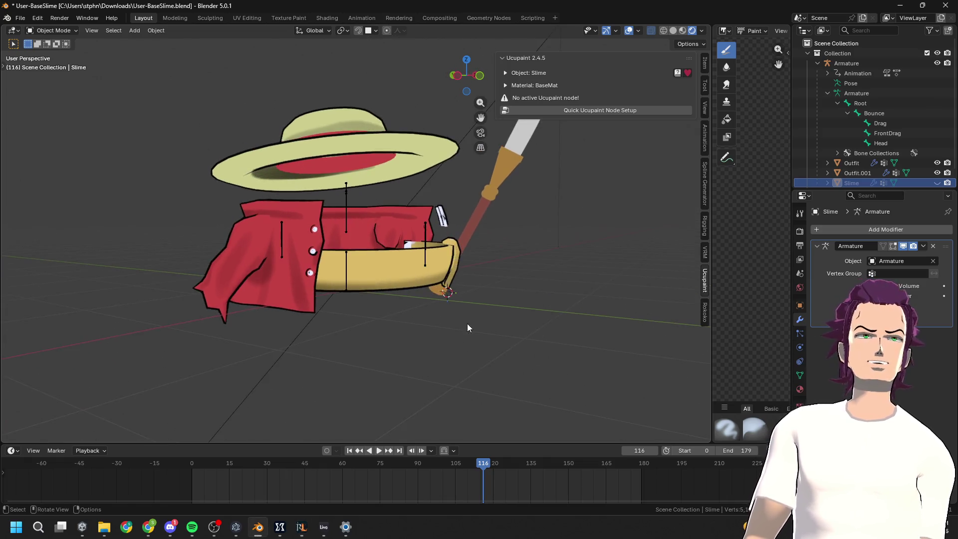
left_click(504, 159)
scroll(883, 299, "down", 3)
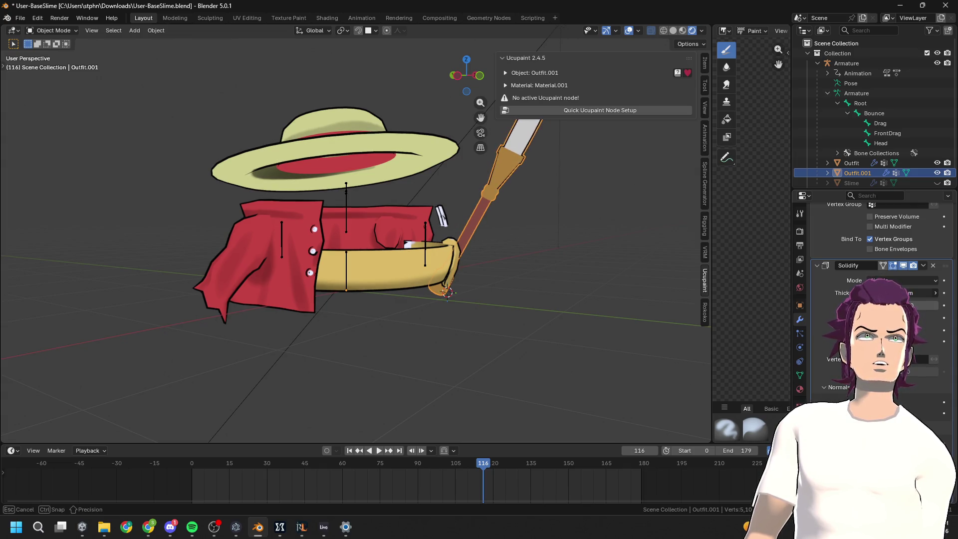
Orbit to the hat and spear from the side and select the spear object
mouse_move(429, 260)
middle_mouse_down()
mouse_move(438, 245)
mouse_move(472, 265)
middle_mouse_up()
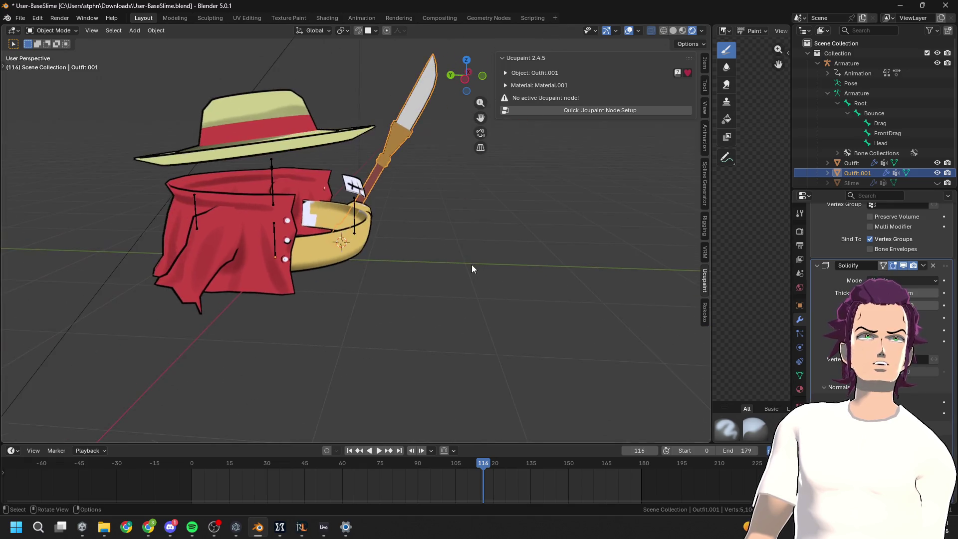
scroll(449, 340, "up", 6)
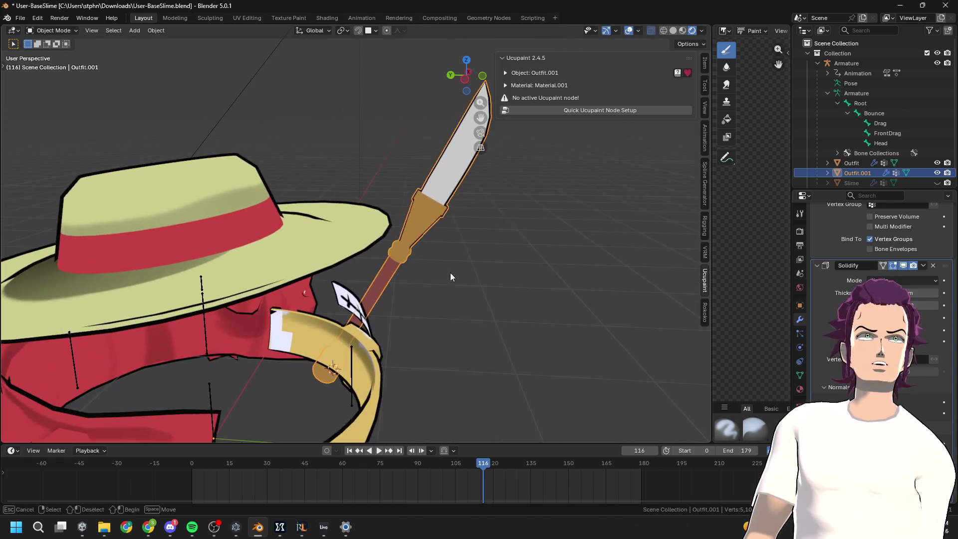
left_click(455, 298)
mouse_move(455, 299)
middle_mouse_down()
mouse_move(485, 215)
mouse_move(398, 342)
mouse_move(438, 318)
middle_mouse_up()
left_click(442, 319)
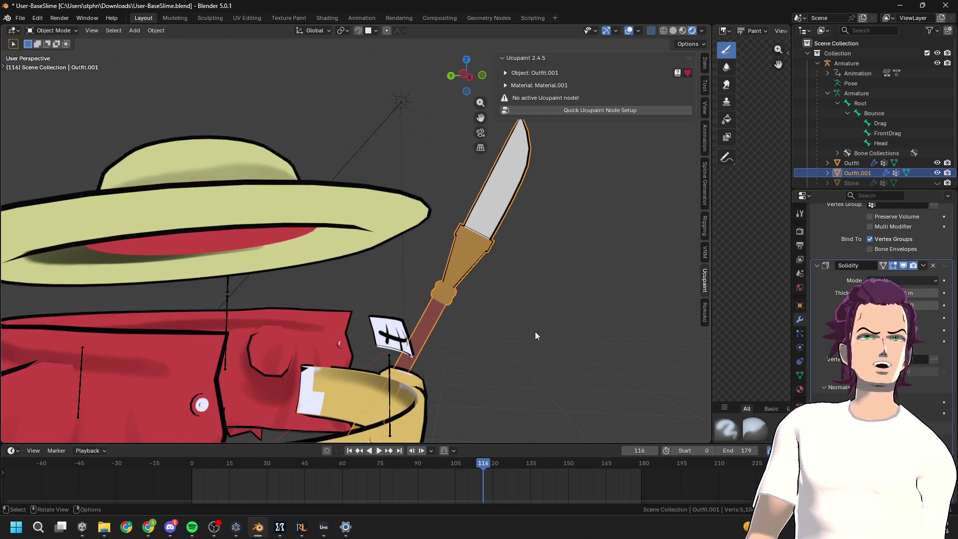
Put the spear into Edit Mode and select all of its vertices
key("F3")
type("r")
key("BackSpace")
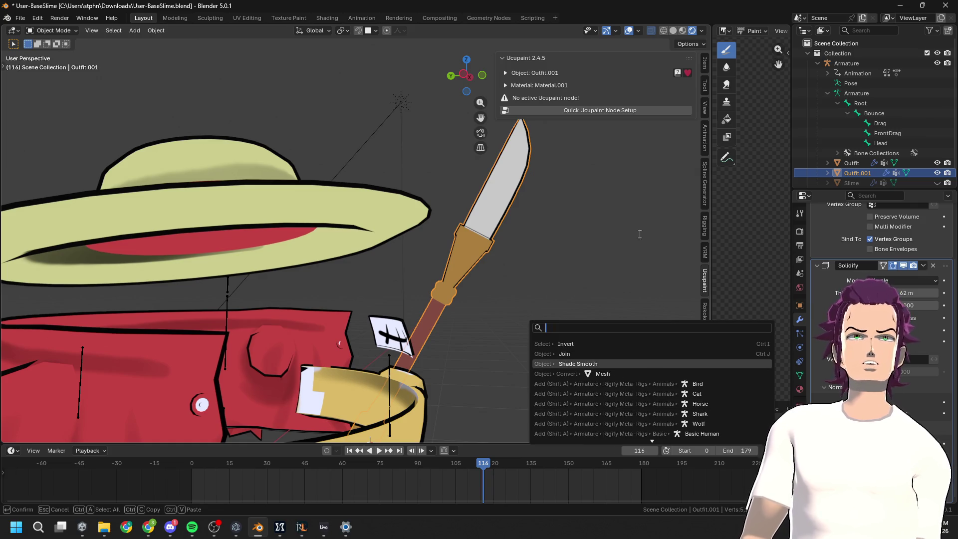
key("Escape")
key("Tab")
key("a")
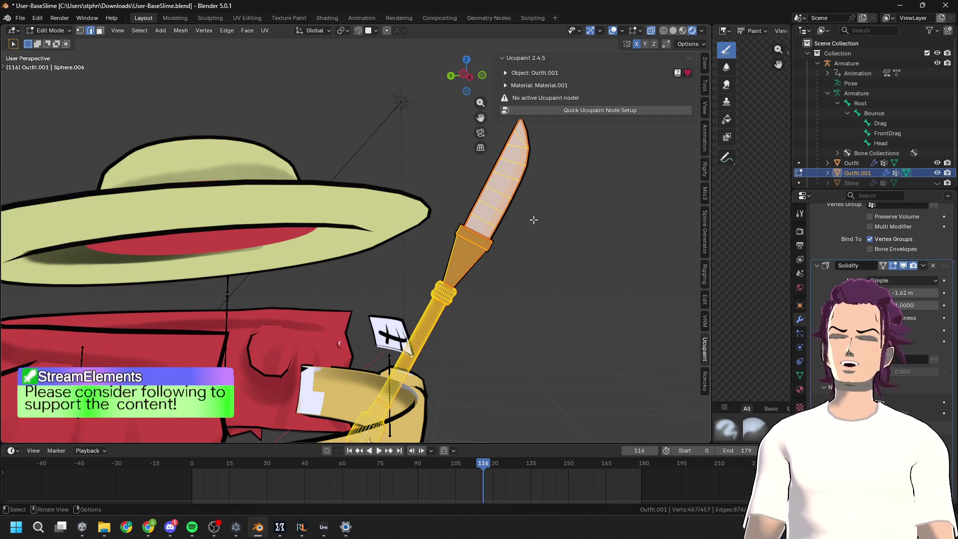
Recalculate the spear's normals outside via the 'normals' search, then return to Object Mode
key("F3")
type("normals")
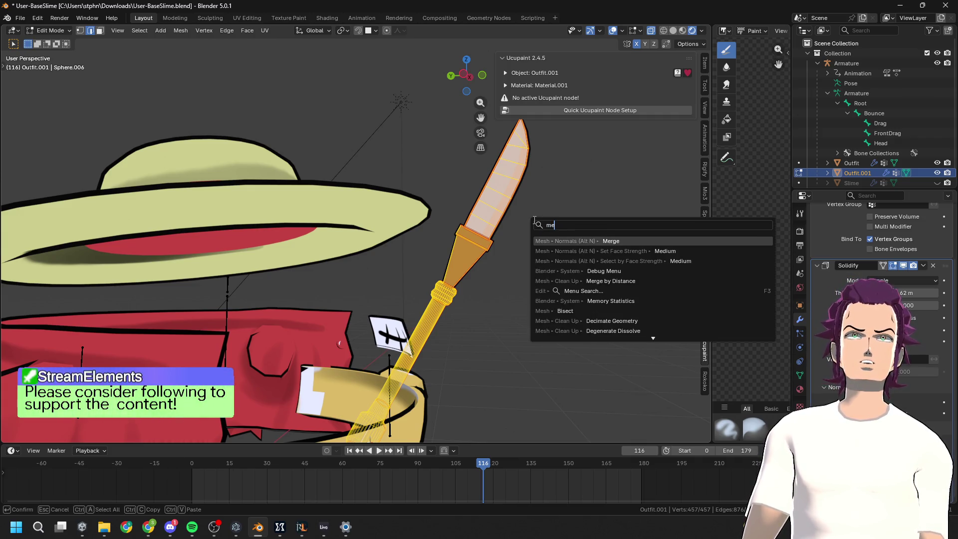
key("Return")
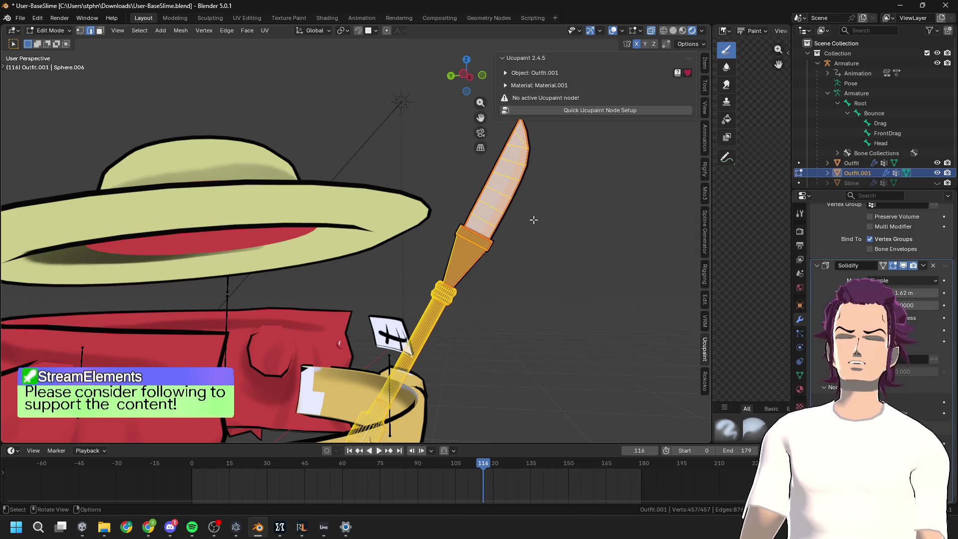
key("F3")
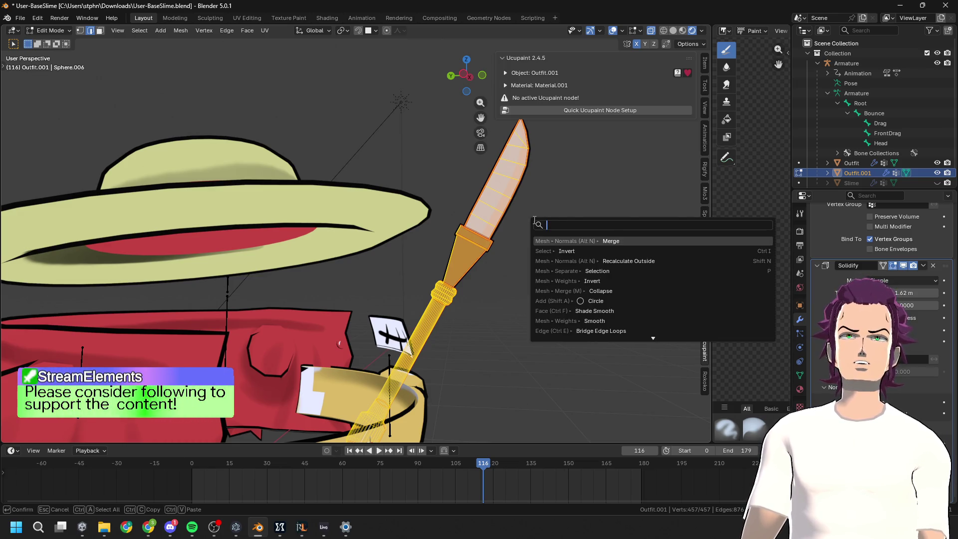
key("Down")
key("Down")
key("Return")
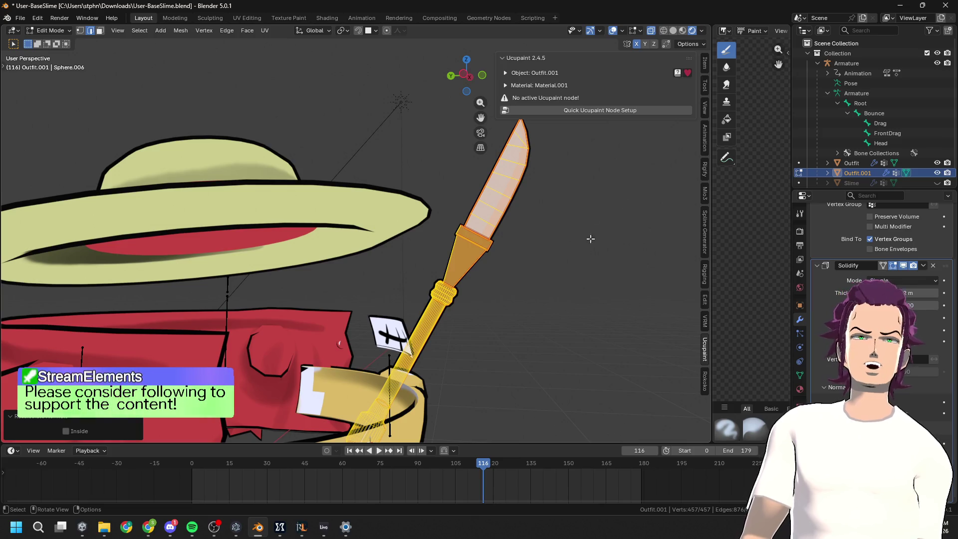
key("Tab")
scroll(554, 264, "down", 6)
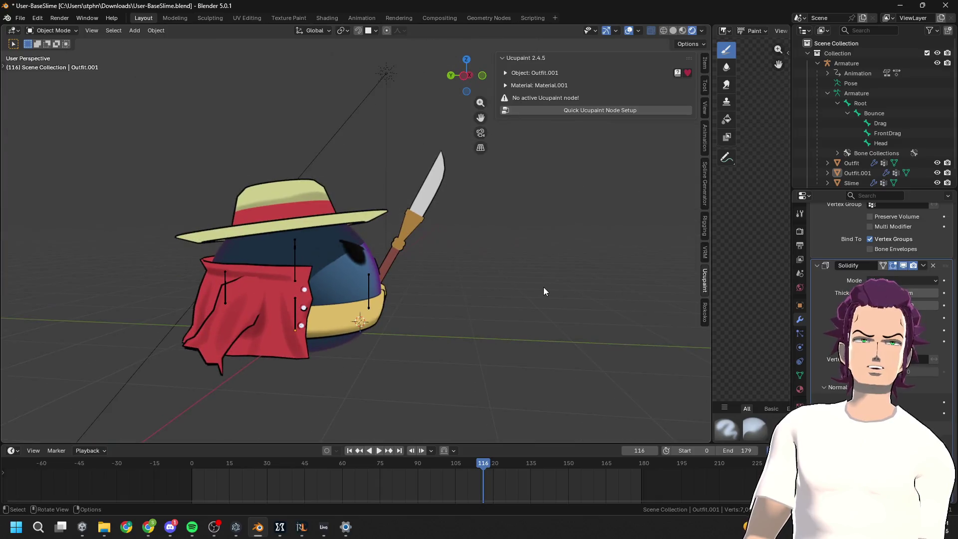
Select the spear Outfit.001, enter Edit Mode, and pan in toward its shaft
middle_click_drag(545, 288, 504, 268)
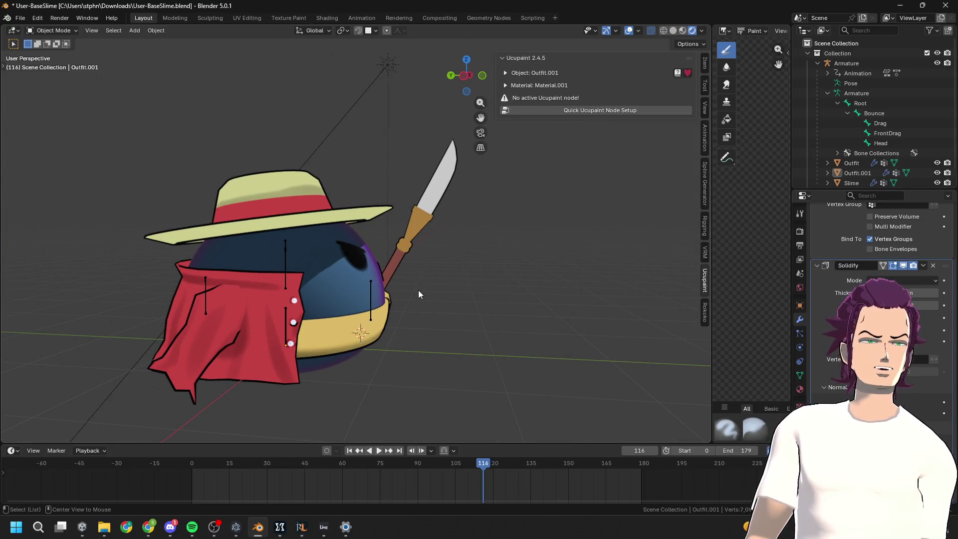
middle_click_drag(418, 294, 517, 260, "alt")
left_click(400, 299)
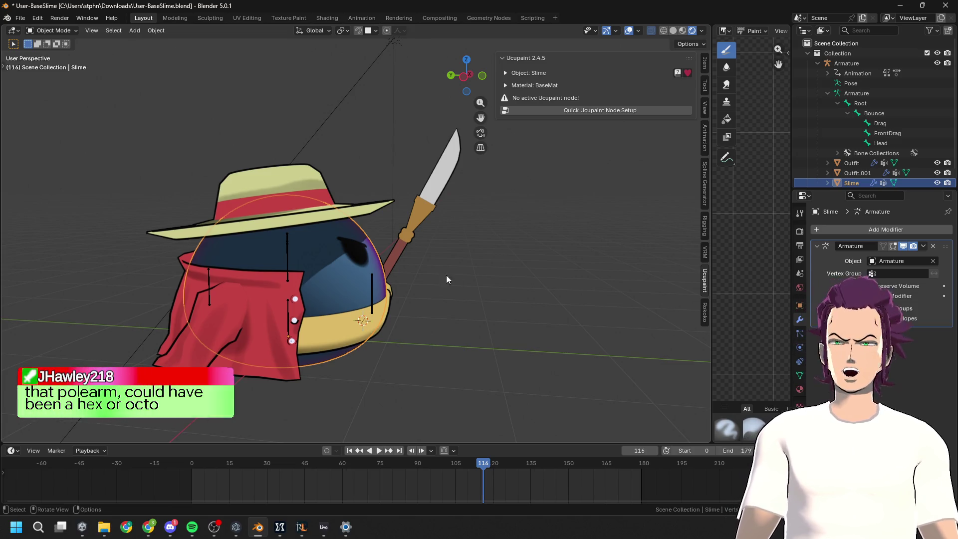
left_click(401, 250)
key("Tab")
scroll(474, 283, "up", 5)
middle_click_drag(473, 283, 398, 209, "shift")
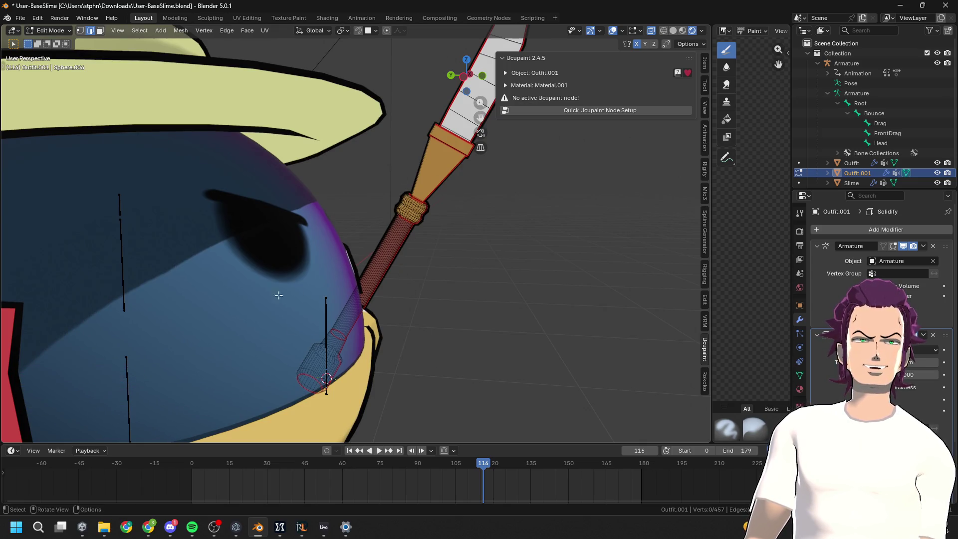
Re-enter Edit Mode on the spear and orbit to a close, tilted view of the pole
key("KP_1")
key("Tab")
scroll(470, 331, "down", 5)
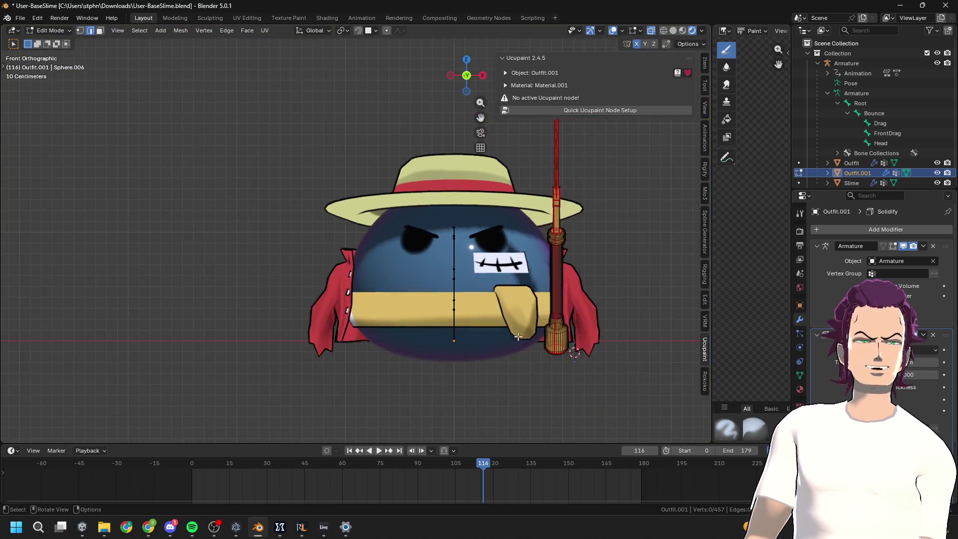
key("Tab")
scroll(537, 333, "up", 4)
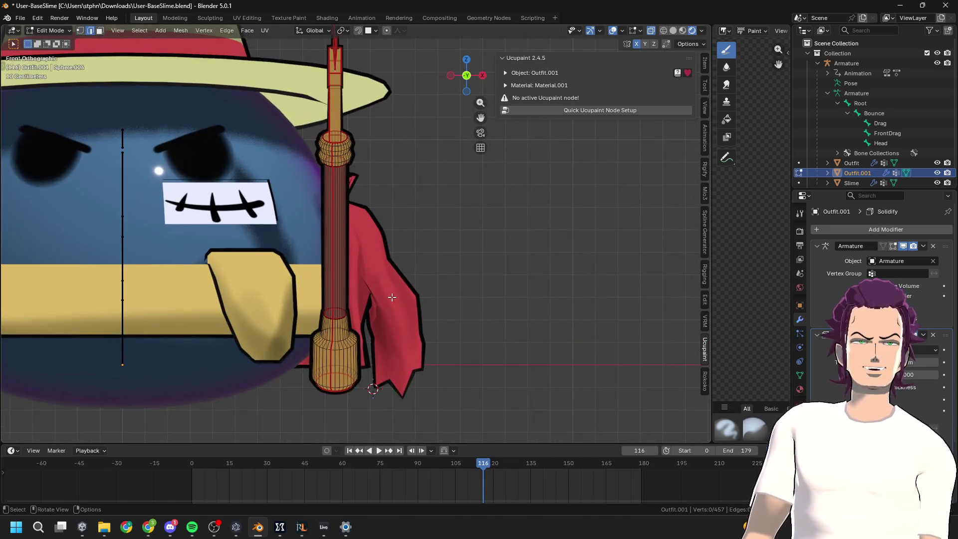
scroll(403, 320, "down", 5)
mouse_move(403, 320)
middle_mouse_down()
mouse_move(380, 320)
mouse_move(495, 343)
mouse_move(522, 280)
mouse_move(534, 306)
mouse_move(535, 364)
mouse_move(452, 305)
mouse_move(479, 272)
mouse_move(462, 292)
middle_mouse_up()
scroll(514, 287, "up", 4)
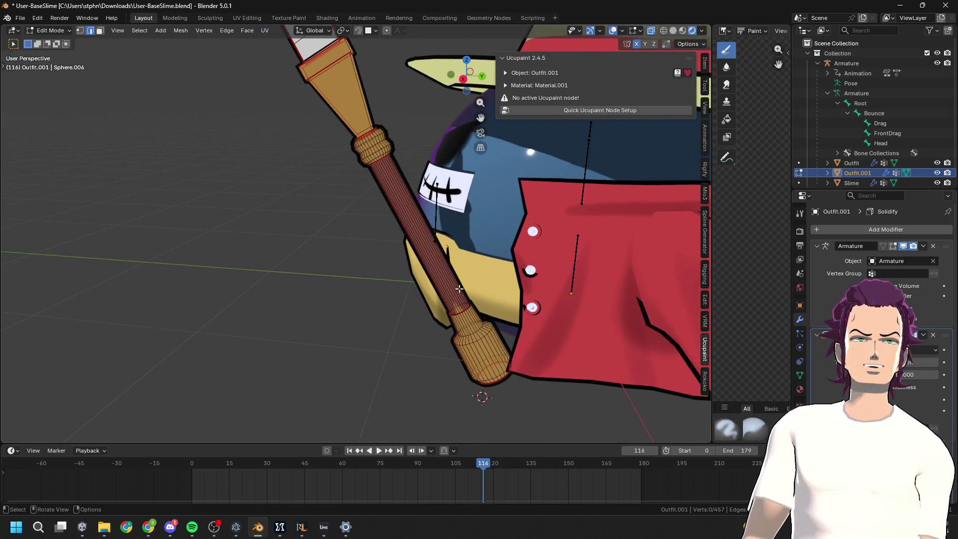
middle_click_drag(430, 259, 547, 260)
scroll(566, 254, "up", 3)
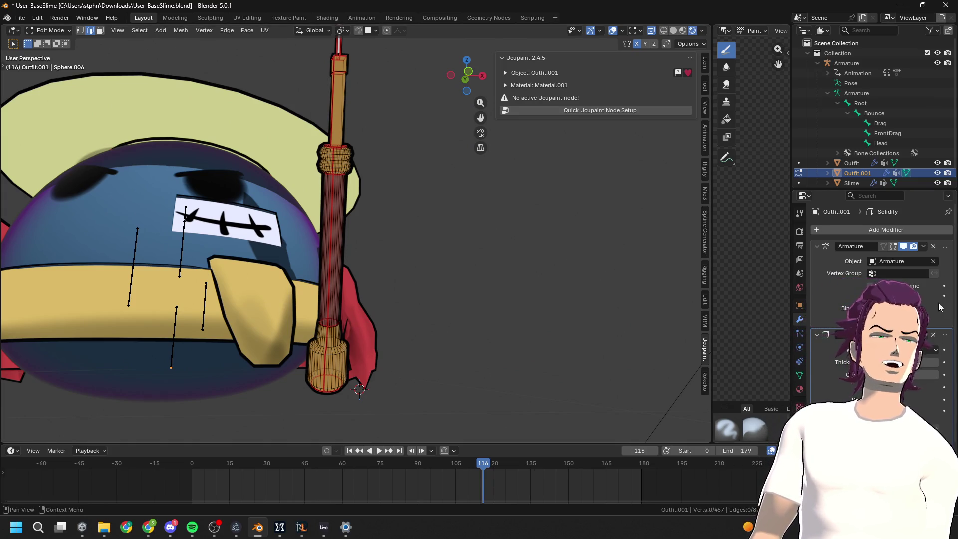
mouse_move(370, 274)
middle_mouse_down()
mouse_move(457, 295)
mouse_move(388, 289)
mouse_move(376, 276)
mouse_move(381, 297)
mouse_move(352, 265)
middle_mouse_up()
scroll(281, 315, "up", 10)
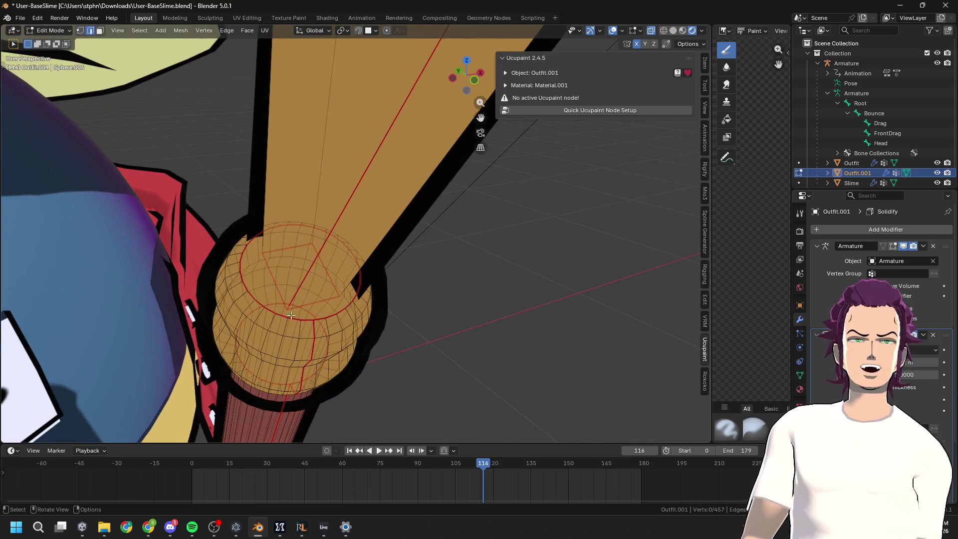
Select edge loops on the end ball, its rim and down the pole, growing them to neighbours
left_click(288, 317, "alt")
left_click(279, 316, "alt")
scroll(279, 315, "down", 8)
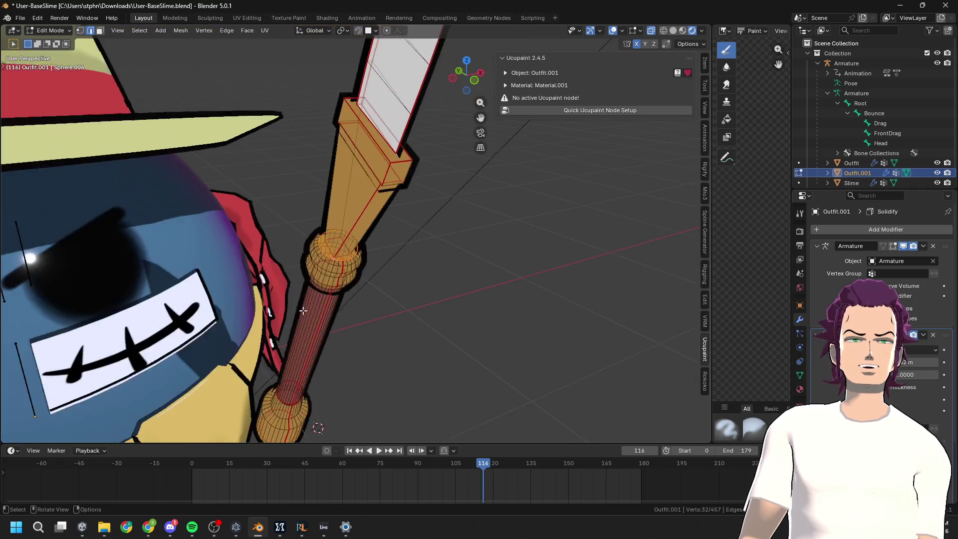
middle_click_drag(280, 316, 202, 295)
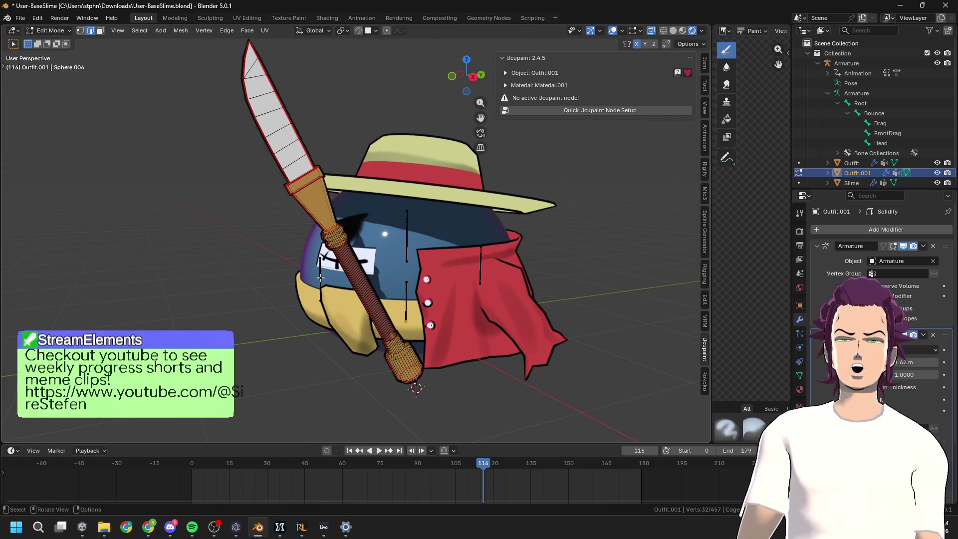
middle_click_drag(348, 246, 348, 254)
scroll(348, 254, "up", 10)
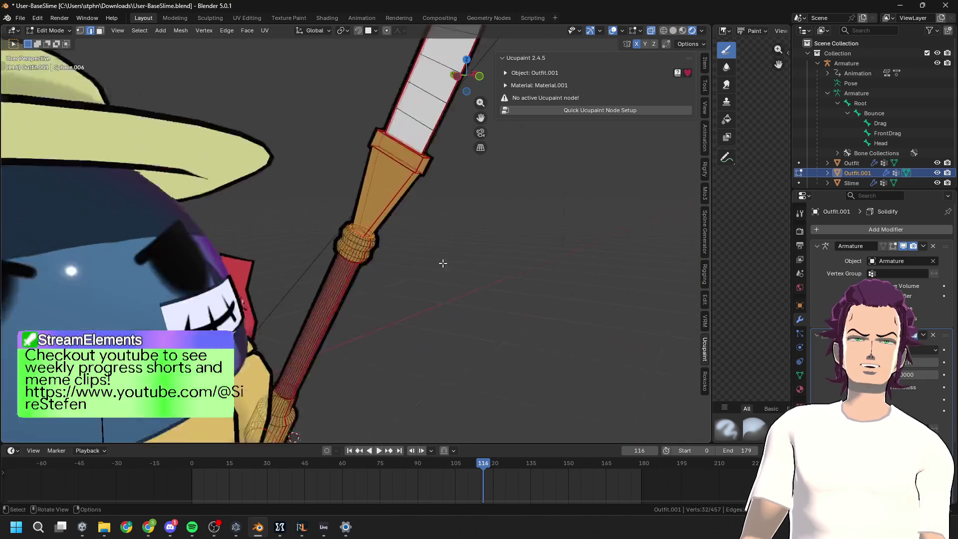
left_click(346, 253, "alt")
middle_click_drag(388, 320, 408, 303)
key("ctrl+KP_Add")
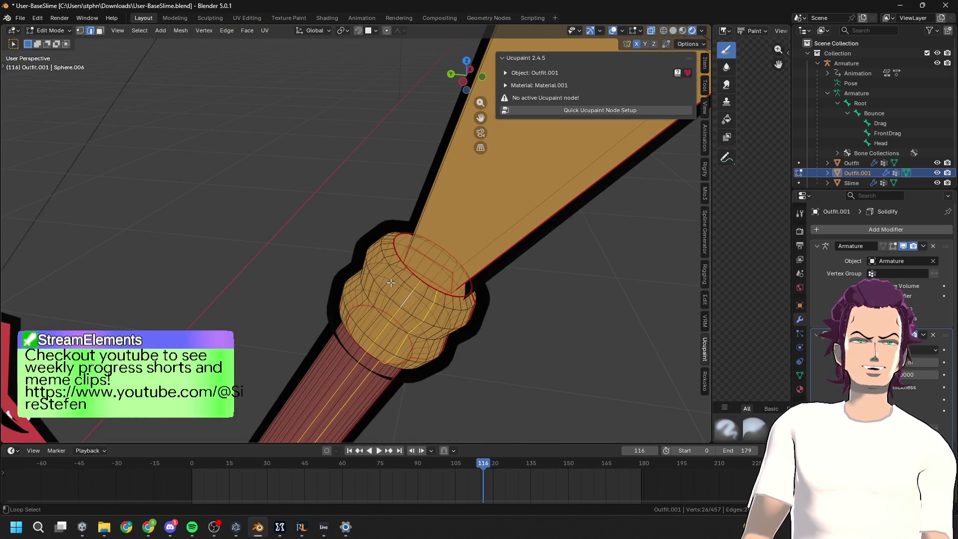
Add another grip edge loop near the body to the selection
mouse_move(359, 271)
middle_mouse_down()
mouse_move(355, 264)
mouse_move(505, 312)
mouse_move(609, 316)
mouse_move(441, 187)
middle_mouse_up()
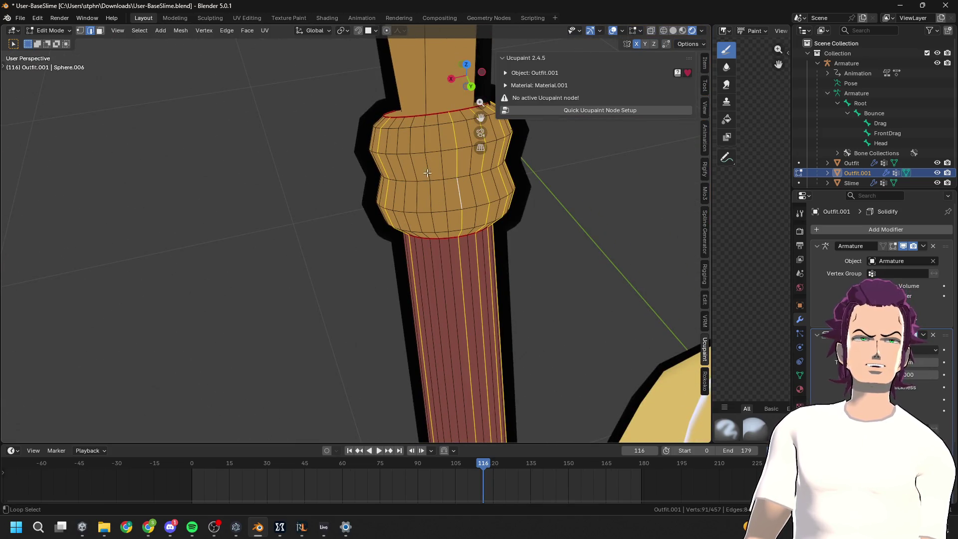
mouse_move(401, 168)
middle_mouse_down()
mouse_move(466, 247)
mouse_move(219, 263)
middle_mouse_up()
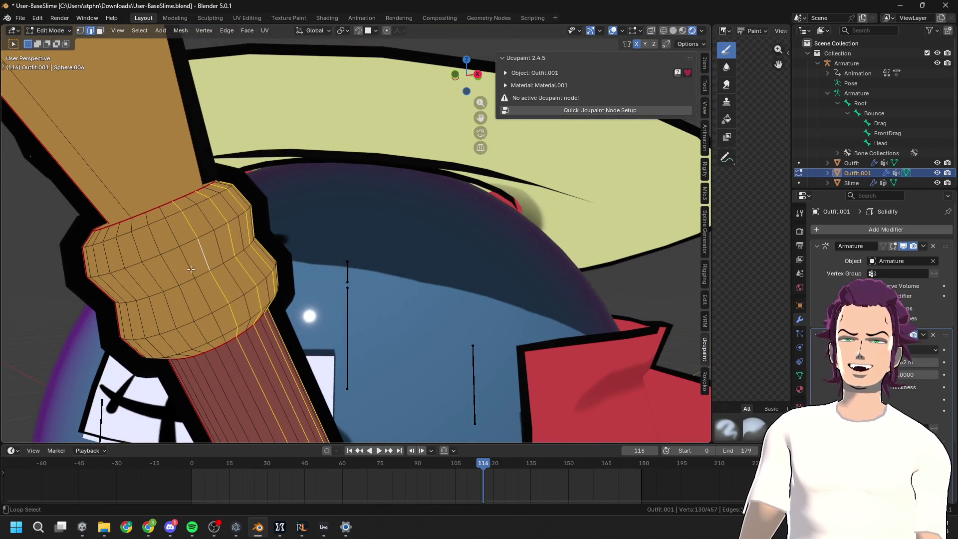
left_click(137, 277, "alt+shift")
middle_click_drag(137, 278, 150, 273)
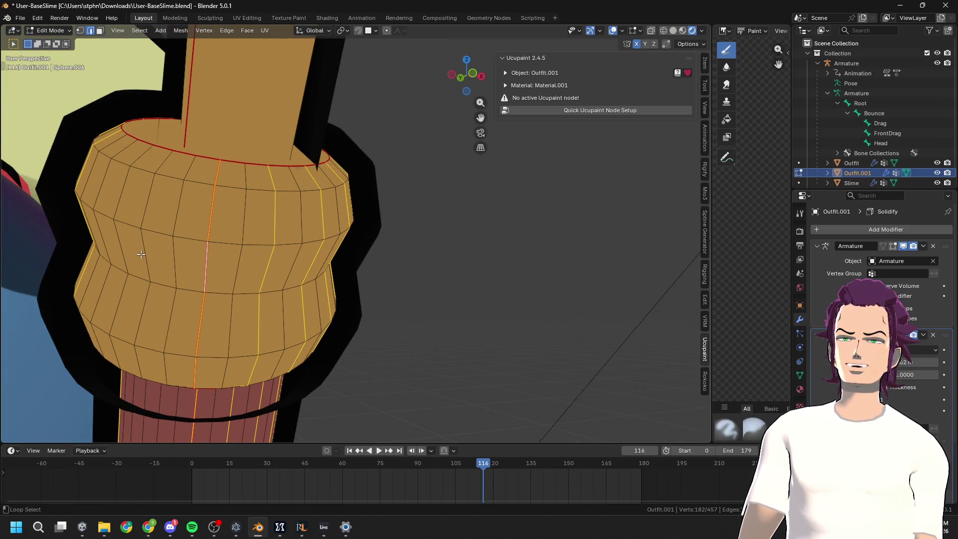
middle_click_drag(104, 235, 263, 248)
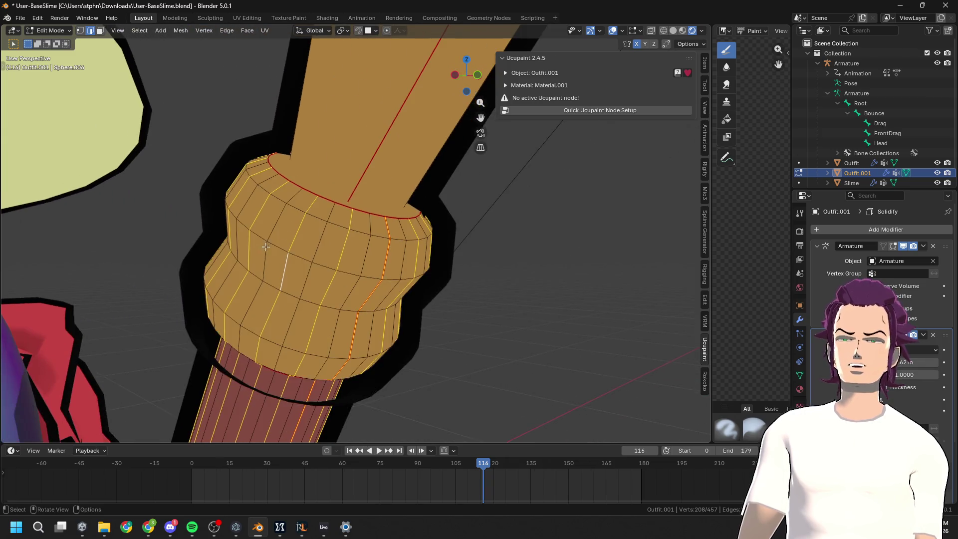
Dissolve the selected grip loops, cutting the spear mesh to 249 vertices
key("x")
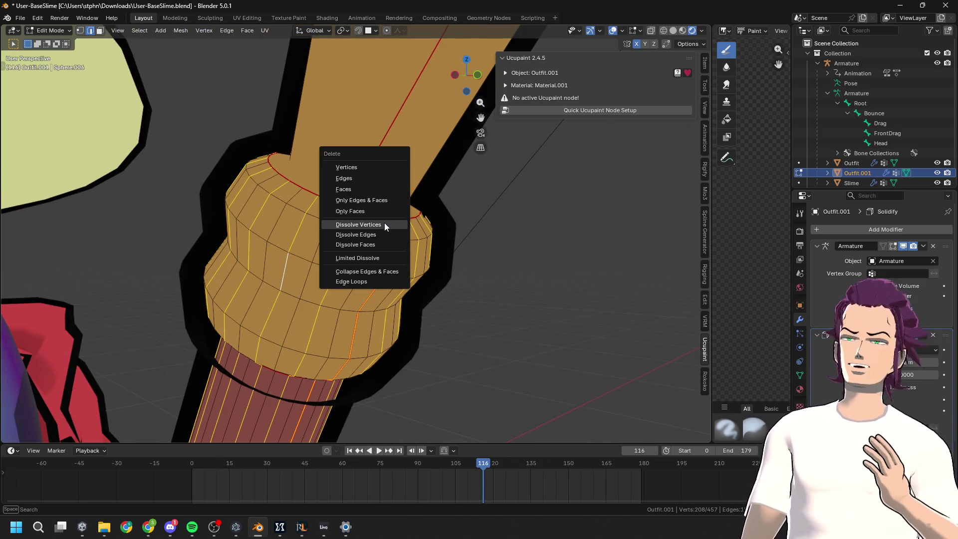
left_click(382, 235)
mouse_move(428, 295)
middle_mouse_down()
mouse_move(410, 312)
mouse_move(208, 323)
middle_mouse_up()
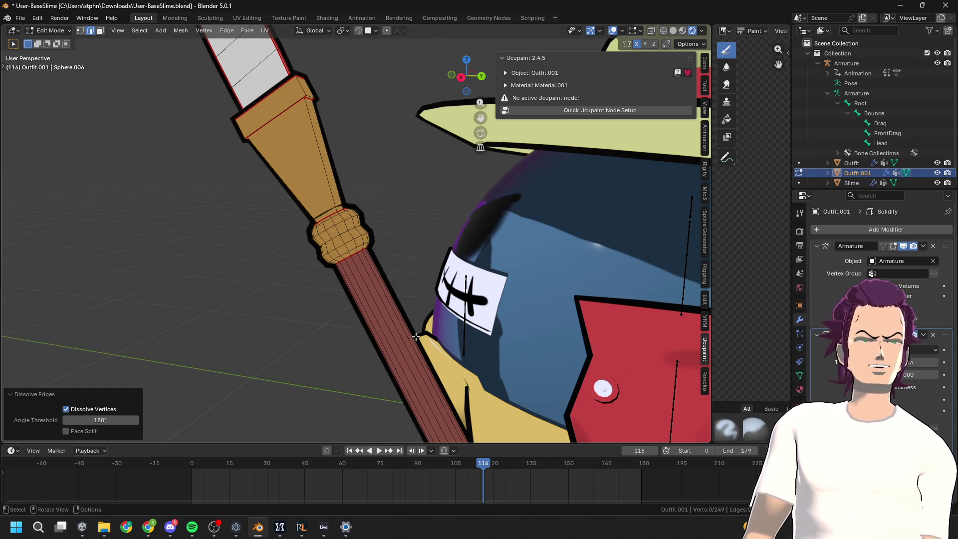
middle_click_drag(417, 335, 498, 319)
scroll(499, 319, "down", 5)
scroll(637, 299, "up", 8)
middle_click_drag(637, 299, 462, 350)
scroll(461, 350, "down", 5)
Return to Object Mode and select the slime body
key("Tab")
mouse_move(420, 375)
middle_mouse_down()
mouse_move(418, 354)
mouse_move(346, 242)
middle_mouse_up()
left_click(261, 291)
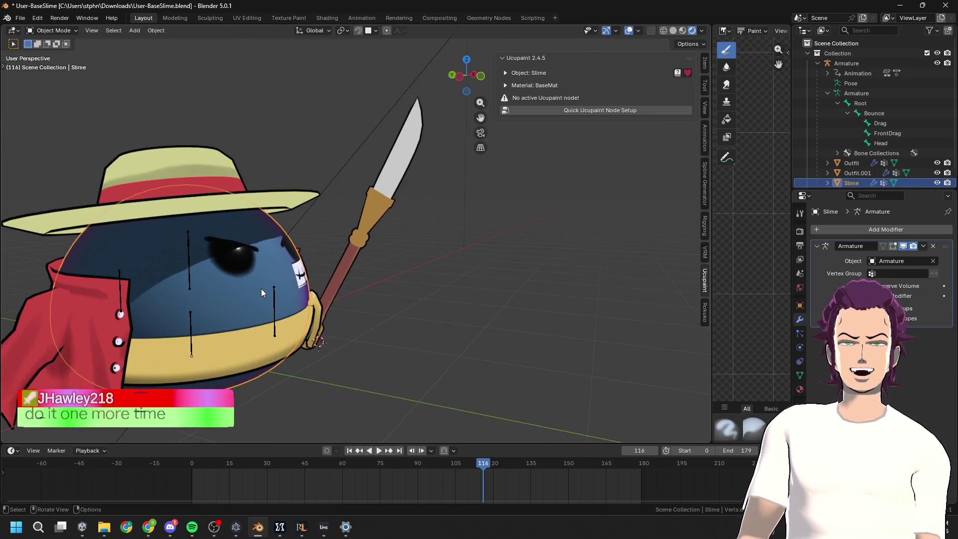
Select the spear and pick two more vertical edge loops on its grip in Edit Mode
key("h")
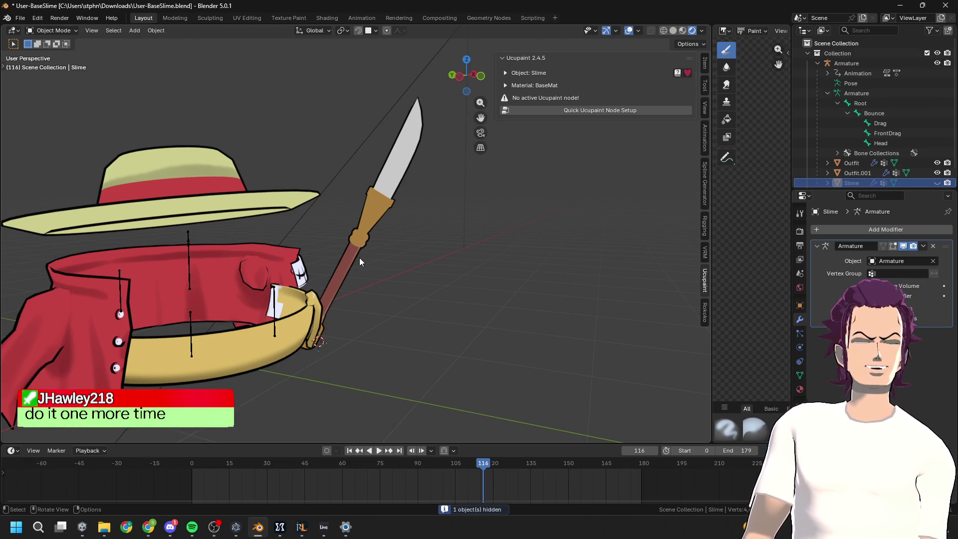
key("alt+h")
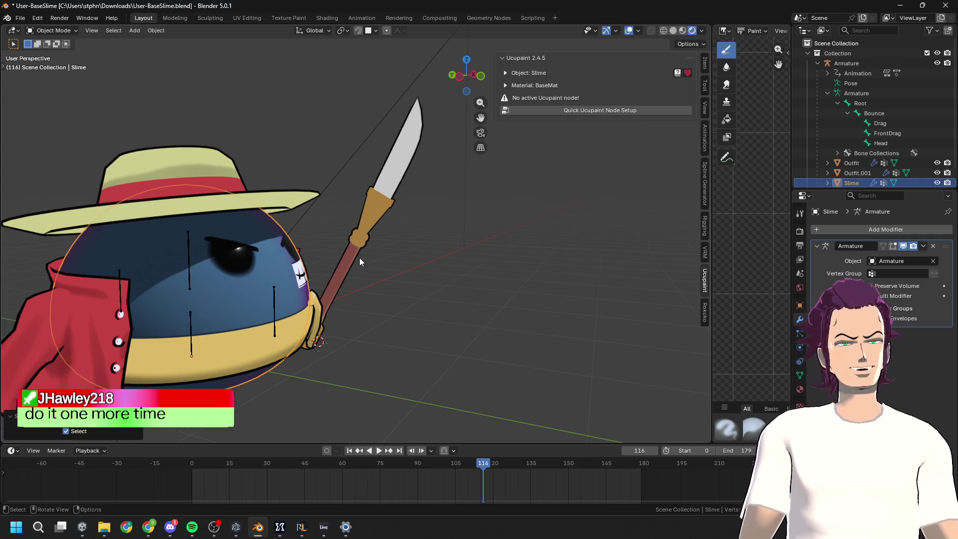
left_click(347, 246)
key("Tab")
scroll(369, 242, "up", 10)
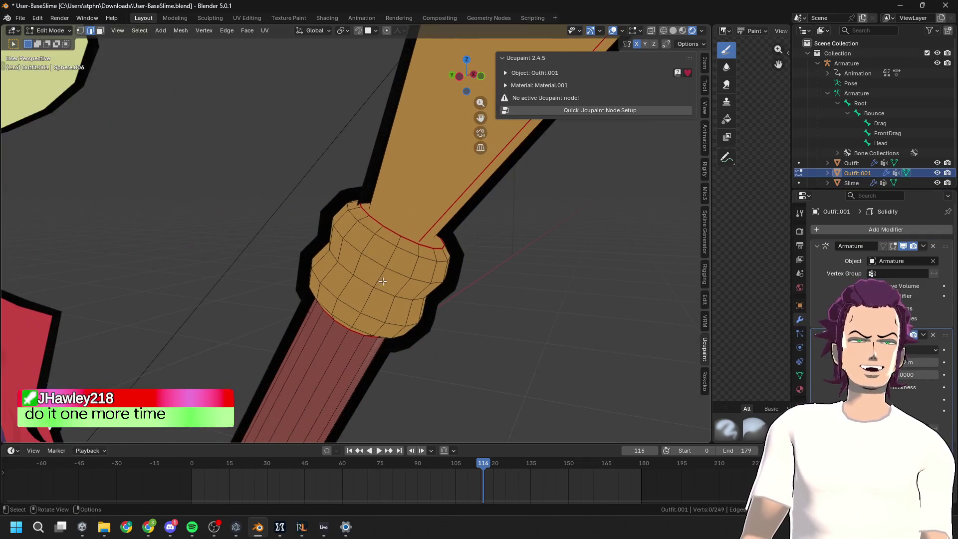
left_click(369, 243, "alt")
middle_click_drag(369, 242, 491, 263)
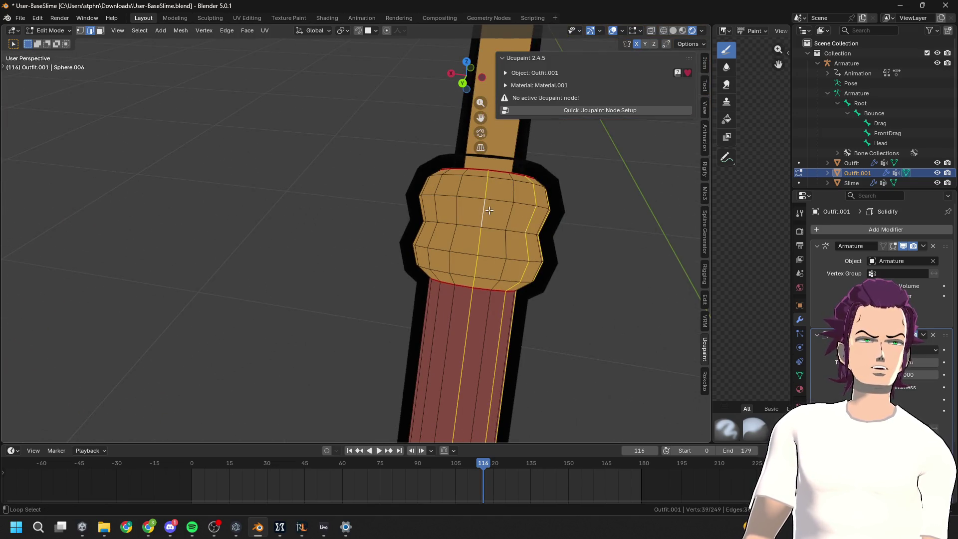
mouse_move(434, 222)
middle_mouse_down()
mouse_move(265, 244)
mouse_move(320, 216)
mouse_move(224, 254)
middle_mouse_up()
left_click(253, 242, "alt+shift")
Dissolve the selected grip edges, reducing the spear to 145 vertices, and return to Object Mode
middle_click_drag(142, 252, 265, 248)
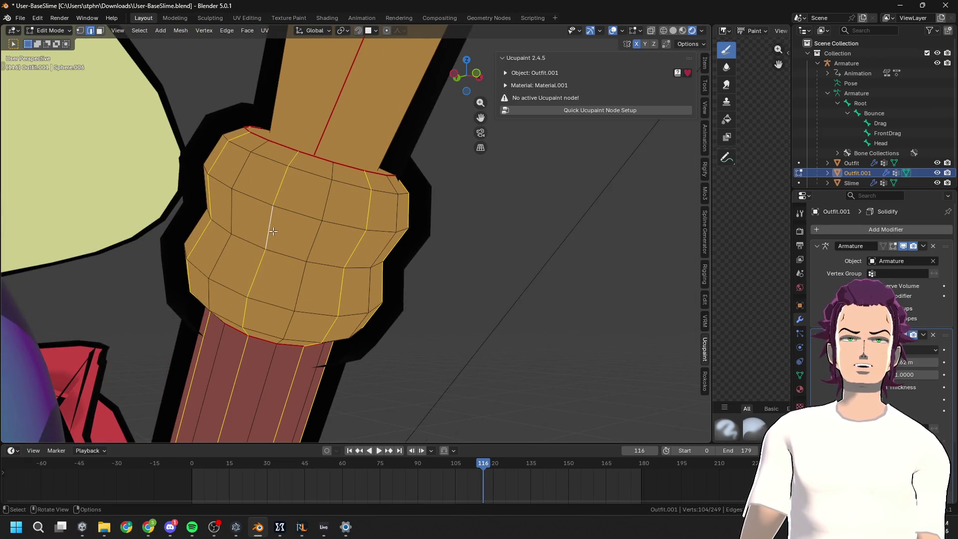
scroll(273, 231, "down", 2)
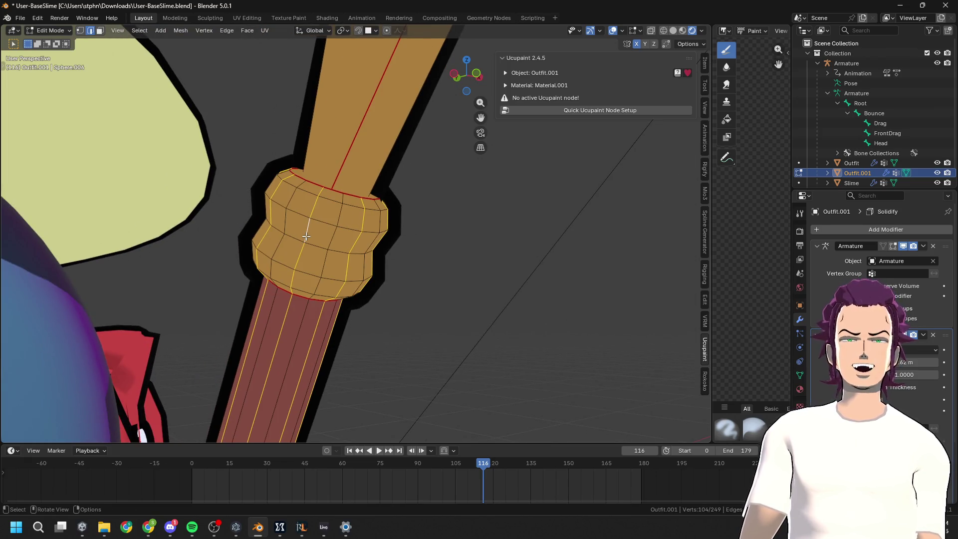
key("F3")
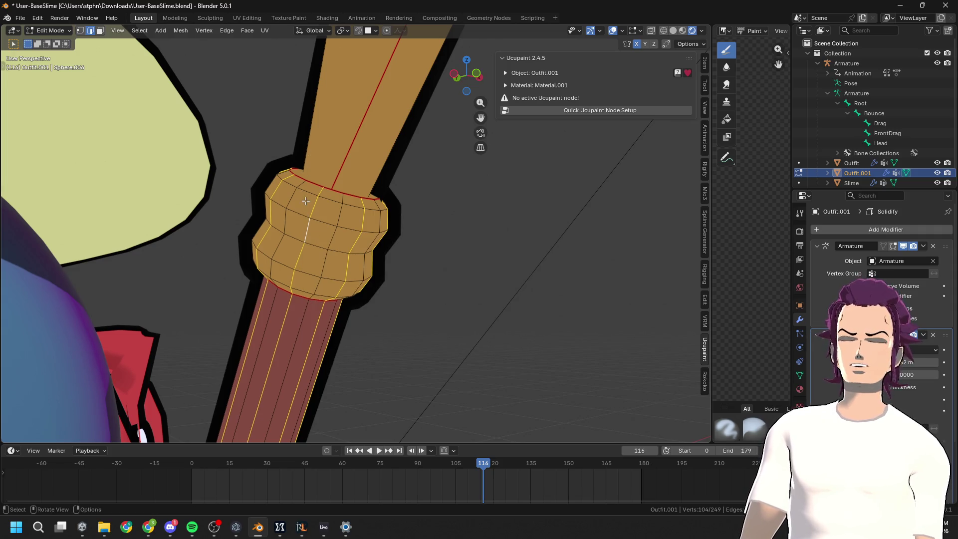
key("x")
left_click(302, 228)
scroll(433, 263, "down", 2)
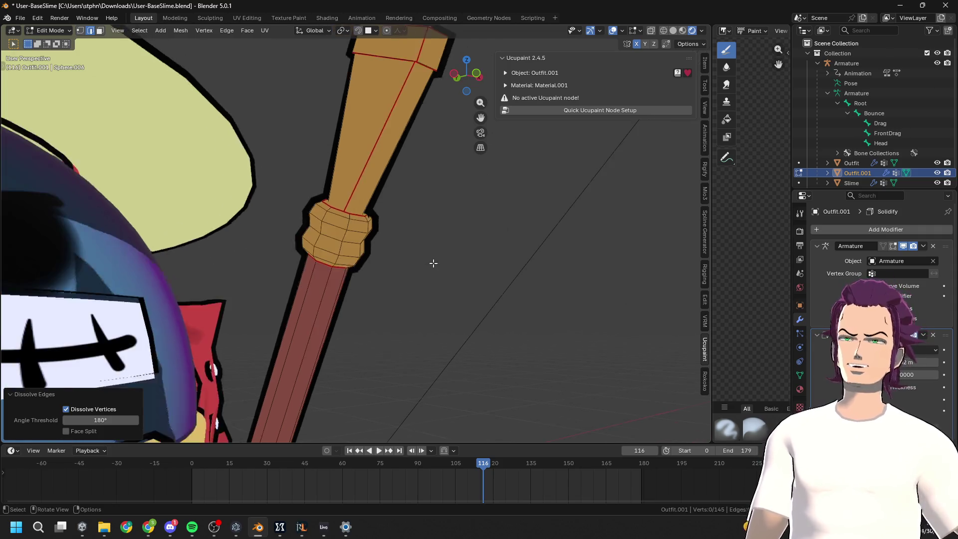
mouse_move(433, 263)
middle_mouse_down()
mouse_move(294, 295)
mouse_move(342, 284)
mouse_move(424, 306)
mouse_move(481, 256)
mouse_move(530, 306)
mouse_move(482, 292)
middle_mouse_up()
key("Tab")
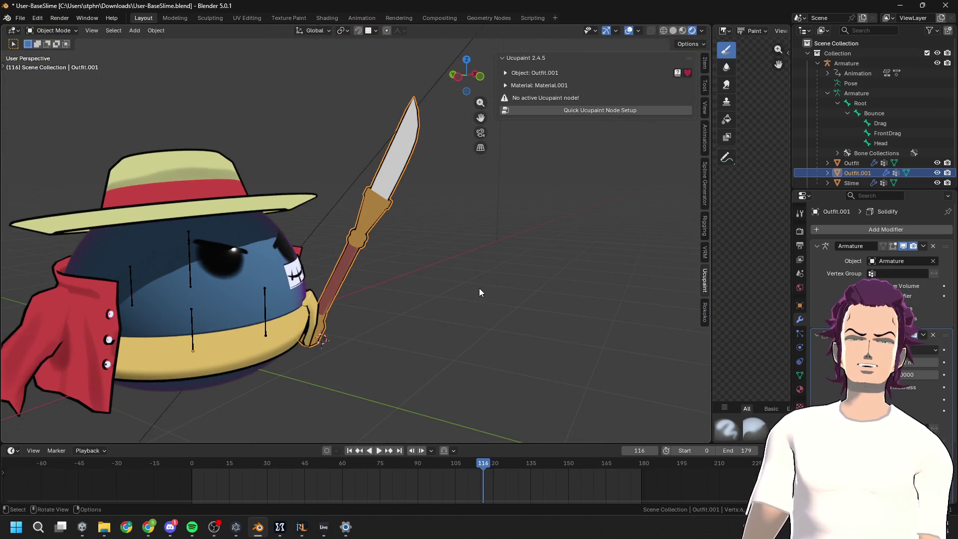
left_click(216, 293)
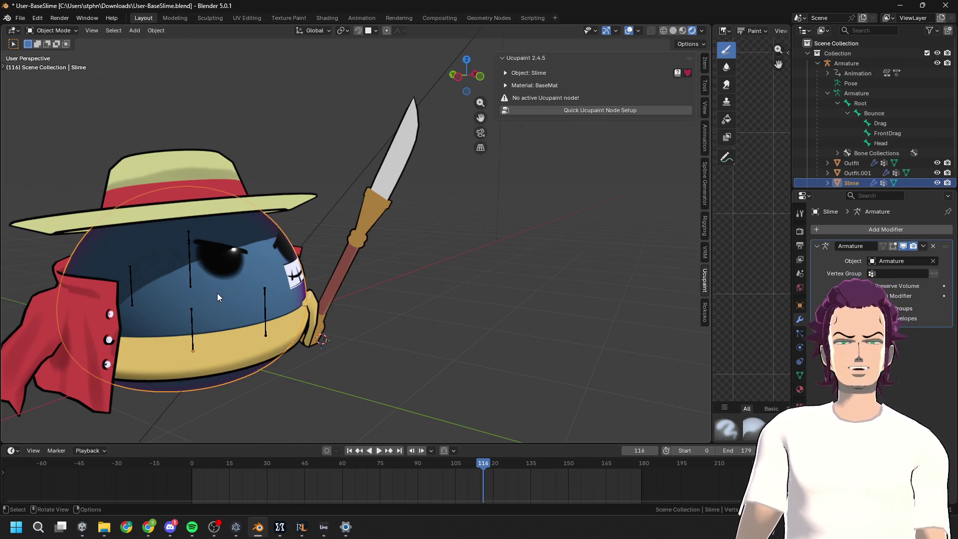
Deselect everything and turn off viewport overlays for a clean look at the outlined slime
key("h")
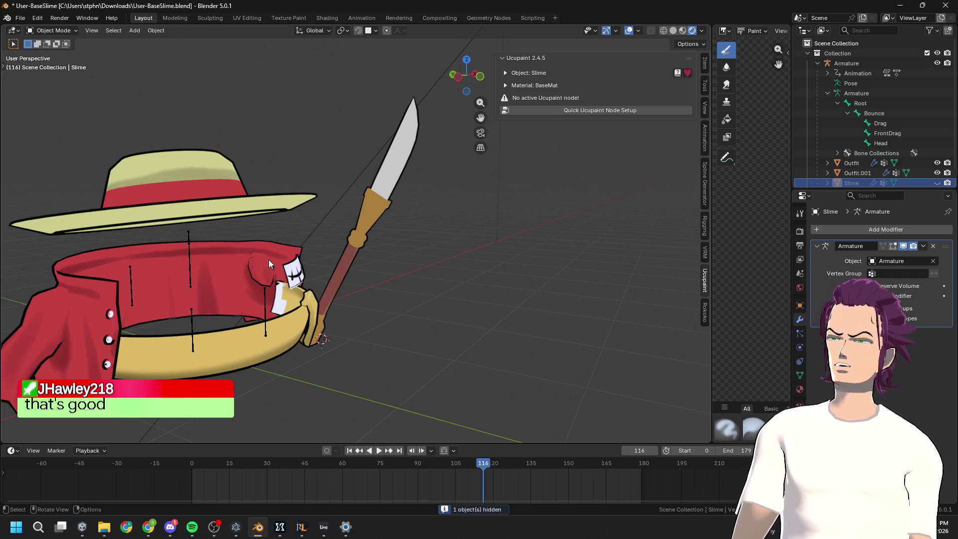
key("alt+h")
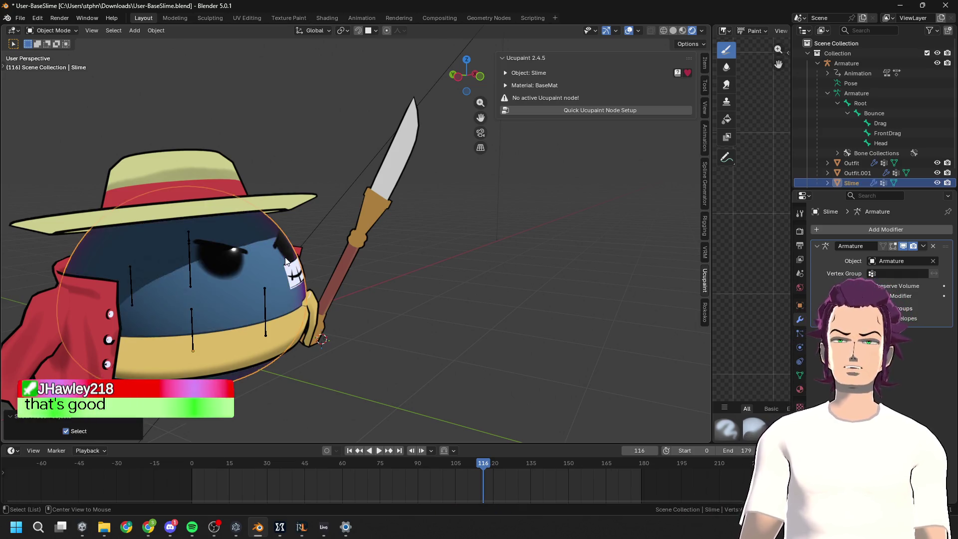
mouse_move(308, 301)
middle_mouse_down()
mouse_move(211, 304)
mouse_move(278, 295)
mouse_move(319, 269)
mouse_move(361, 290)
mouse_move(483, 252)
middle_mouse_up()
left_click(483, 252)
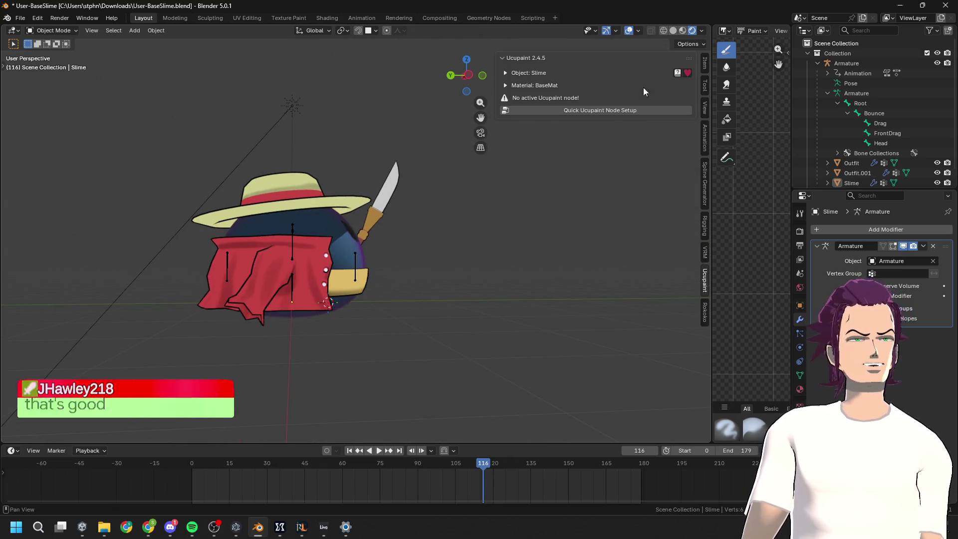
left_click(630, 31)
Orbit around the slime, then switch to Left view and select the spear
mouse_move(379, 251)
middle_mouse_down()
mouse_move(294, 262)
mouse_move(388, 243)
mouse_move(419, 252)
middle_mouse_up()
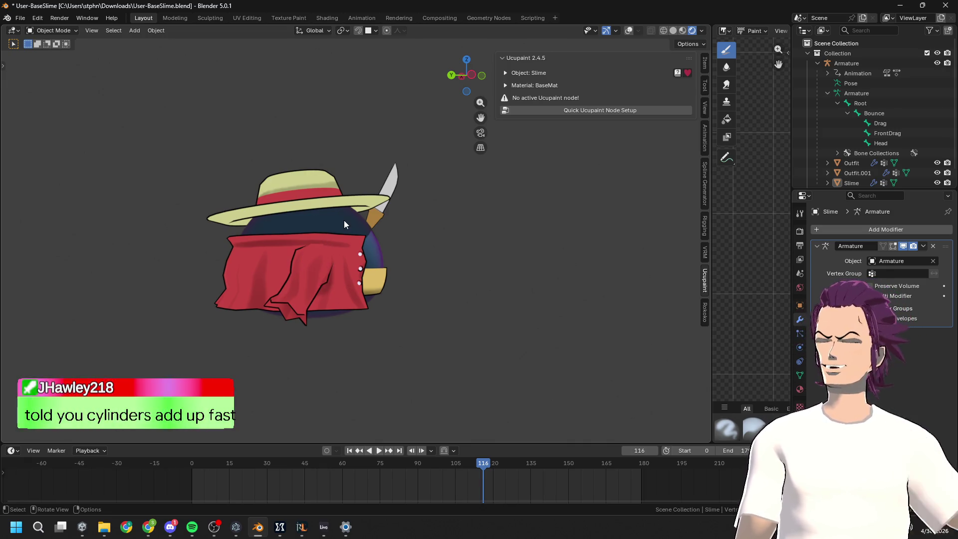
mouse_move(375, 251)
middle_mouse_down()
mouse_move(354, 274)
mouse_move(517, 238)
middle_mouse_up()
scroll(394, 278, "up", 4)
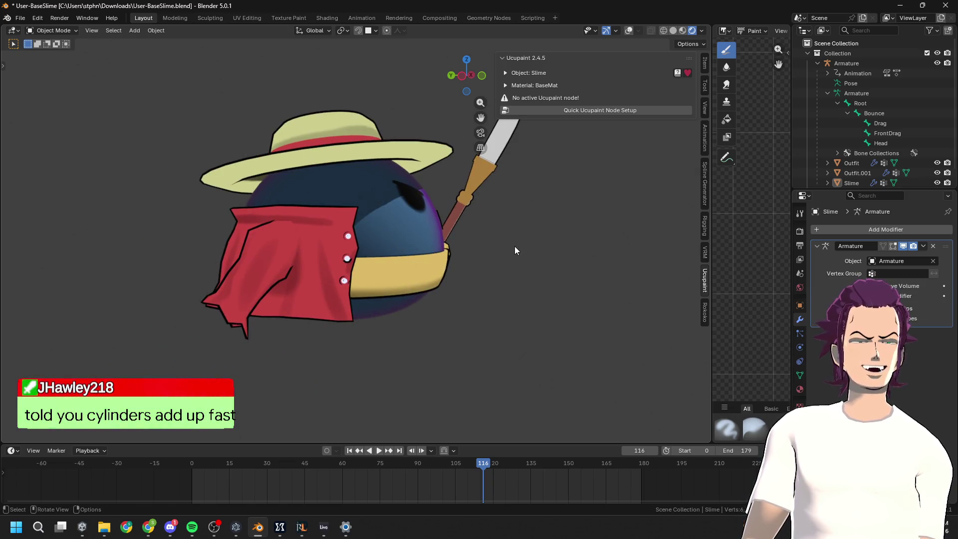
scroll(472, 233, "down", 2)
mouse_move(472, 234)
middle_mouse_down()
mouse_move(396, 199)
mouse_move(187, 201)
mouse_move(275, 257)
mouse_move(537, 261)
mouse_move(594, 251)
mouse_move(445, 260)
mouse_move(344, 228)
mouse_move(479, 231)
mouse_move(439, 265)
mouse_move(437, 279)
mouse_move(485, 274)
mouse_move(439, 298)
mouse_move(448, 285)
middle_mouse_up()
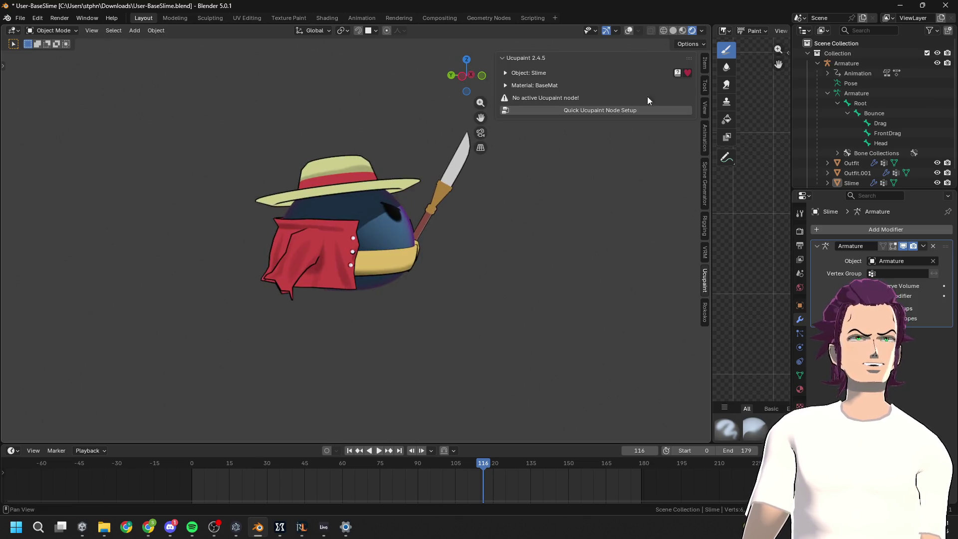
left_click(457, 79)
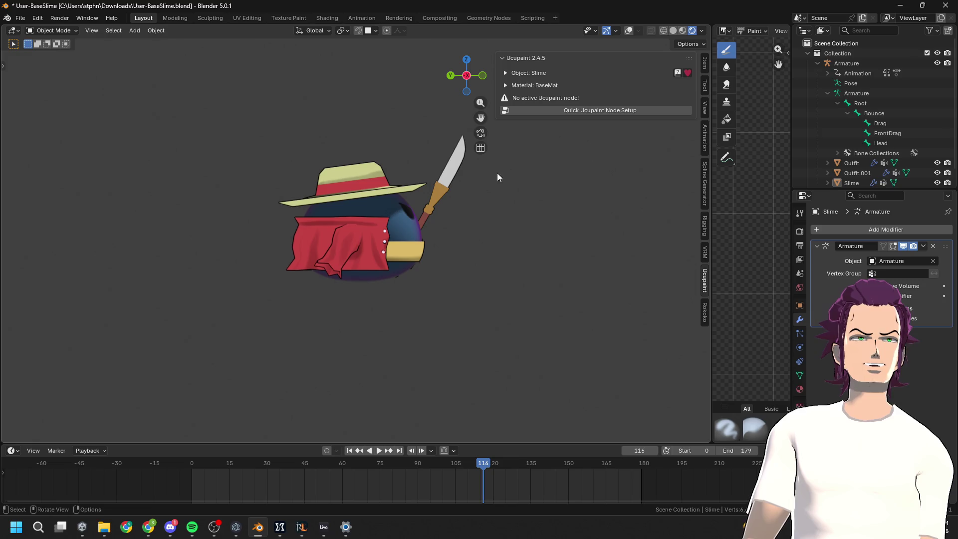
left_click(439, 214)
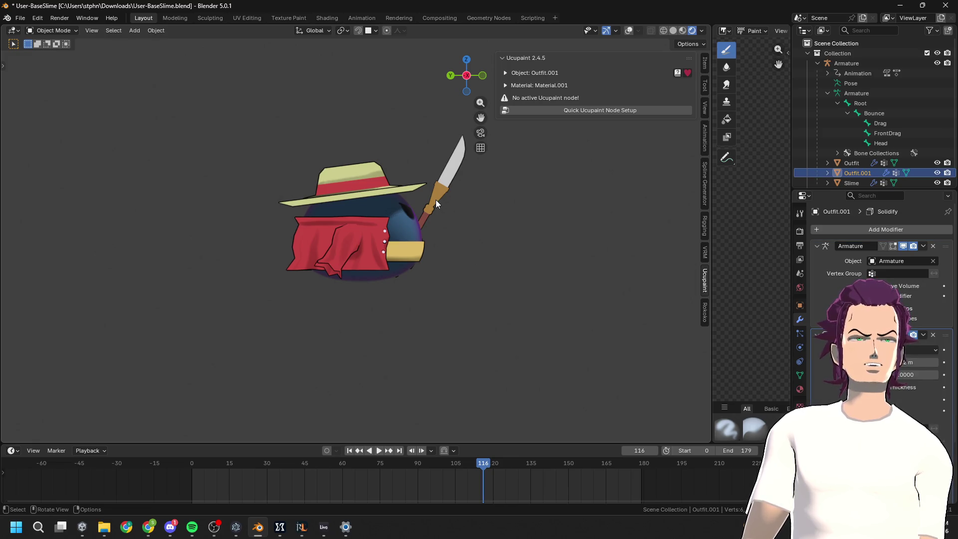
With overlays back on, rotate the spear -17.9° and move it back toward the slime
left_click(630, 31)
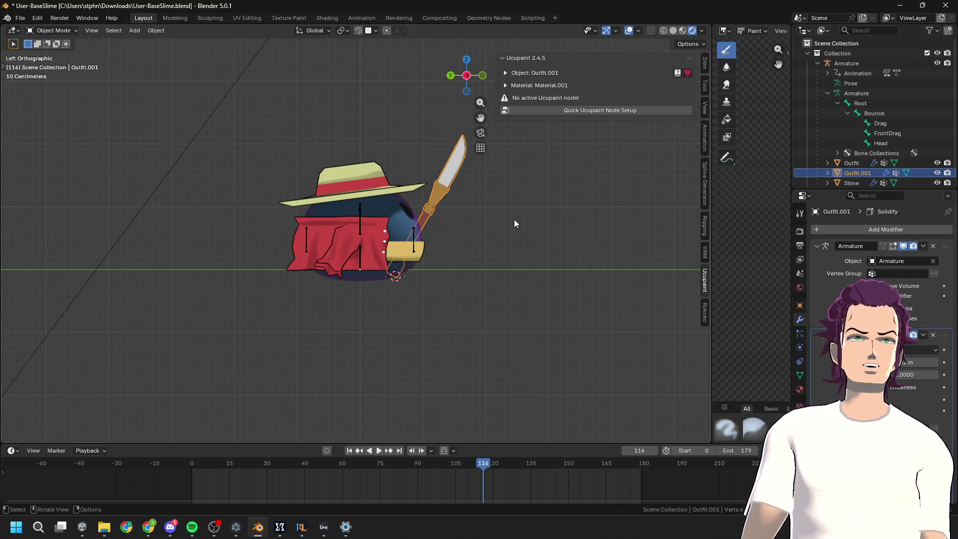
key("r")
left_click(498, 171)
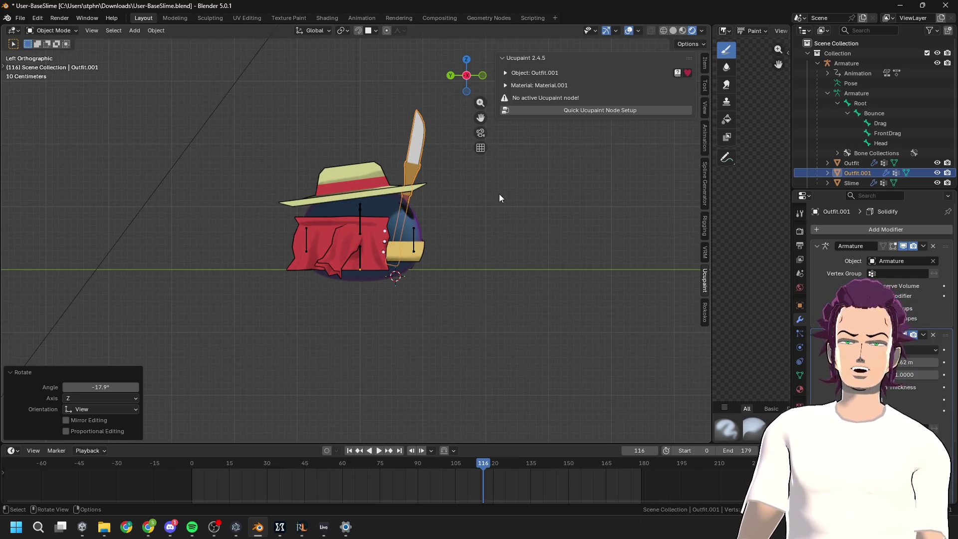
key("g")
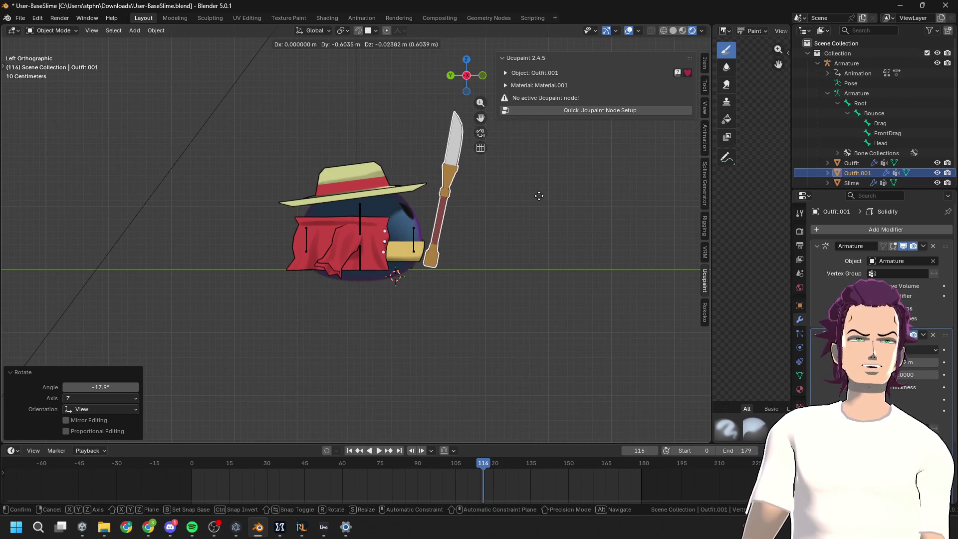
left_click(539, 196)
key("g")
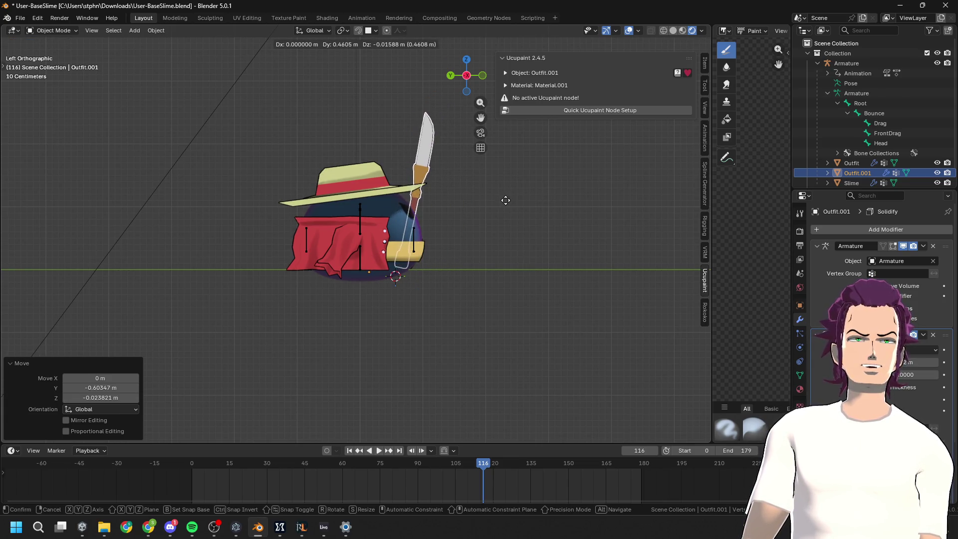
left_click(507, 199)
Enter Edit Mode, return to Left view and select the Outfit object with the hat
key("Tab")
mouse_move(509, 245)
middle_mouse_down()
mouse_move(226, 261)
mouse_move(475, 241)
mouse_move(429, 245)
mouse_move(576, 251)
mouse_move(500, 252)
middle_mouse_up()
scroll(475, 256, "up", 2)
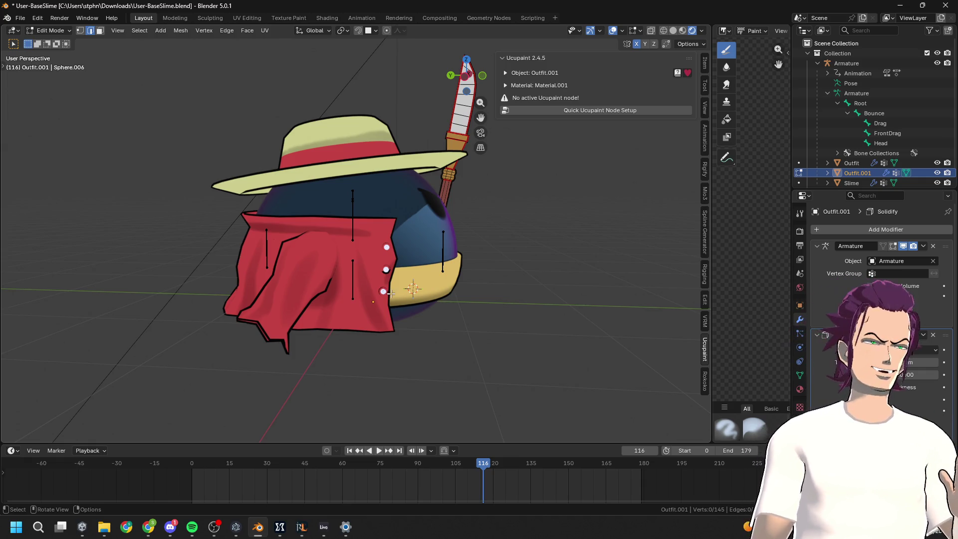
scroll(388, 293, "down", 2)
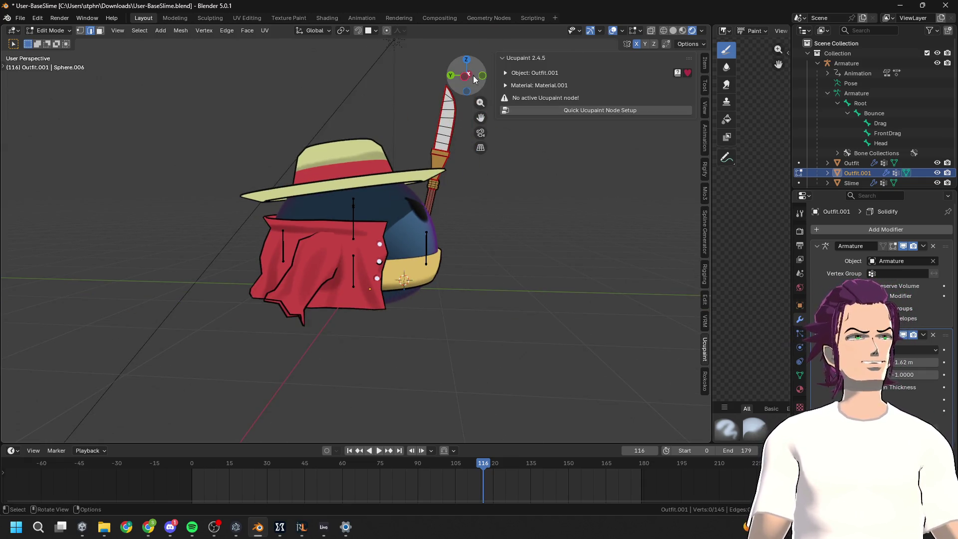
left_click(464, 76)
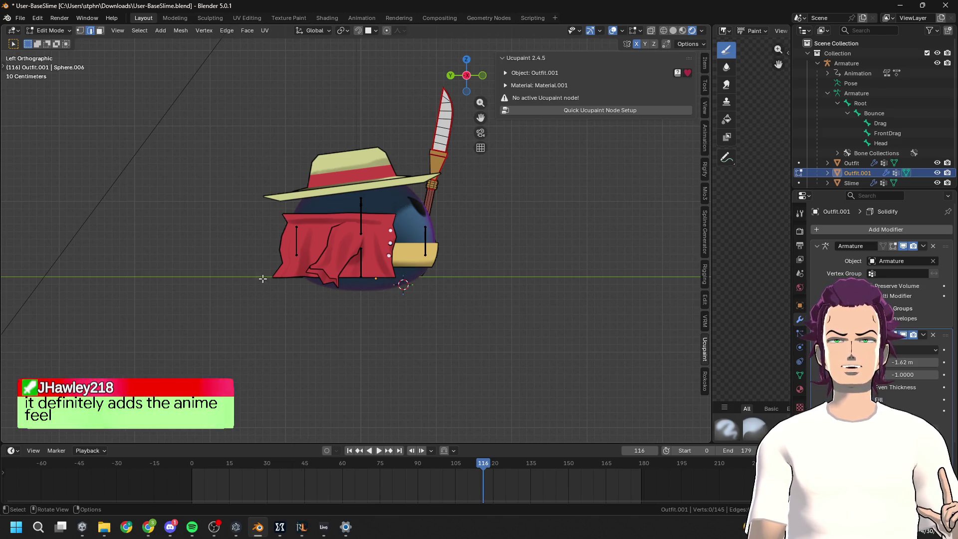
left_click(385, 174)
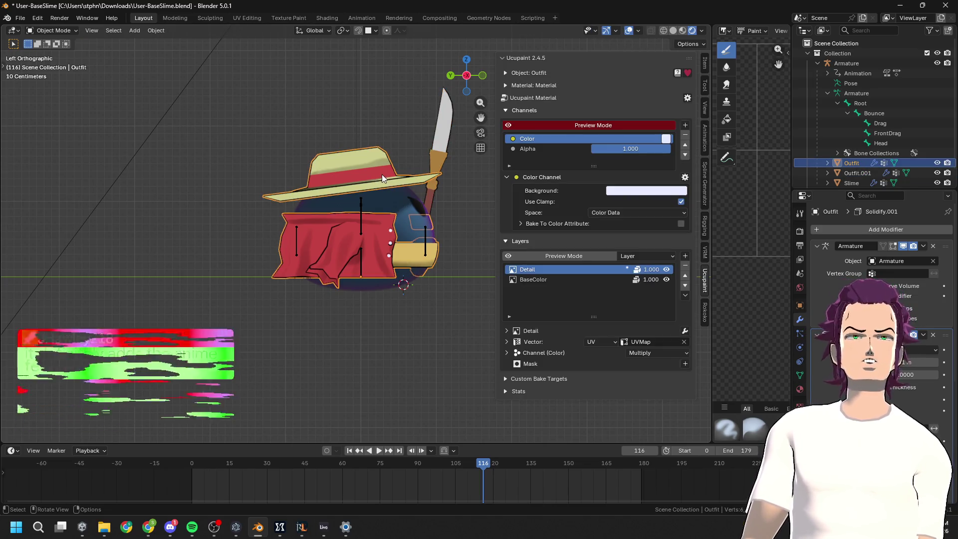
Select the whole hat mesh, scale it down, tilt it slightly and lower it along Z
mouse_move(382, 175)
middle_mouse_down()
mouse_move(392, 193)
mouse_move(352, 212)
mouse_move(359, 200)
middle_mouse_up()
left_click(351, 212)
key("ctrl+l")
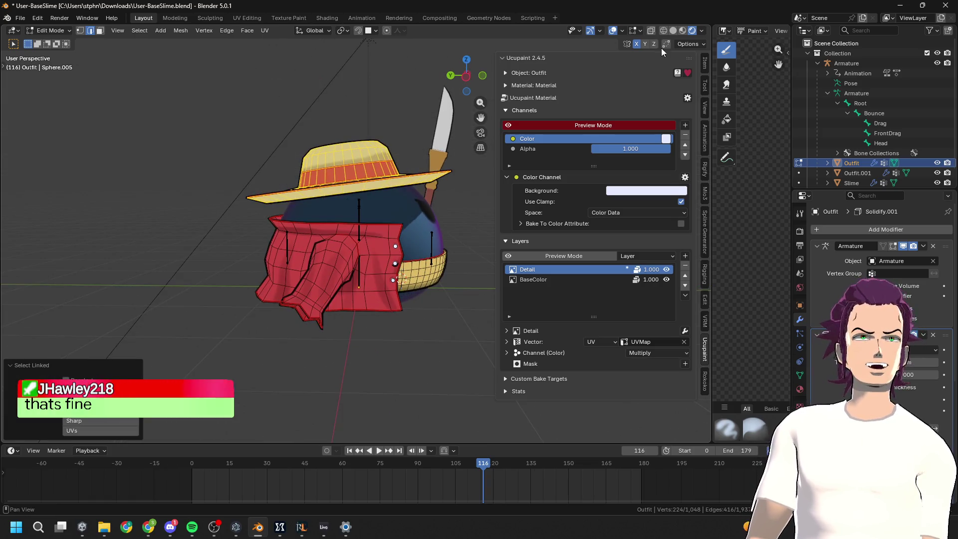
left_click(466, 76)
key("s")
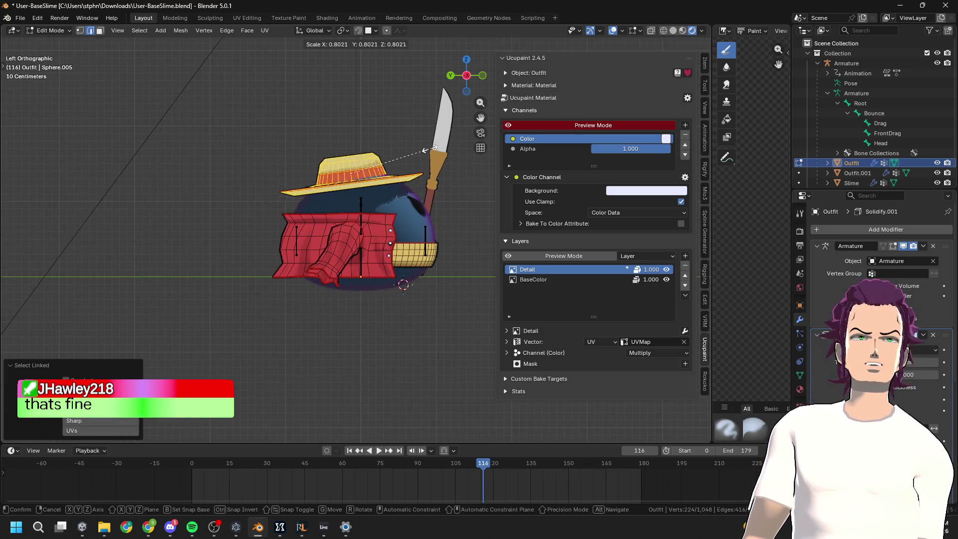
left_click(424, 149)
key("g")
left_click(419, 143)
key("r")
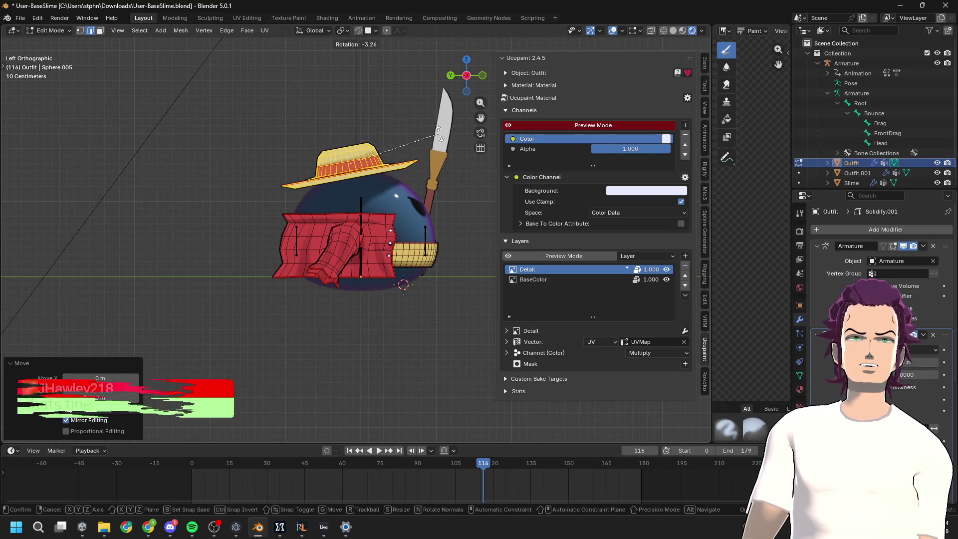
left_click(439, 133)
key("g")
key("z")
left_click(439, 142)
Back in Object Mode, inspect the resized hat, then select the Outfit in Left view
mouse_move(439, 142)
middle_mouse_down()
mouse_move(474, 153)
mouse_move(391, 208)
mouse_move(445, 223)
mouse_move(400, 216)
mouse_move(352, 265)
mouse_move(435, 243)
mouse_move(387, 224)
mouse_move(303, 231)
mouse_move(418, 229)
mouse_move(420, 209)
mouse_move(387, 228)
middle_mouse_up()
key("Tab")
scroll(475, 153, "down", 2)
scroll(387, 227, "up", 2)
mouse_move(332, 217)
middle_mouse_down()
mouse_move(365, 262)
mouse_move(423, 243)
mouse_move(328, 259)
middle_mouse_up()
scroll(363, 258, "up", 4)
scroll(402, 271, "down", 4)
mouse_move(235, 234)
middle_mouse_down()
mouse_move(330, 235)
mouse_move(319, 252)
mouse_move(319, 243)
mouse_move(405, 224)
mouse_move(393, 248)
mouse_move(417, 255)
mouse_move(342, 251)
mouse_move(369, 286)
mouse_move(431, 266)
mouse_move(491, 119)
middle_mouse_up()
left_click(395, 251)
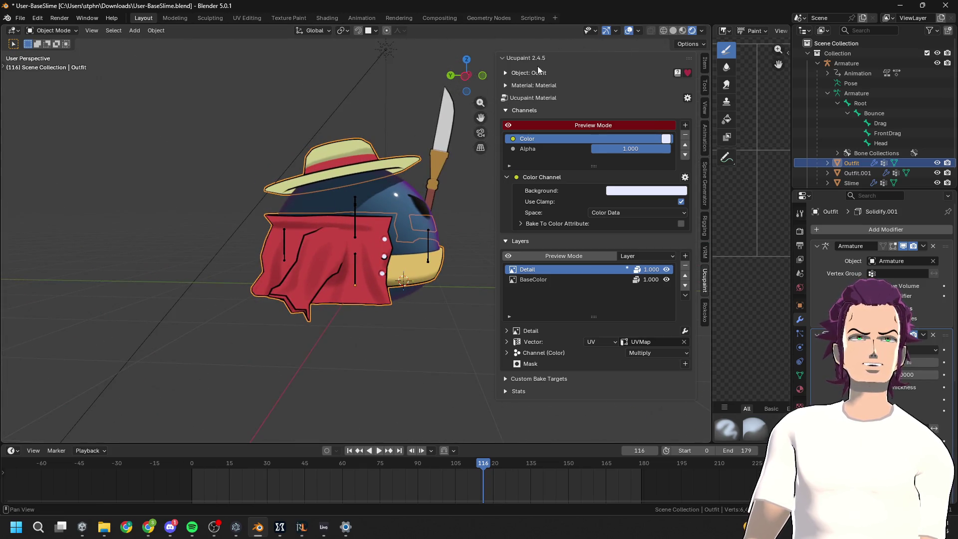
left_click(464, 78)
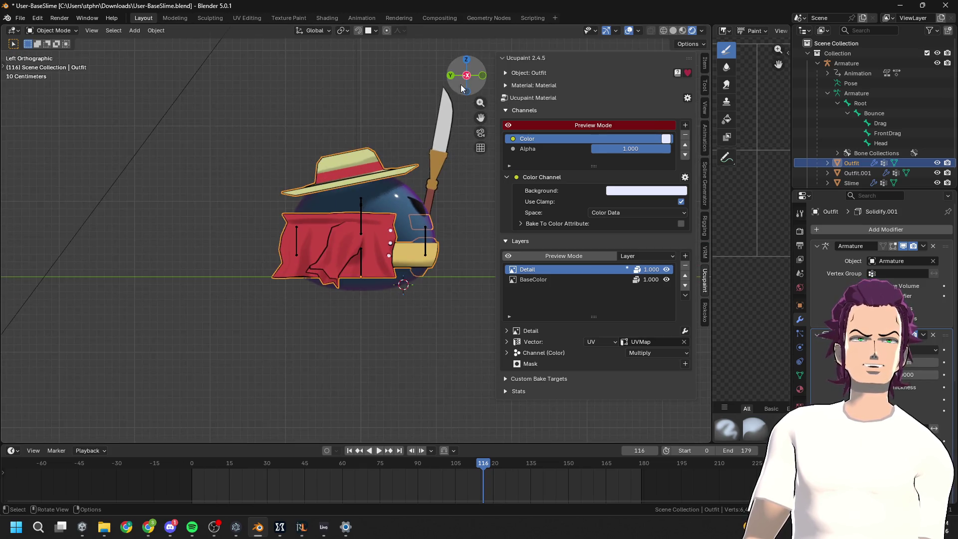
Select a belt-band edge loop on the Outfit and push it outward with shrink/fatten
key("Tab")
key("Tab")
key("Tab")
scroll(442, 265, "up", 1)
left_click(443, 265, "alt")
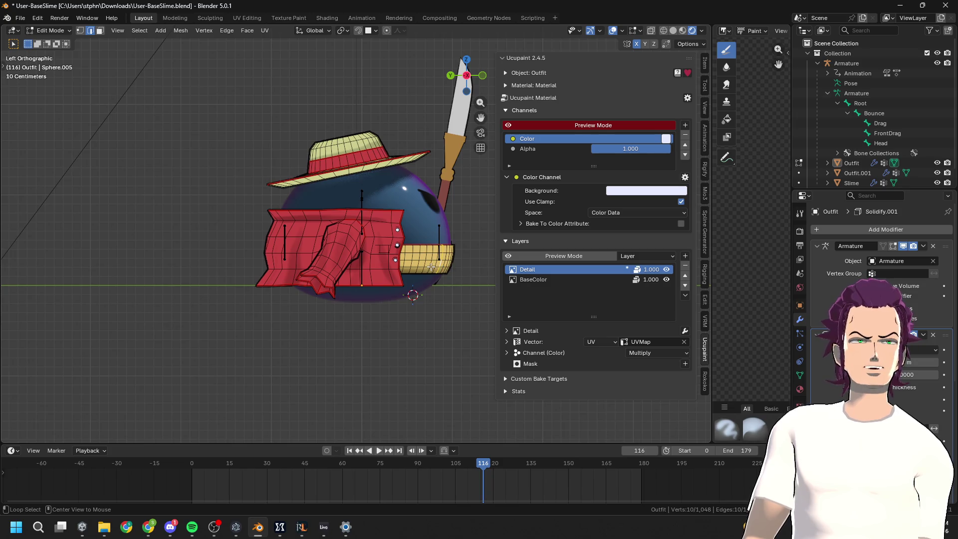
key("g")
key("y")
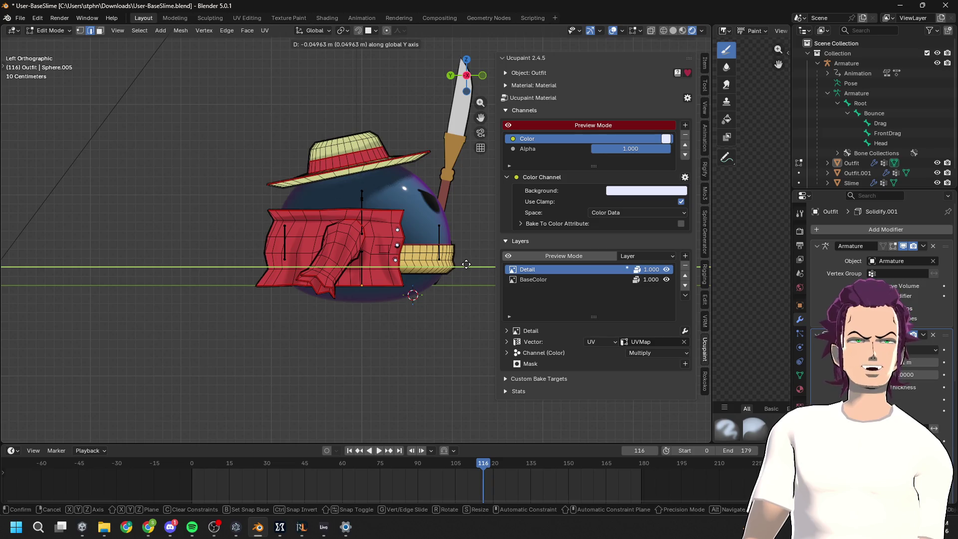
key("s")
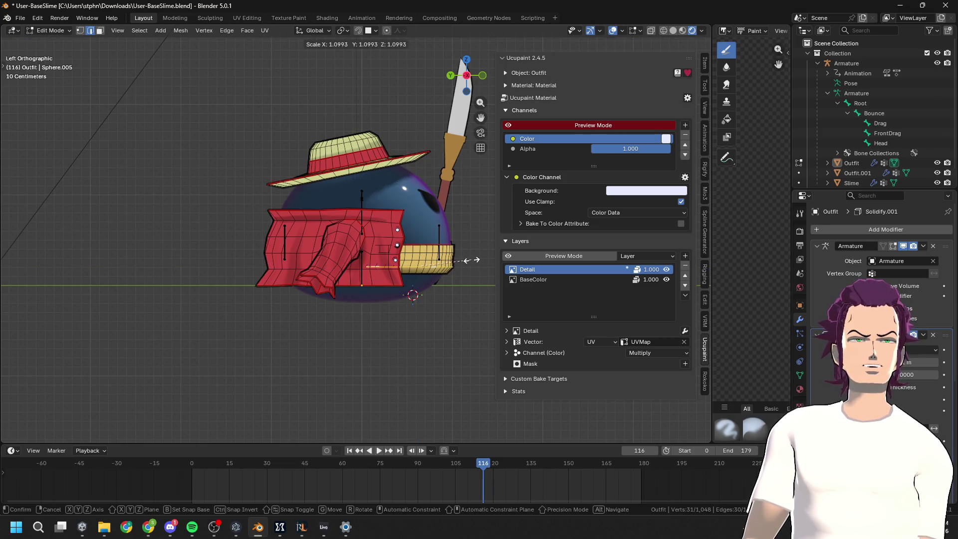
key("Escape")
key("alt+s")
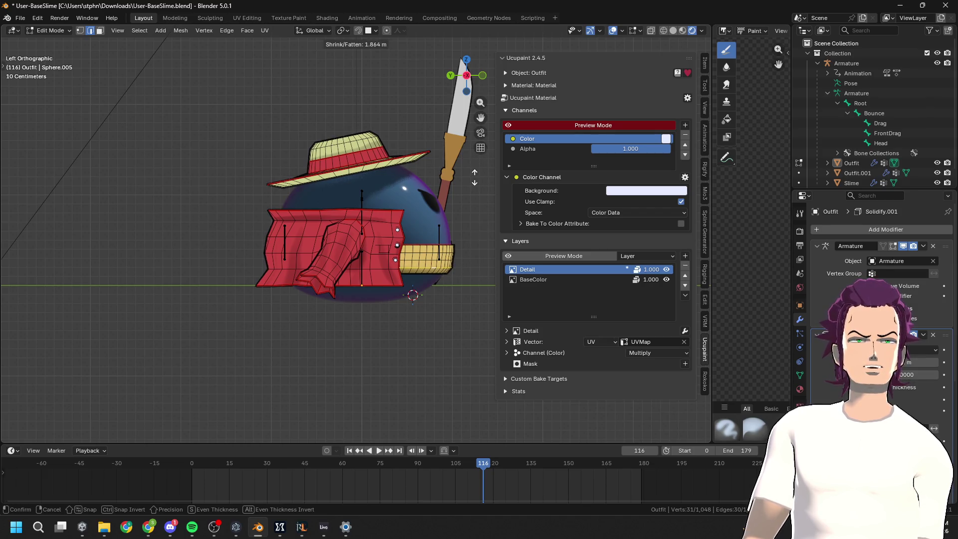
left_click(428, 287)
Thicken the band's lower loop, shift it slightly along Y and pull it inward
left_click(433, 273, "alt")
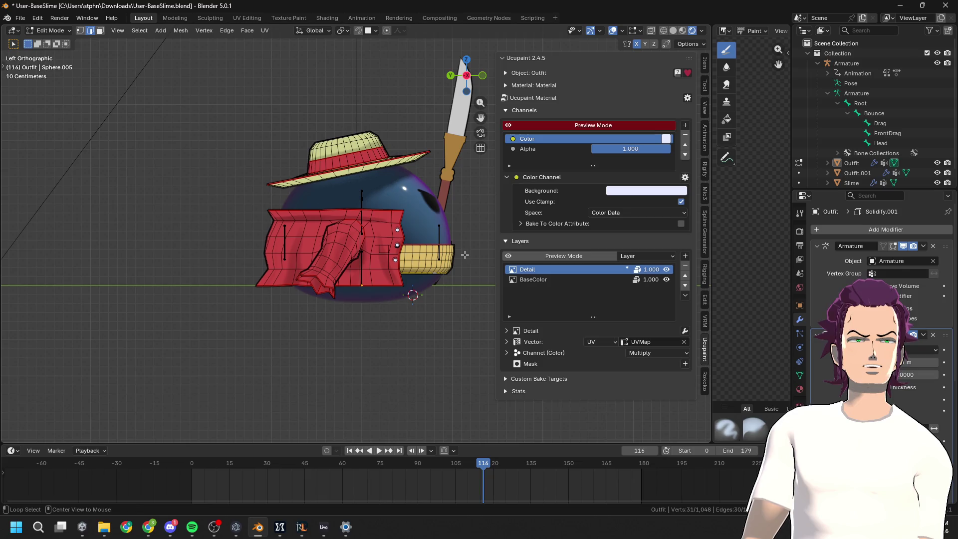
key("alt+s")
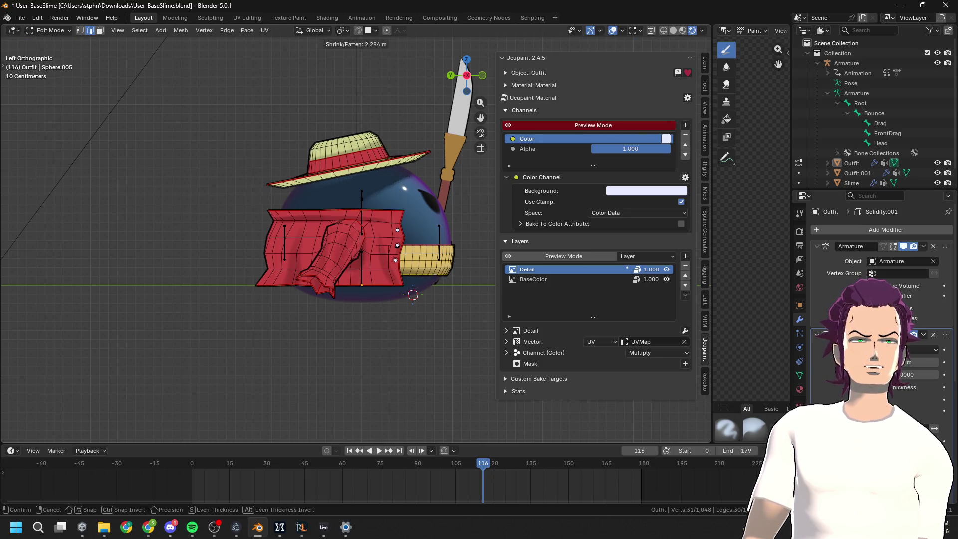
left_click(327, 333)
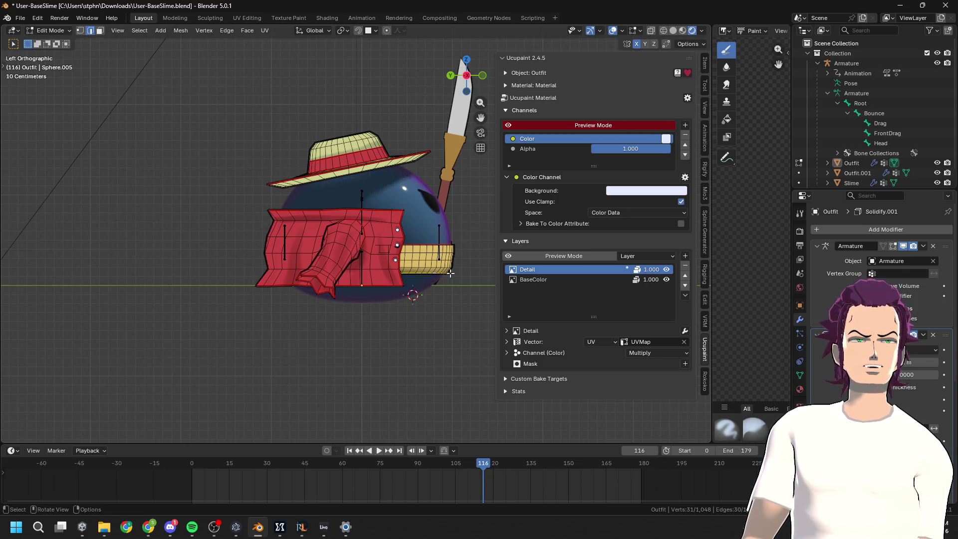
key("g")
key("y")
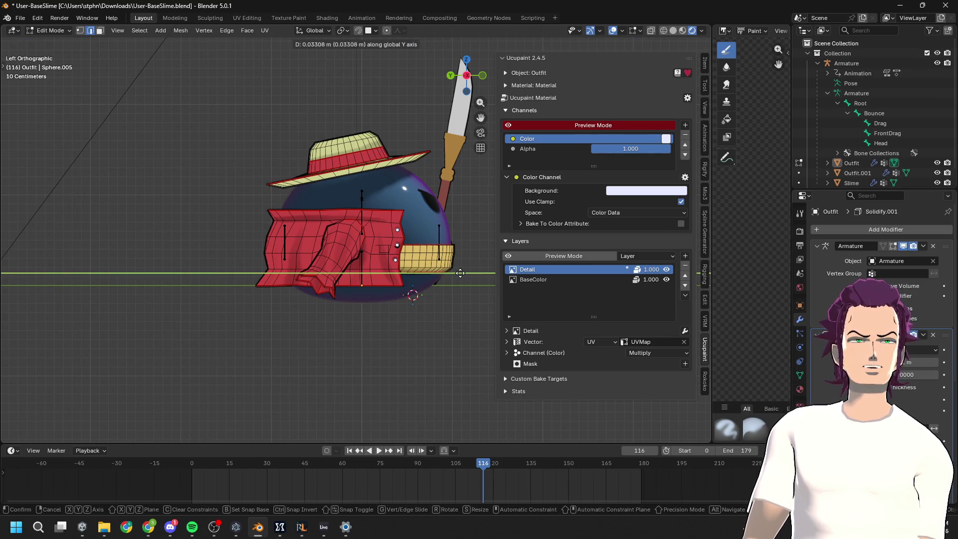
left_click(464, 272)
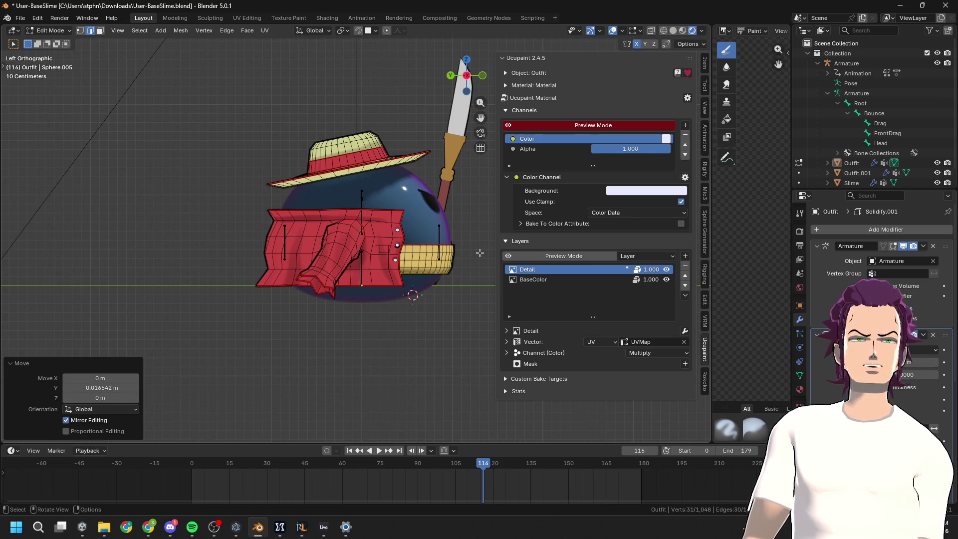
key("ctrl+s")
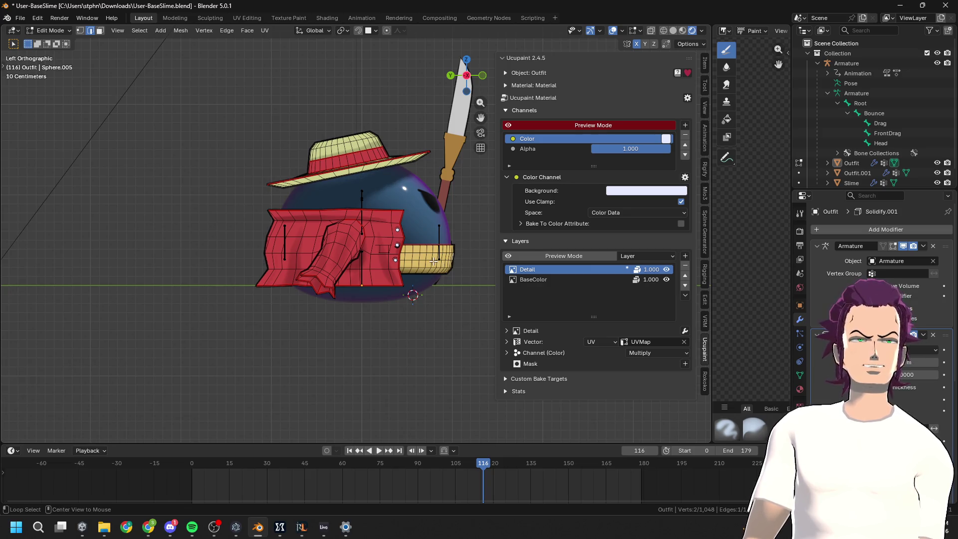
key("alt+s")
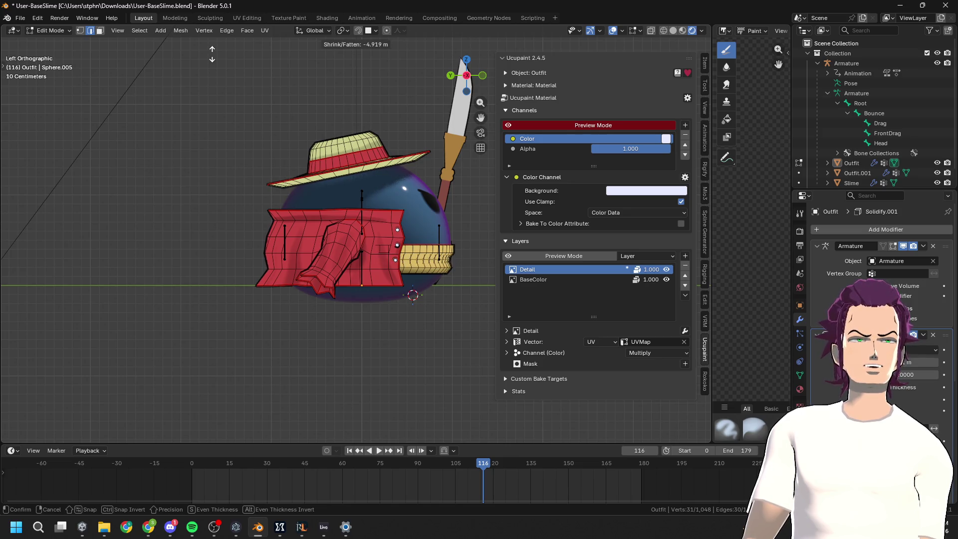
left_click(346, 269)
scroll(444, 301, "up", 5)
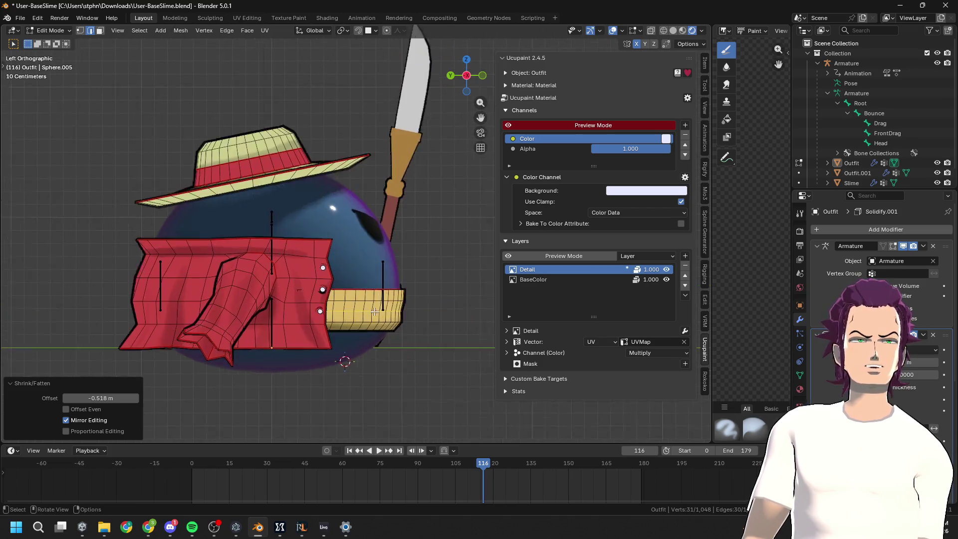
Slide another belt loop and adjust its offset in and out to 1.37 m, checking in perspective
left_click(398, 301, "alt")
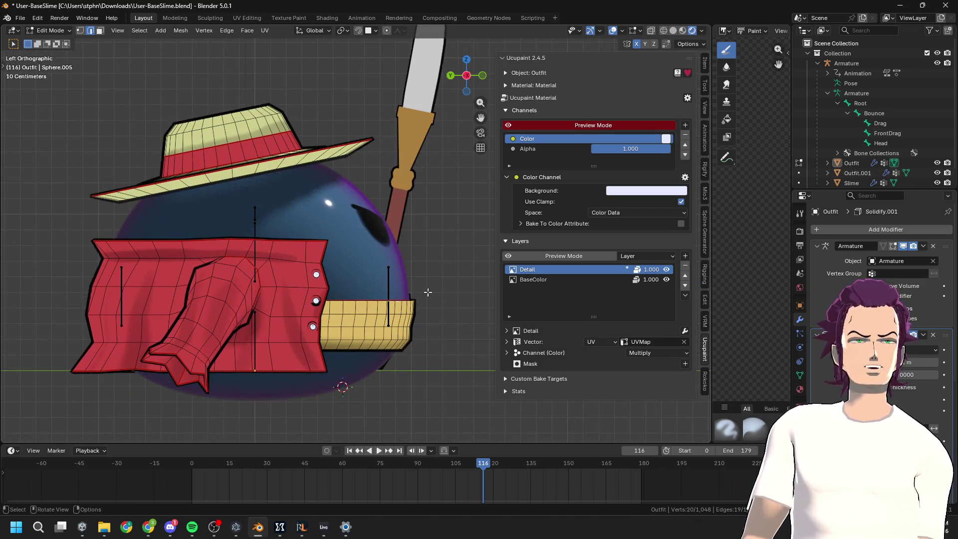
key("g")
key("g")
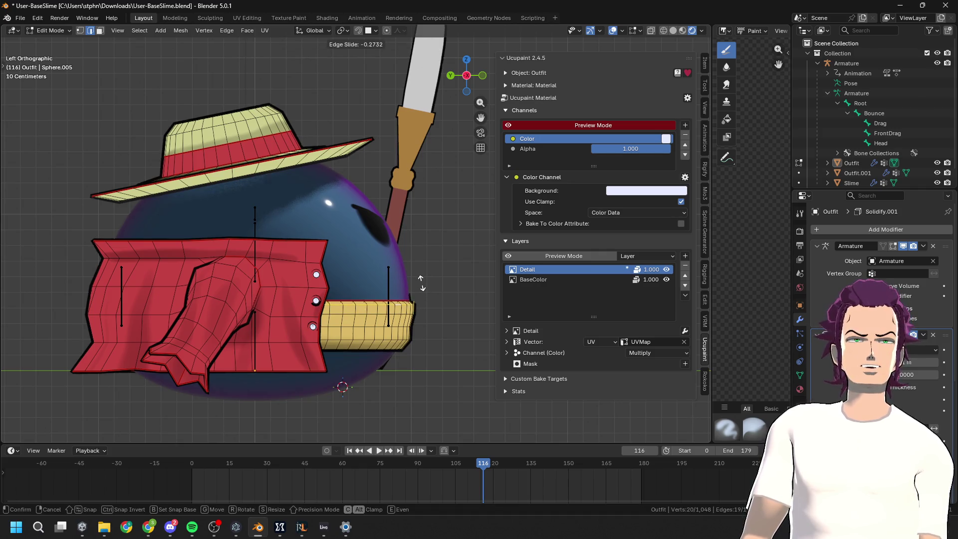
left_click(422, 283)
key("alt+s")
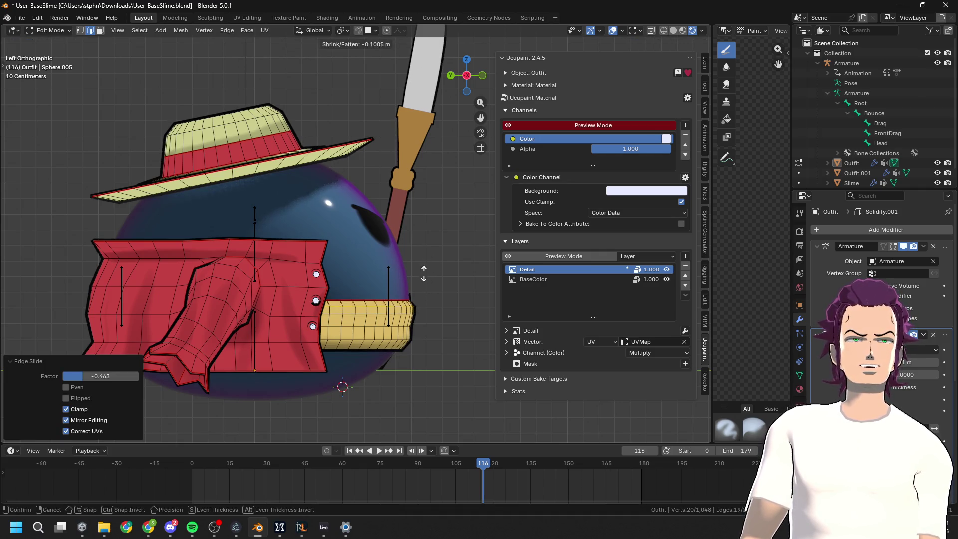
left_click(344, 332)
key("g")
key("g")
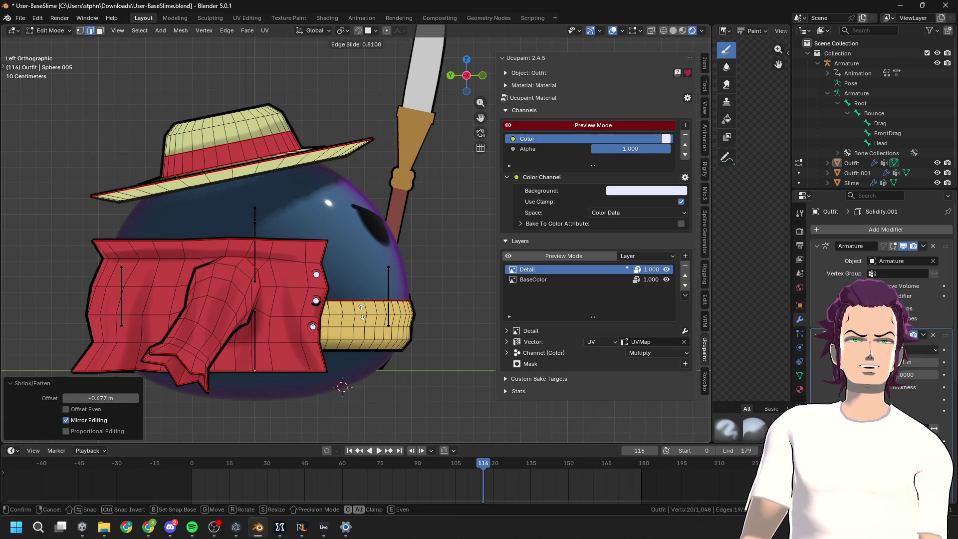
left_click(365, 315)
key("s")
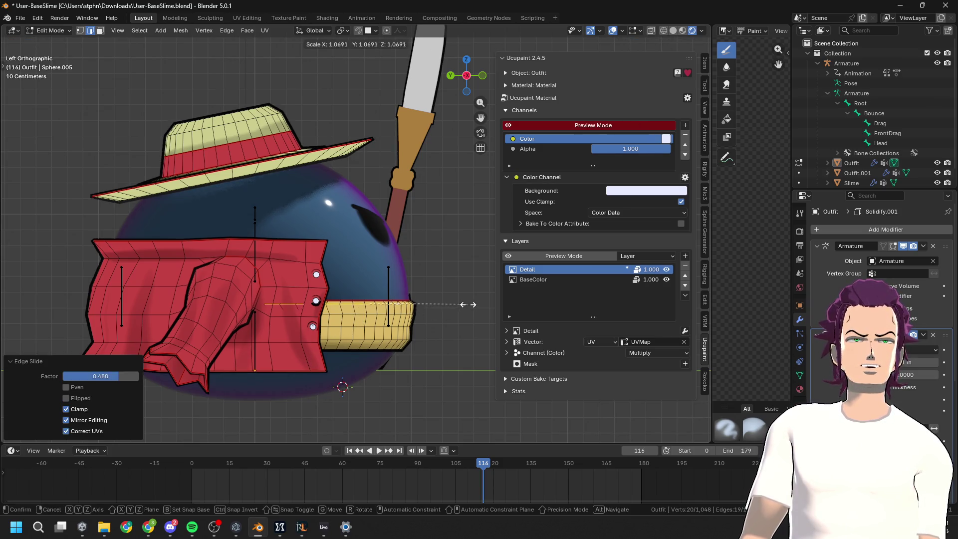
key("Escape")
key("alt+s")
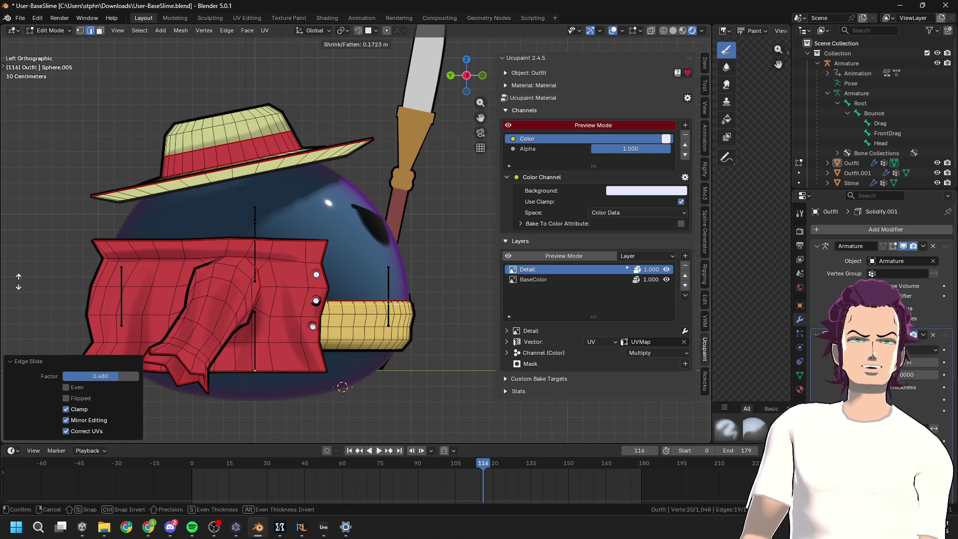
left_click(134, 191)
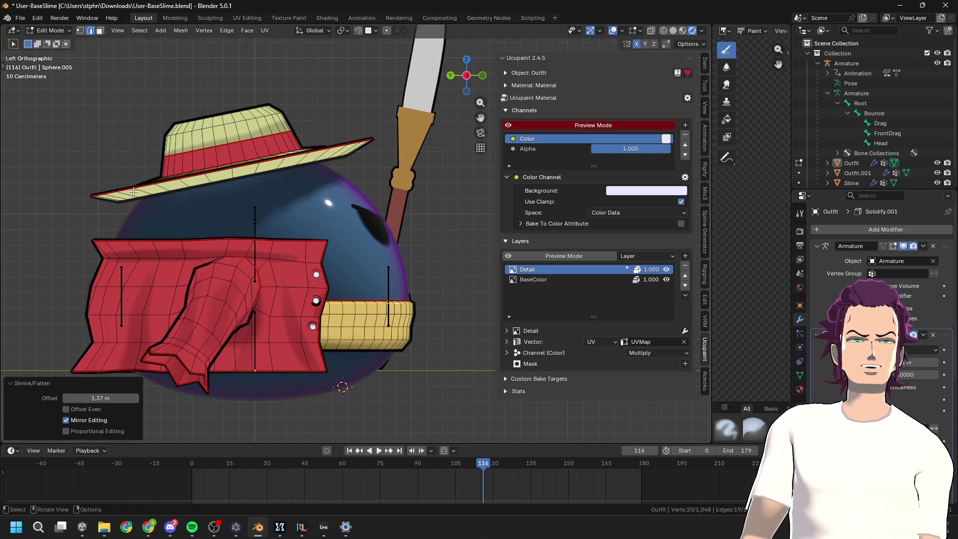
key("Tab")
mouse_move(420, 325)
middle_mouse_down()
mouse_move(298, 321)
mouse_move(440, 302)
mouse_move(368, 272)
mouse_move(381, 289)
mouse_move(389, 273)
mouse_move(160, 281)
mouse_move(283, 287)
mouse_move(235, 300)
middle_mouse_up()
key("Tab")
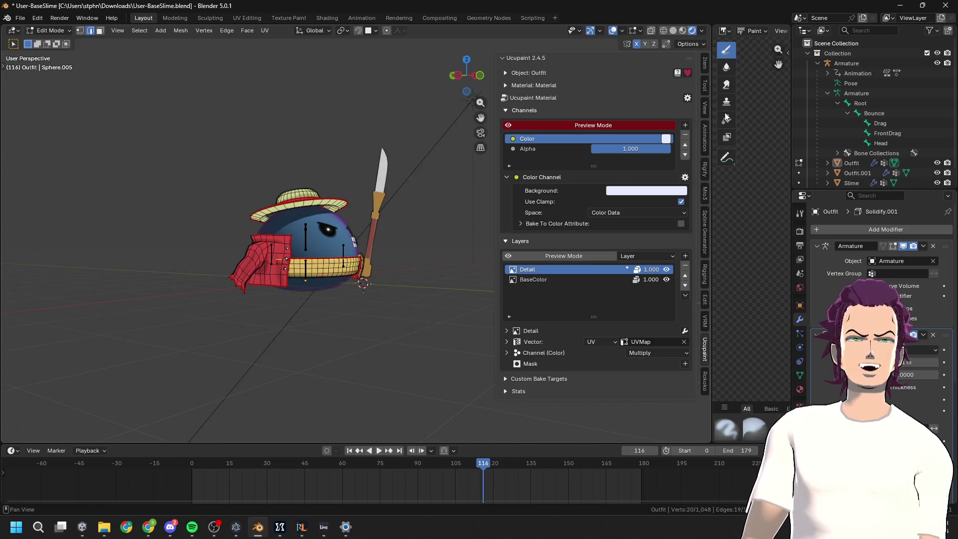
In Object Mode, select the spear and slide it along the Y axis
key("Tab")
left_click(457, 76)
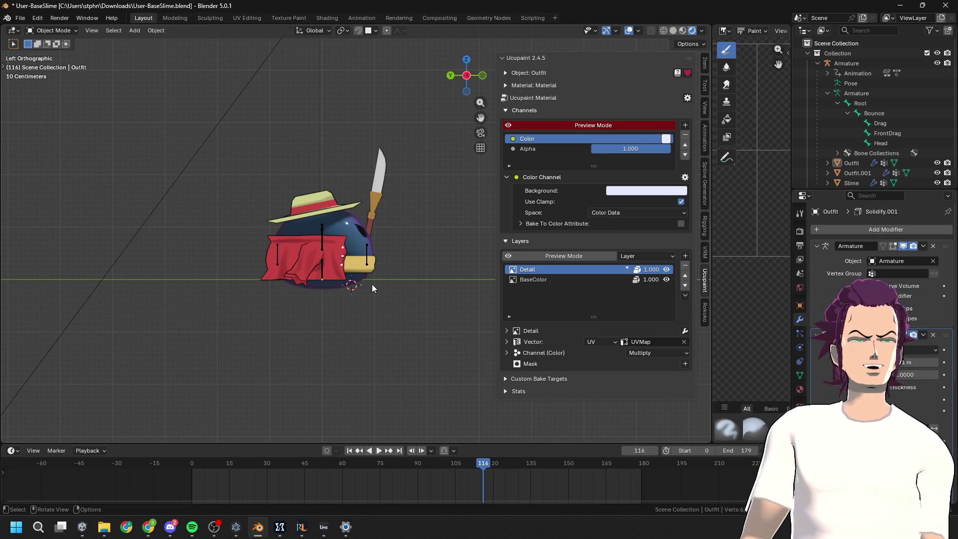
scroll(377, 282, "up", 1)
mouse_move(366, 263)
middle_mouse_down()
mouse_move(232, 284)
mouse_move(178, 277)
middle_mouse_up()
left_click(338, 245)
key("g")
key("y")
key("y")
key("y")
left_click(417, 241)
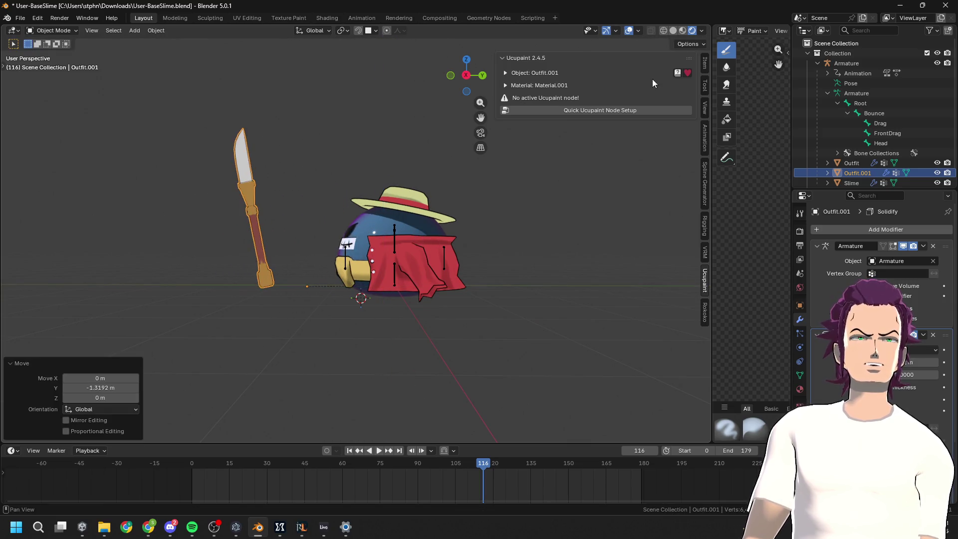
From Left view, slide the spear along Y again so it stands against the slime's belt
left_click(466, 76)
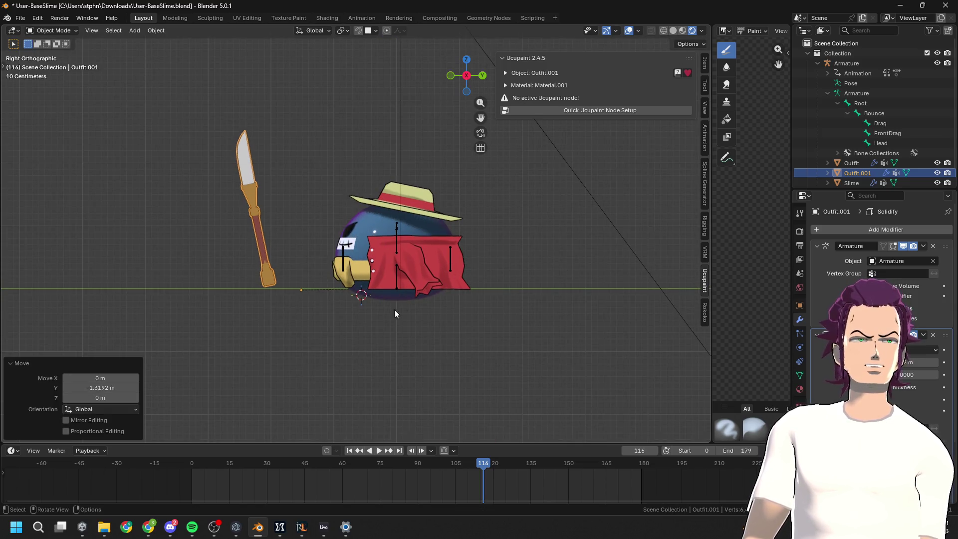
mouse_move(373, 319)
middle_mouse_down()
mouse_move(636, 313)
mouse_move(561, 312)
mouse_move(663, 154)
middle_mouse_up()
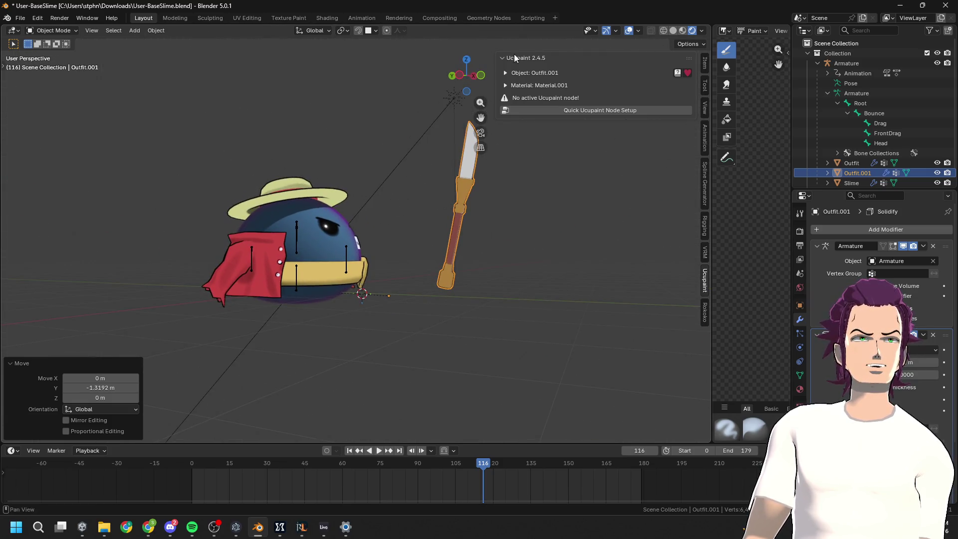
mouse_move(458, 80)
left_mouse_down()
mouse_move(459, 220)
mouse_move(481, 283)
mouse_move(430, 48)
left_mouse_up()
left_click(464, 75)
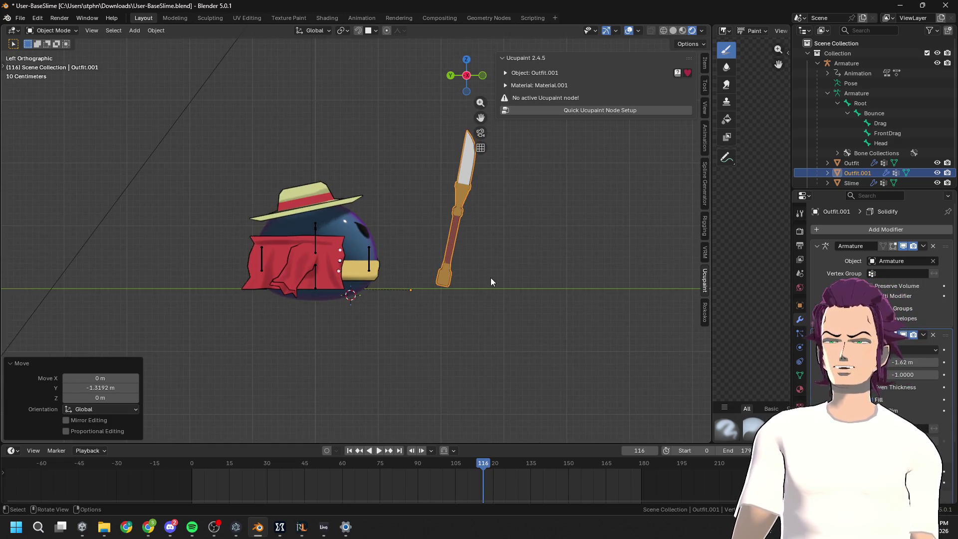
key("g")
key("y")
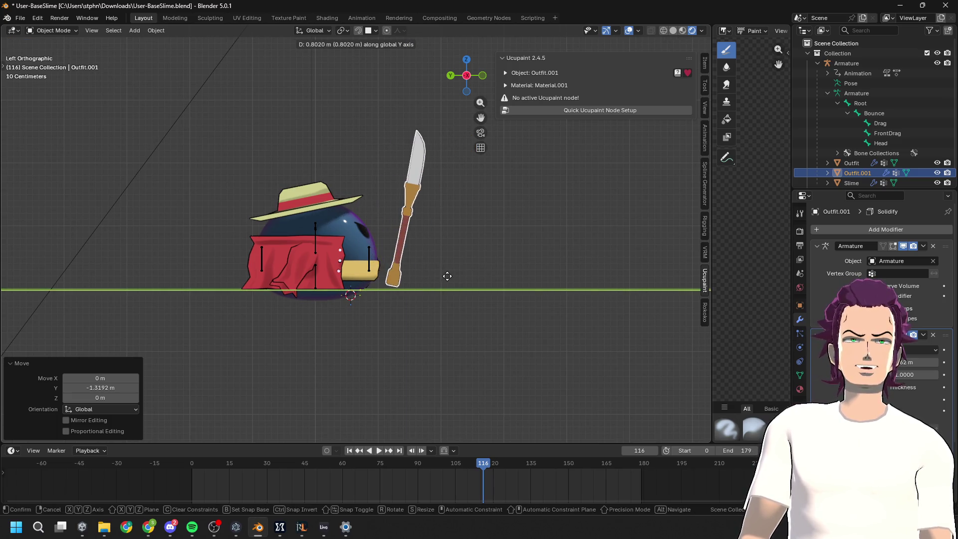
left_click(434, 279)
scroll(420, 286, "up", 3)
left_click(373, 309)
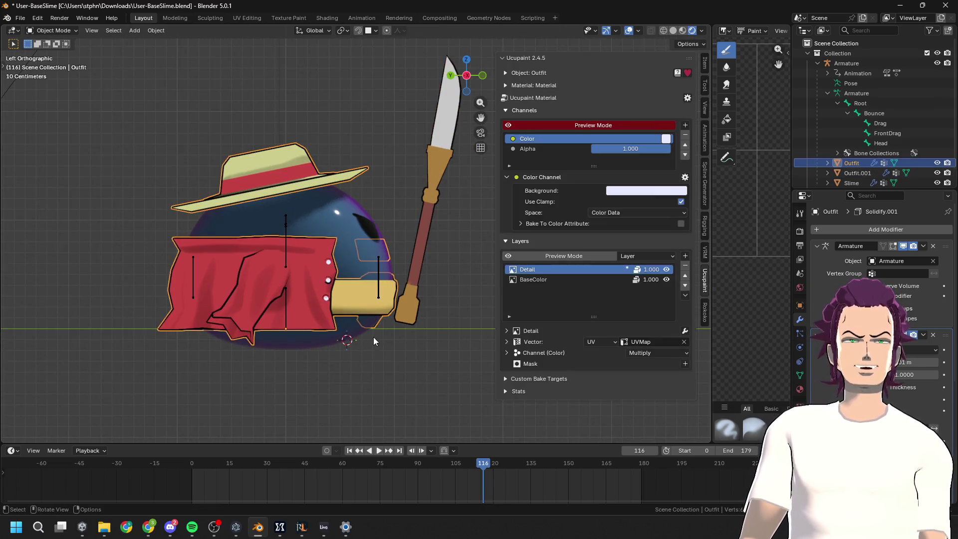
In Edit Mode, select the yellow belt, lower it slightly and scale it thinner along Z
key("Tab")
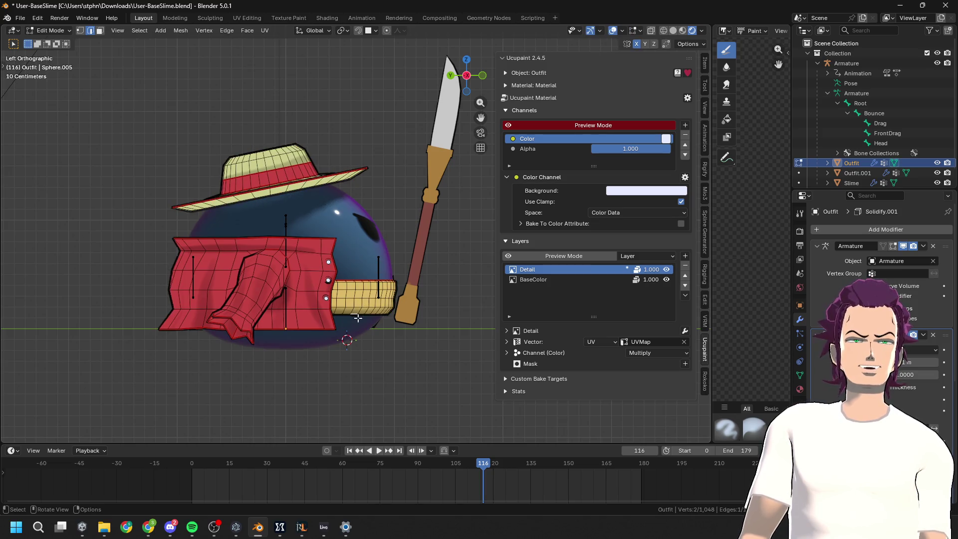
scroll(355, 317, "up", 2)
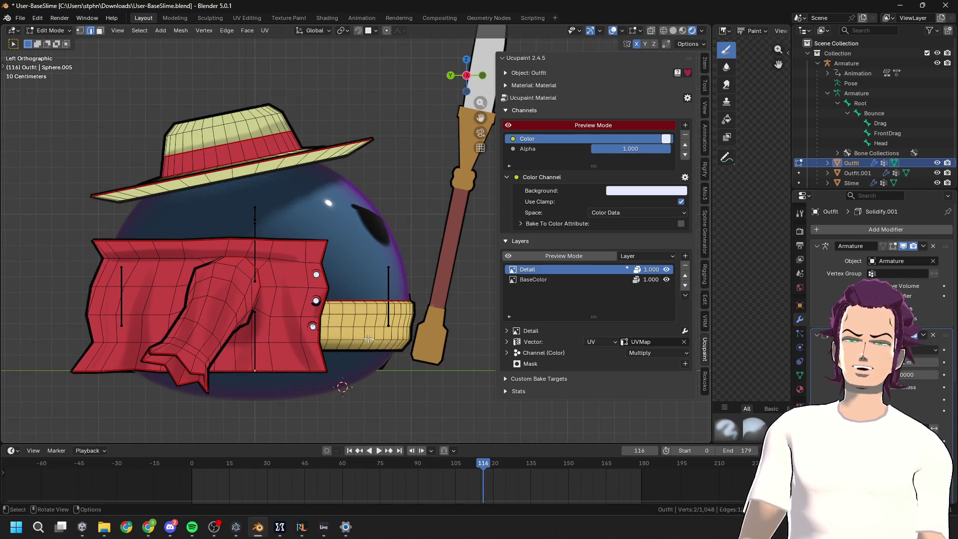
key("l")
key("s")
key("z")
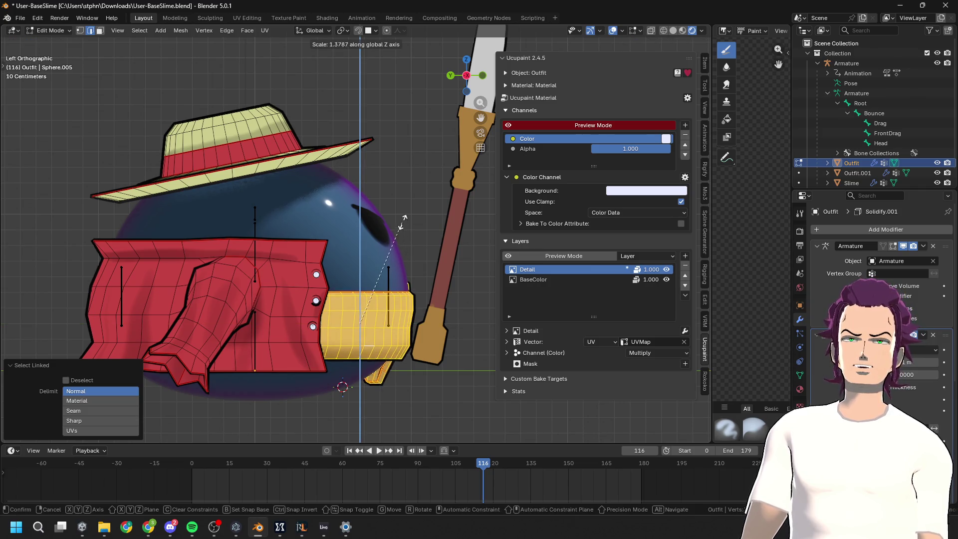
left_click(400, 229)
key("g")
key("z")
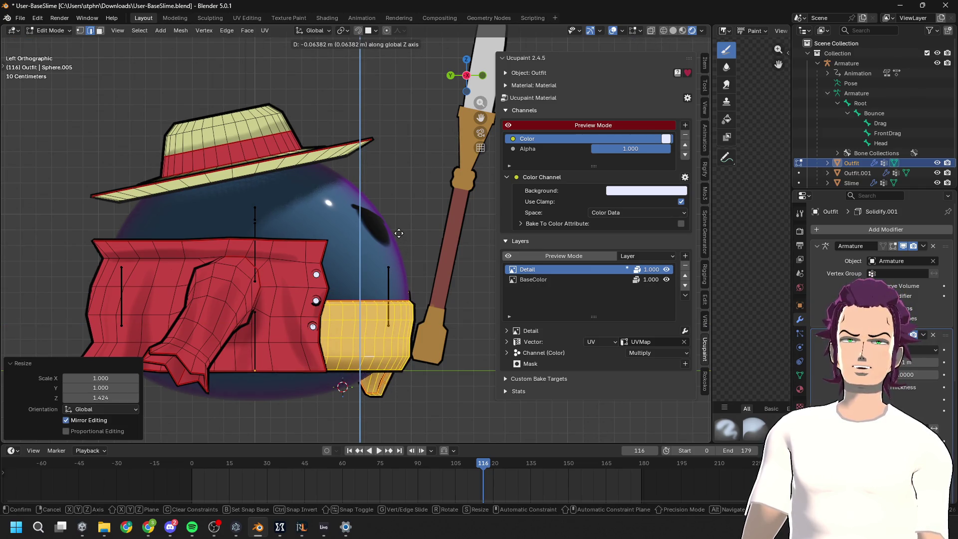
left_click(396, 229)
key("s")
key("z")
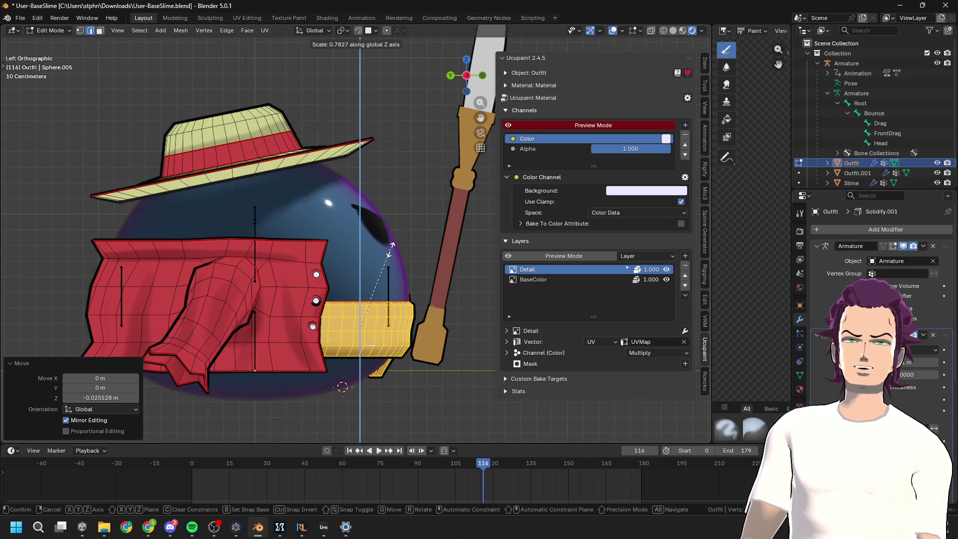
left_click(391, 248)
Select an edge at the belt's knot and, with Proportional Editing on, move it along Y
mouse_move(391, 248)
middle_mouse_down()
mouse_move(409, 249)
mouse_move(379, 250)
mouse_move(447, 251)
middle_mouse_up()
left_click(461, 72)
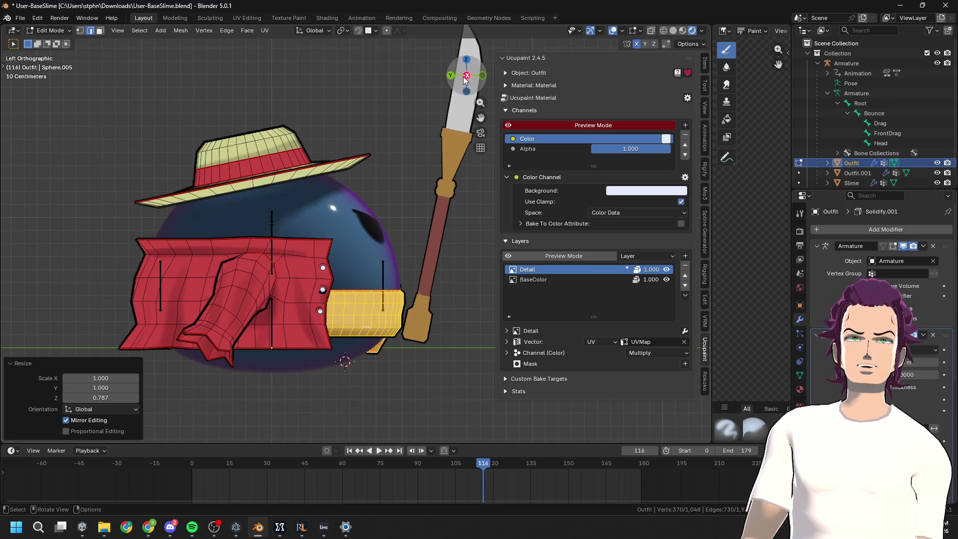
left_click(373, 357)
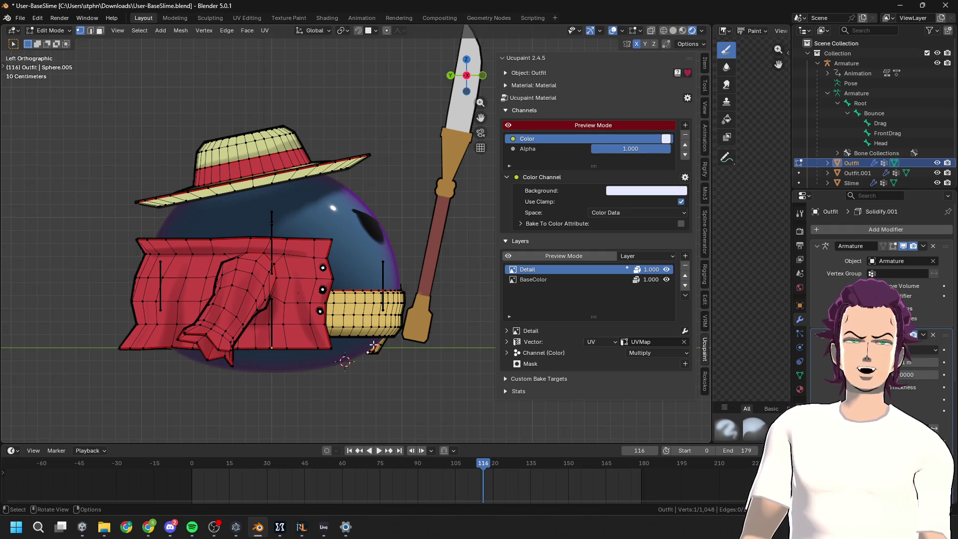
right_click(378, 326)
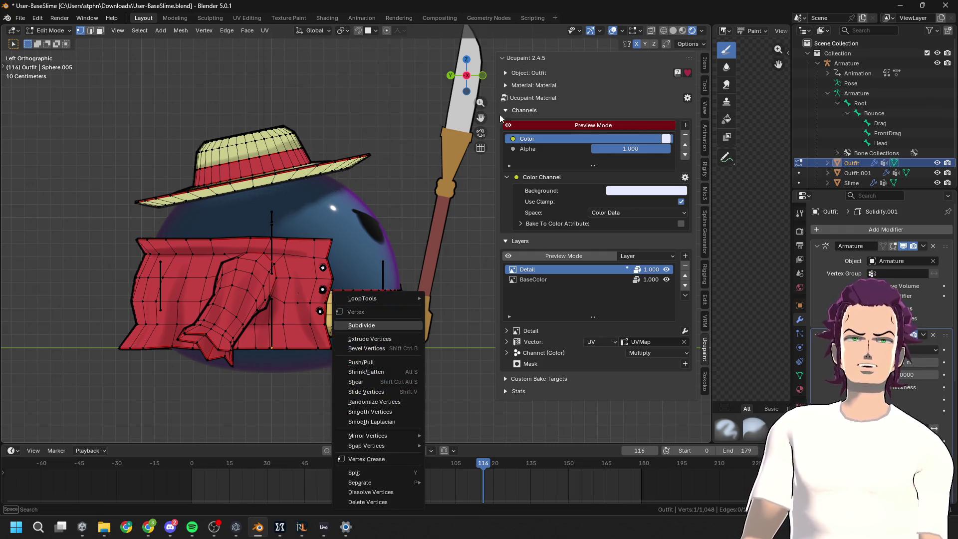
key("Escape")
left_click(386, 30)
key("g")
key("y")
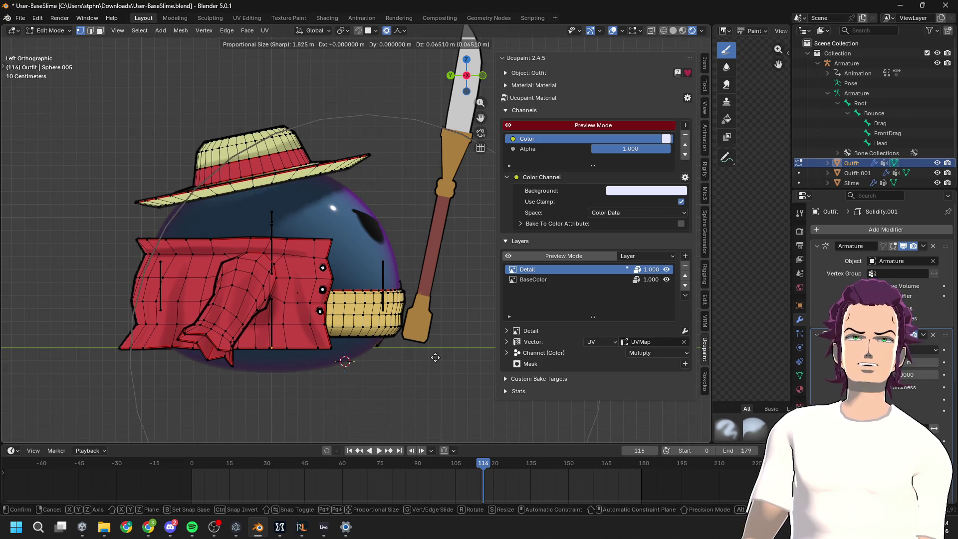
scroll(456, 374, "up", 11)
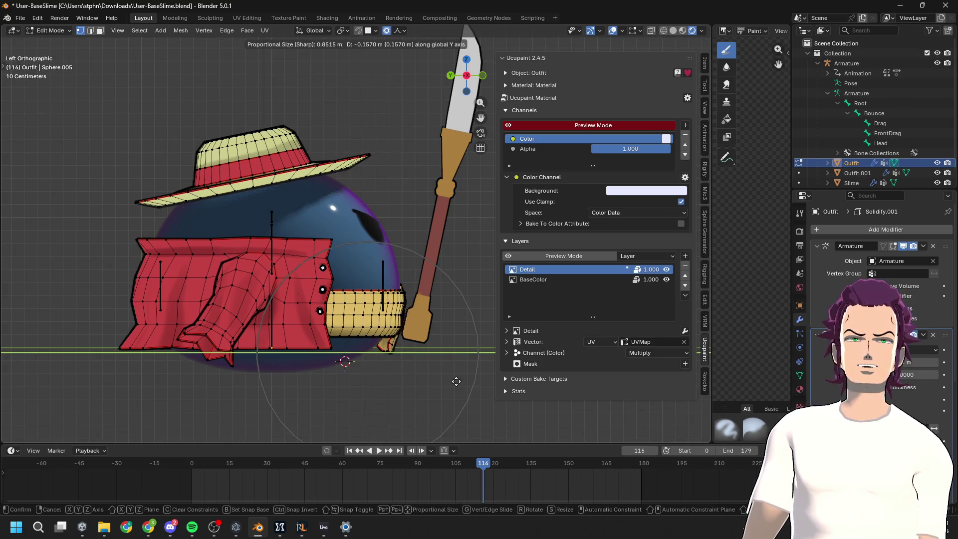
mouse_move(482, 384)
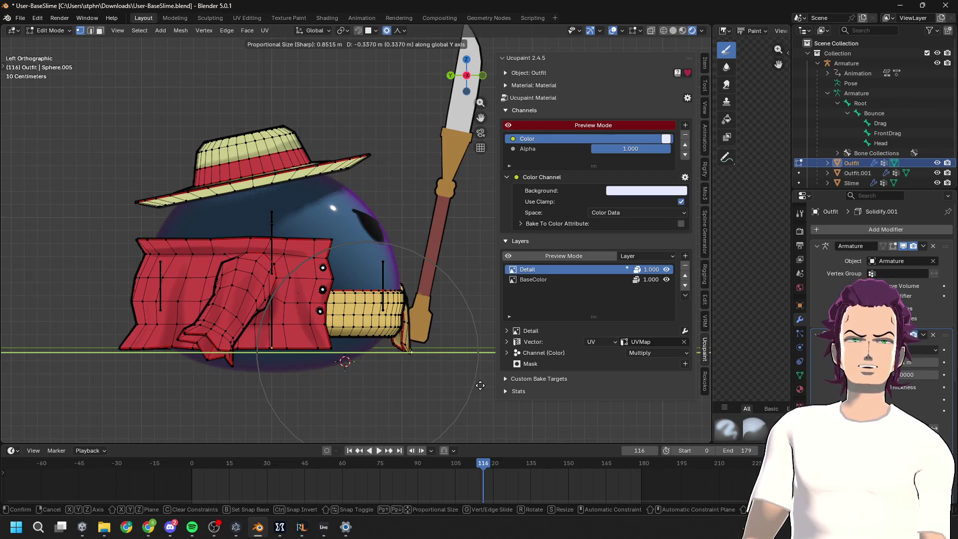
left_click(468, 386)
From the left side view, nudge the knot vertices further along Y
mouse_move(468, 387)
middle_mouse_down()
mouse_move(306, 303)
mouse_move(572, 89)
middle_mouse_up()
left_click(474, 79)
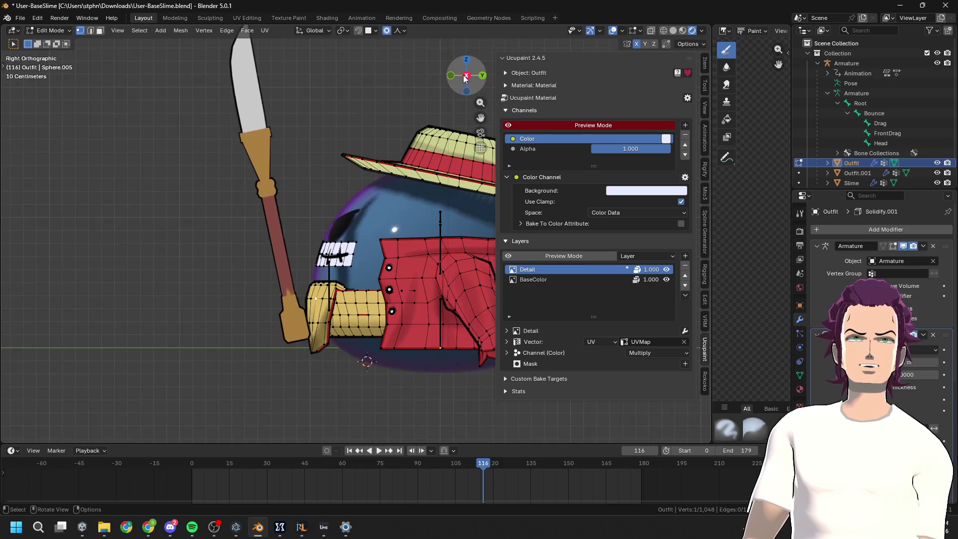
key("g")
key("y")
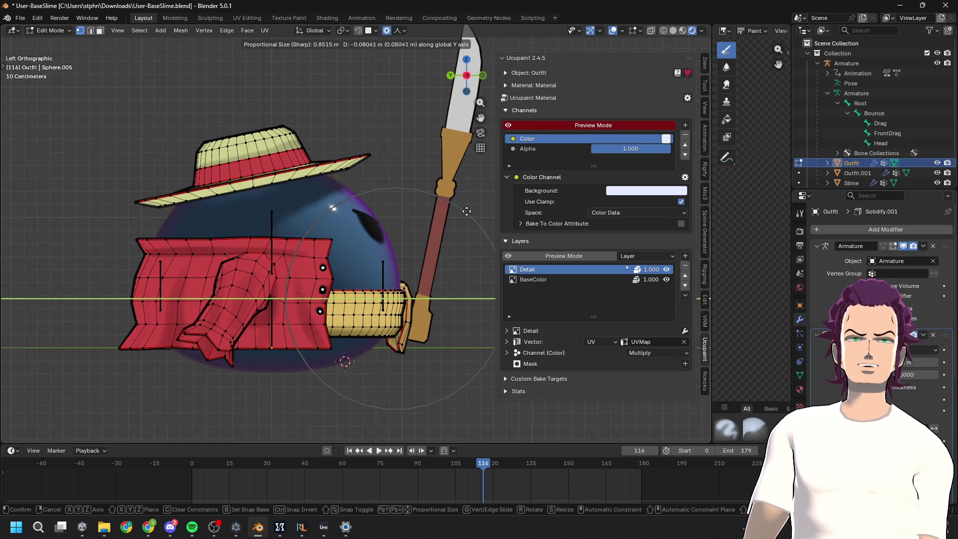
left_click(472, 211)
key("g")
key("z")
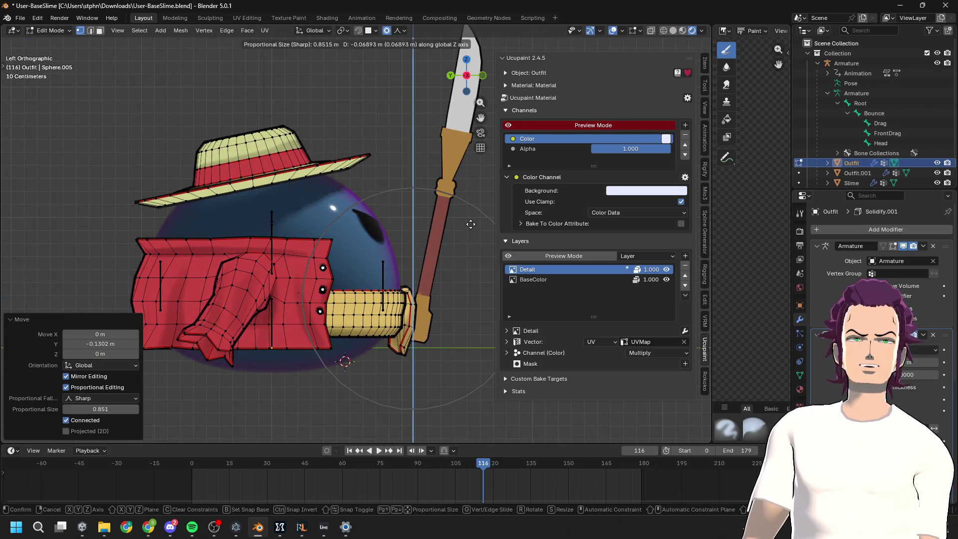
key("Escape")
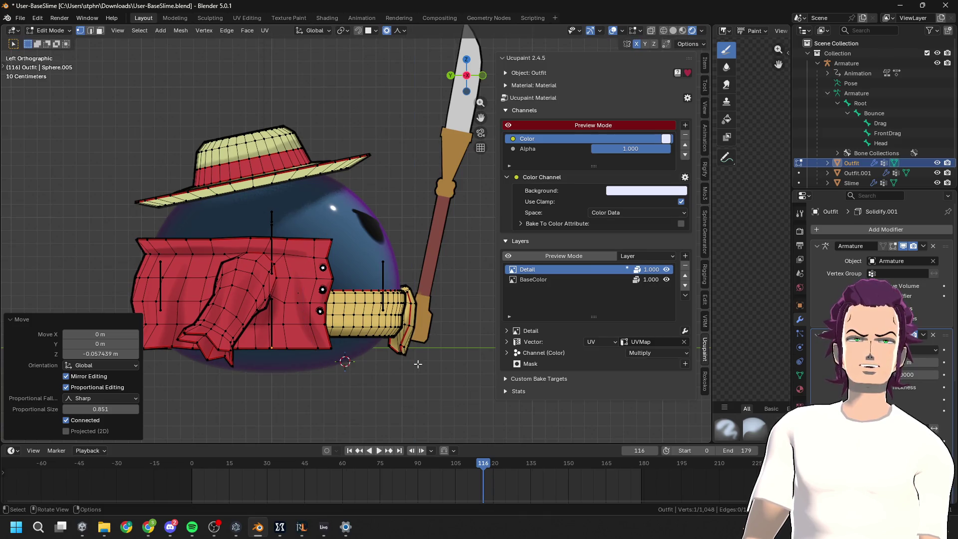
Move the knot's end vertex along Y so the tail hangs lower
left_click(410, 323)
key("g")
key("y")
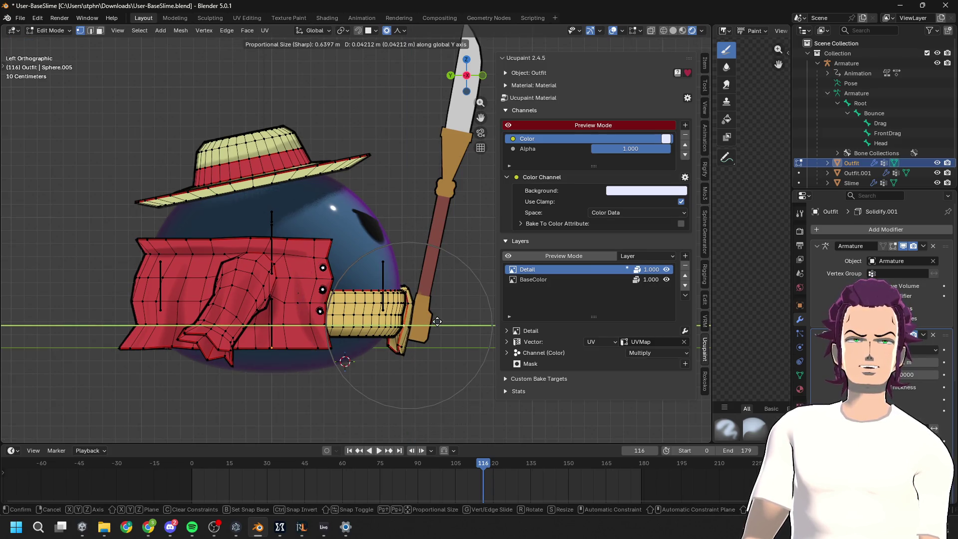
left_click(437, 322)
key("g")
key("z")
key("y")
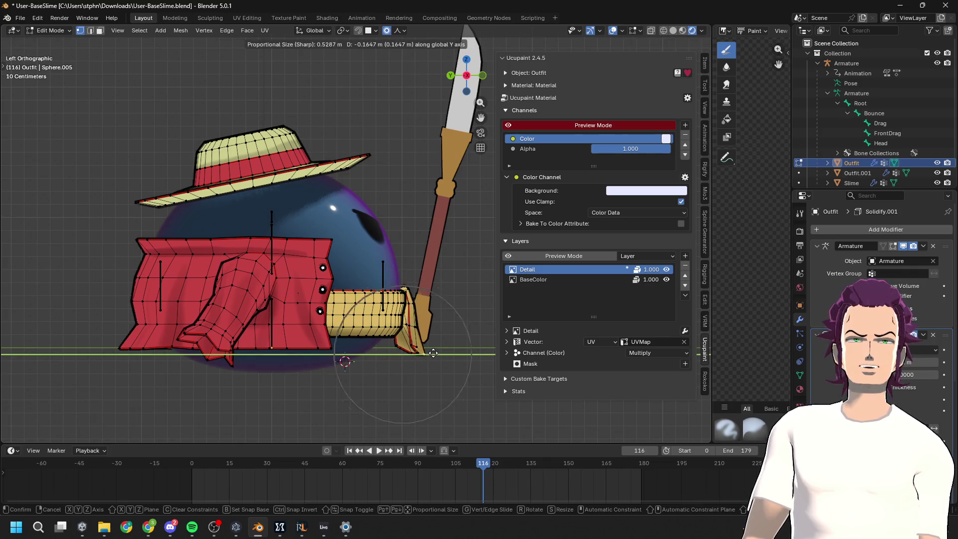
left_click(424, 351)
Refine the knot tail along Y beside the spear and return to Object Mode
key("g")
key("y")
scroll(432, 350, "down", 5)
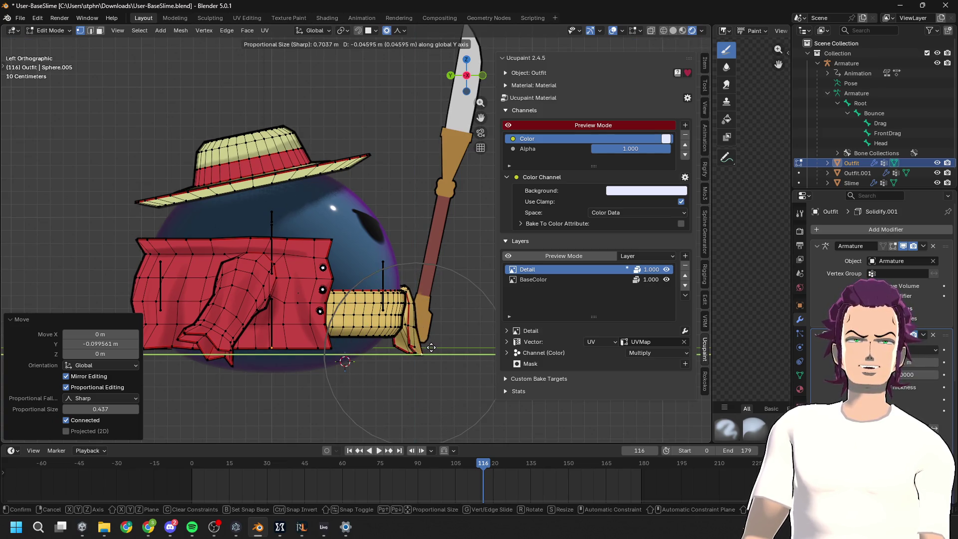
left_click(427, 347)
key("Tab")
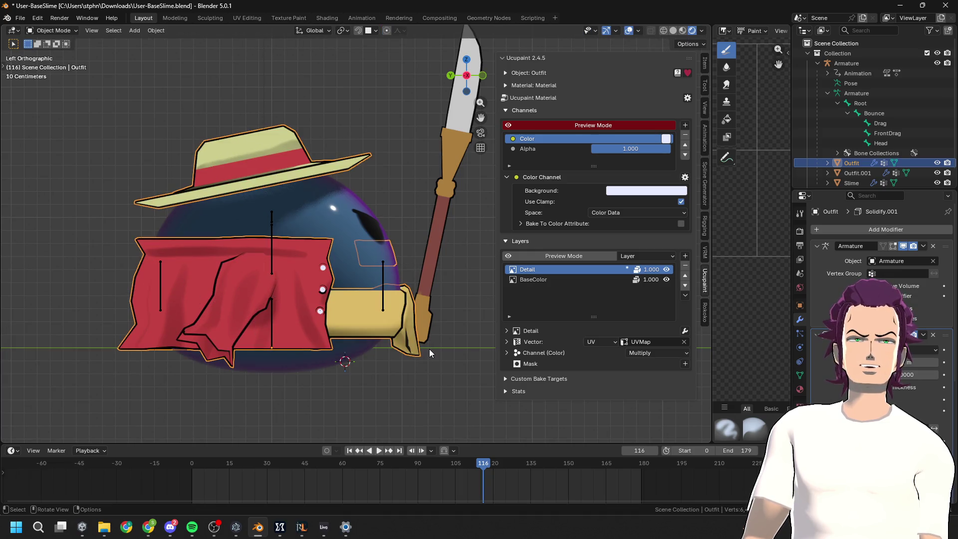
Select the spear and give it a first move along Y
left_click(465, 342)
mouse_move(465, 341)
middle_mouse_down()
mouse_move(423, 348)
mouse_move(373, 329)
mouse_move(215, 330)
middle_mouse_up()
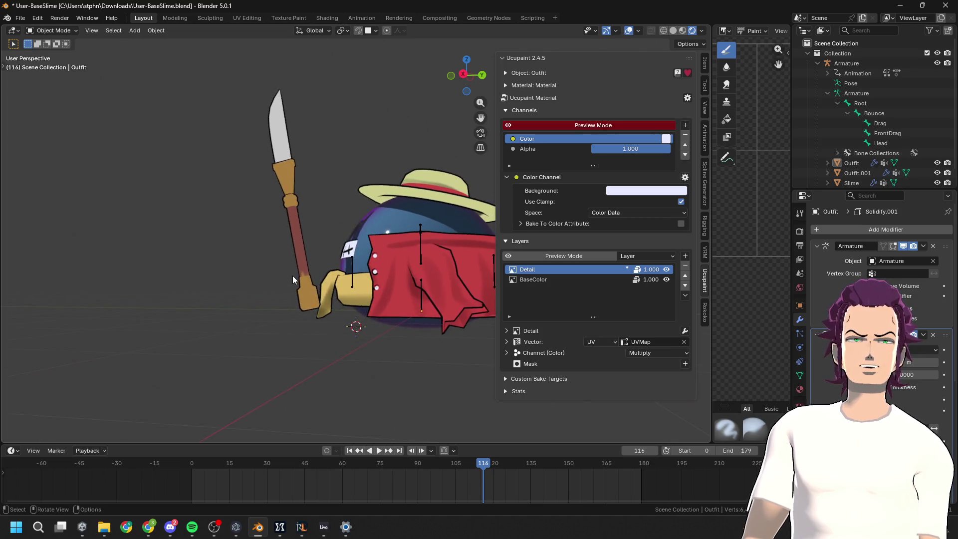
left_click(292, 280)
middle_click_drag(337, 295, 435, 281)
key("g")
key("y")
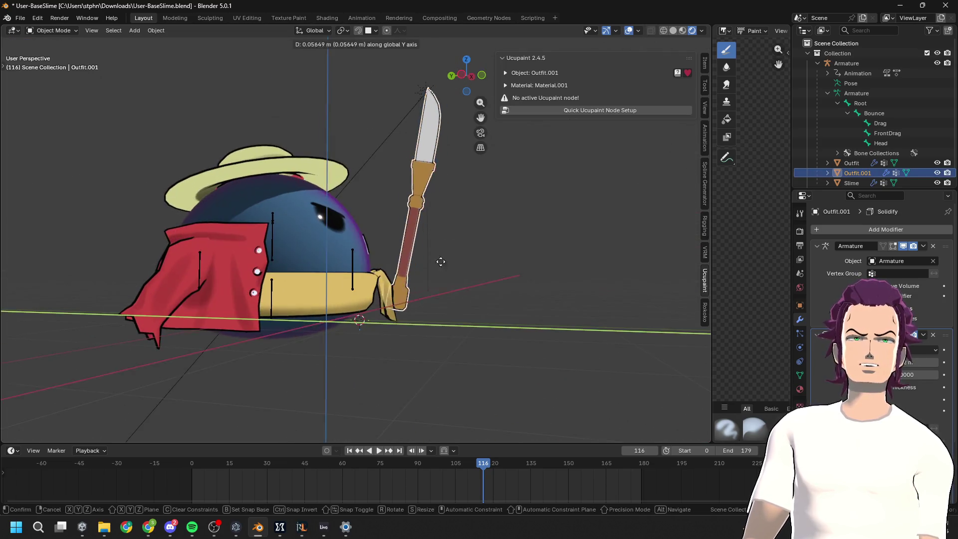
left_click(417, 267)
In the left side view, adjust the spear's position along Y and Z beside the slime
key("ctrl+KP_3")
key("g")
key("y")
left_click(444, 274)
key("g")
key("z")
left_click(445, 293)
key("g")
key("y")
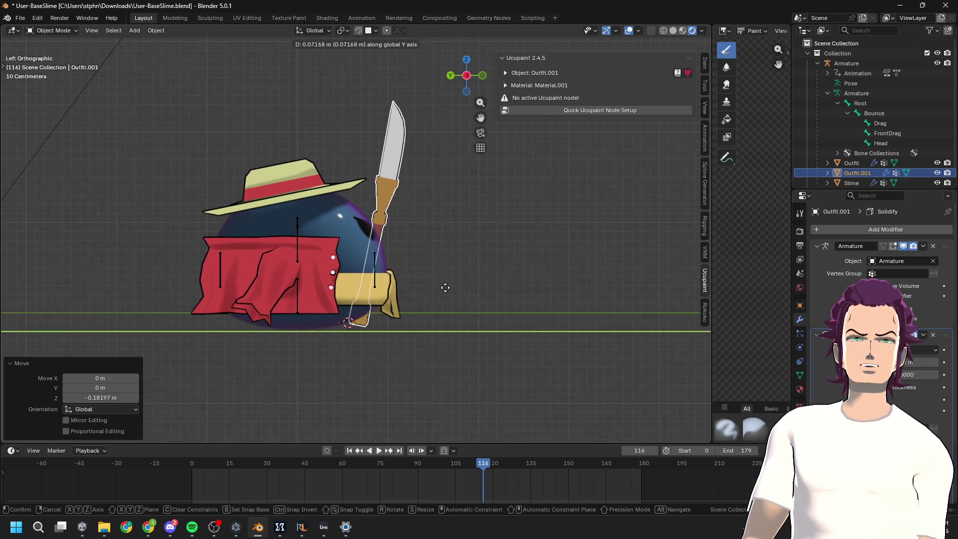
left_click(458, 280)
key("g")
key("z")
left_click(464, 269)
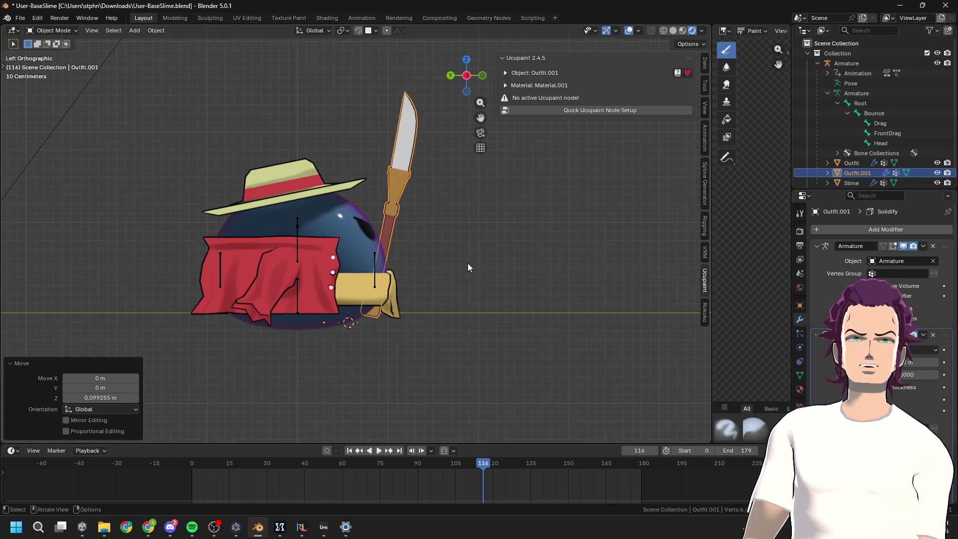
left_click(466, 263)
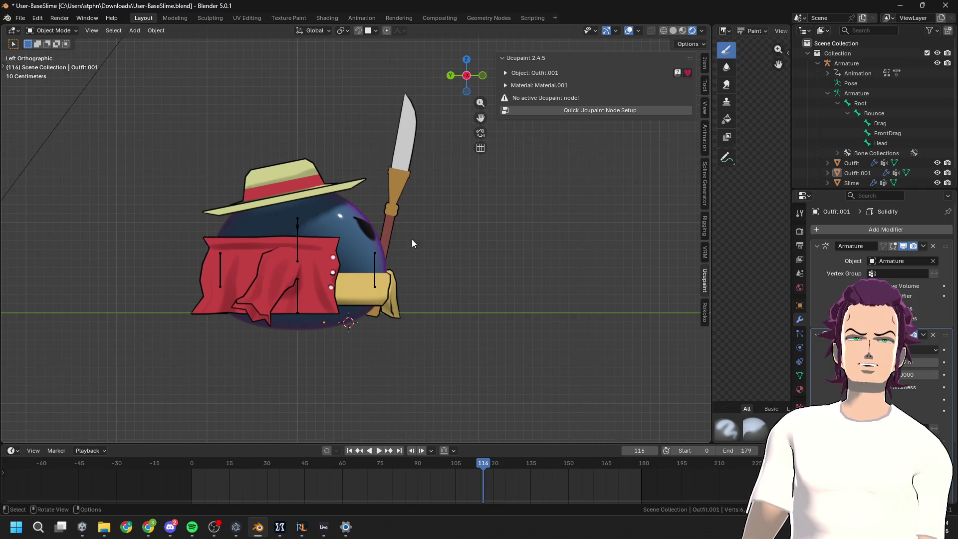
Tilt the spear by -77.6° and move it to a new position
left_click(391, 205)
key("r")
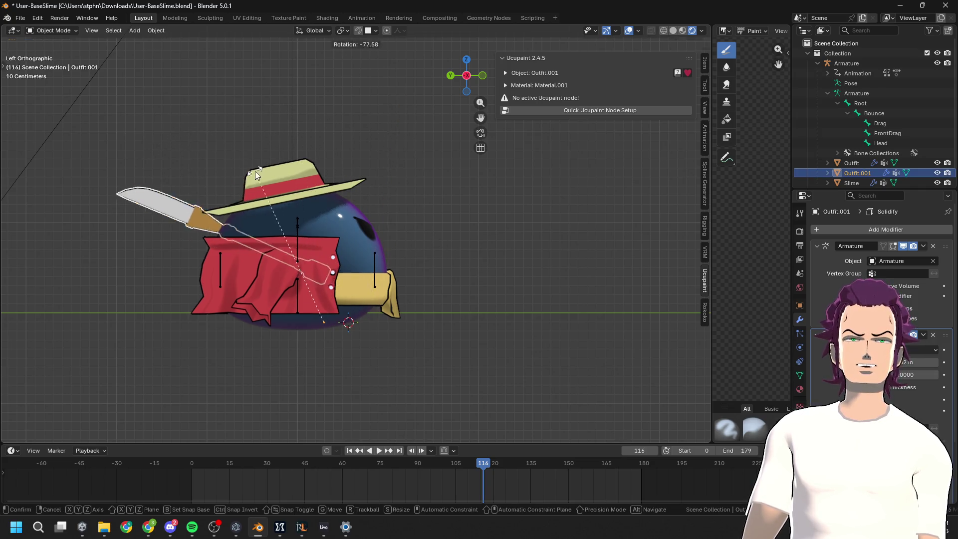
left_click(254, 171)
key("g")
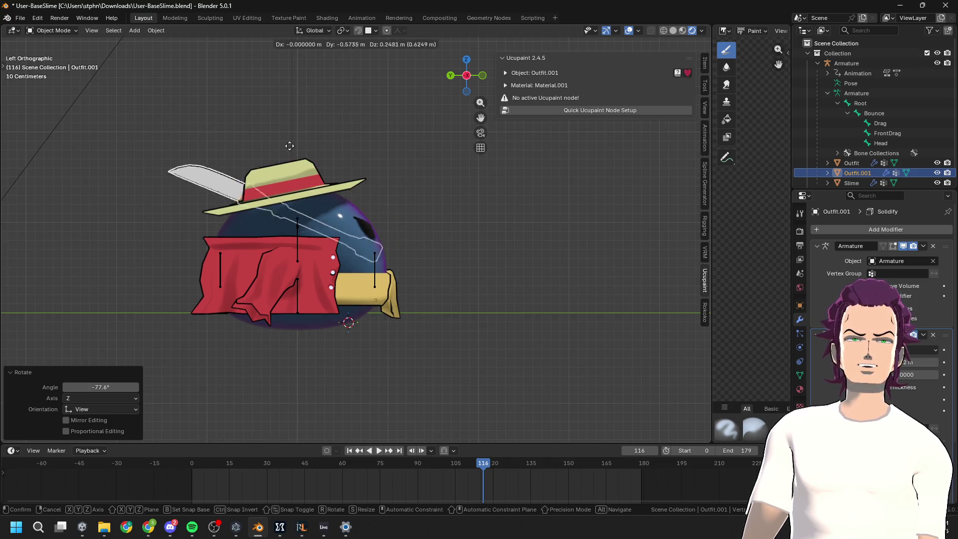
left_click(380, 101)
Rotate the spear to 126° and place it diagonally right of the slime, blade up
key("r")
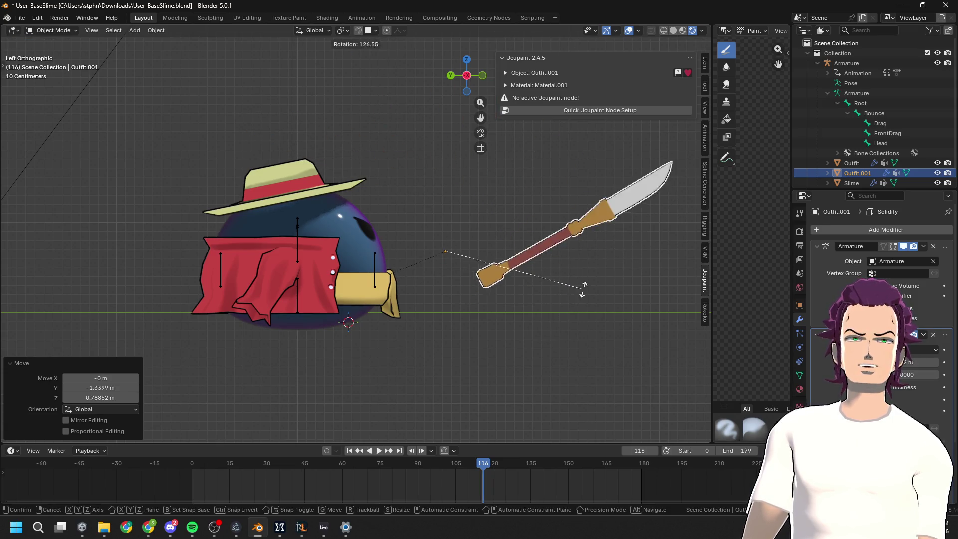
left_click(582, 289)
key("g")
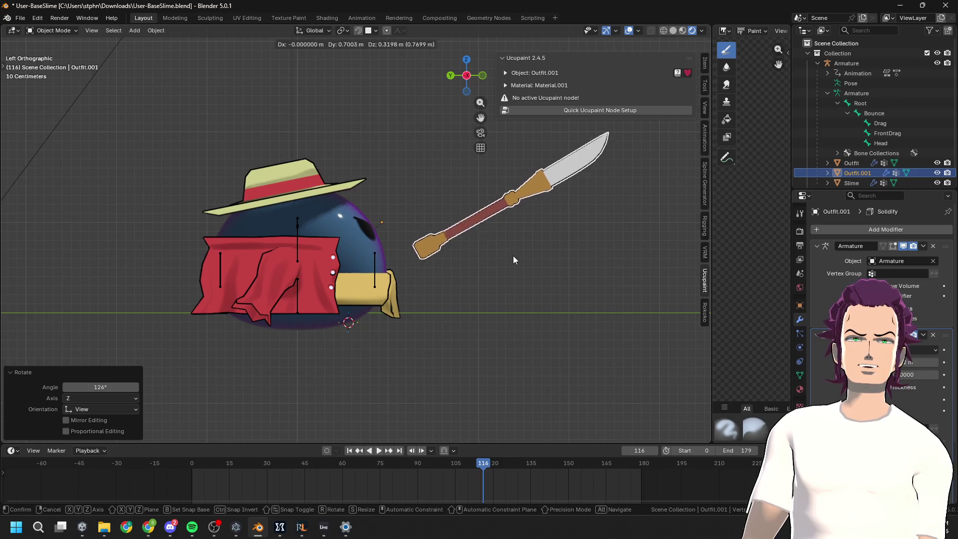
left_click(510, 255)
key("Tab")
key("Tab")
scroll(509, 272, "down", 2)
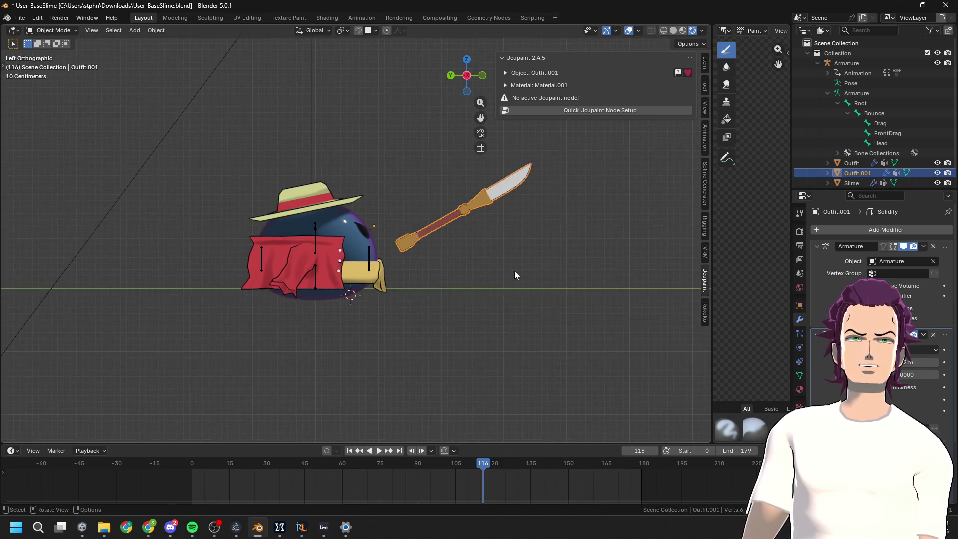
left_click(504, 245)
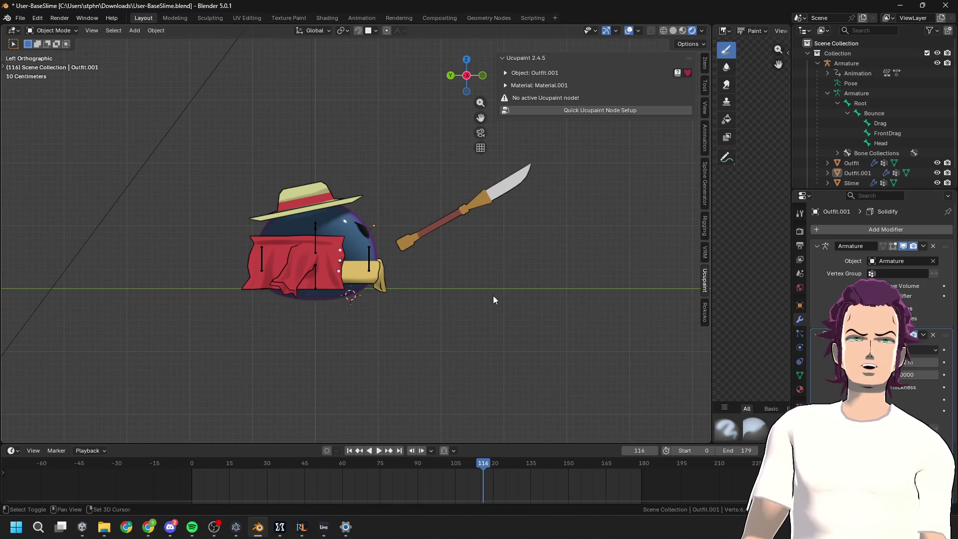
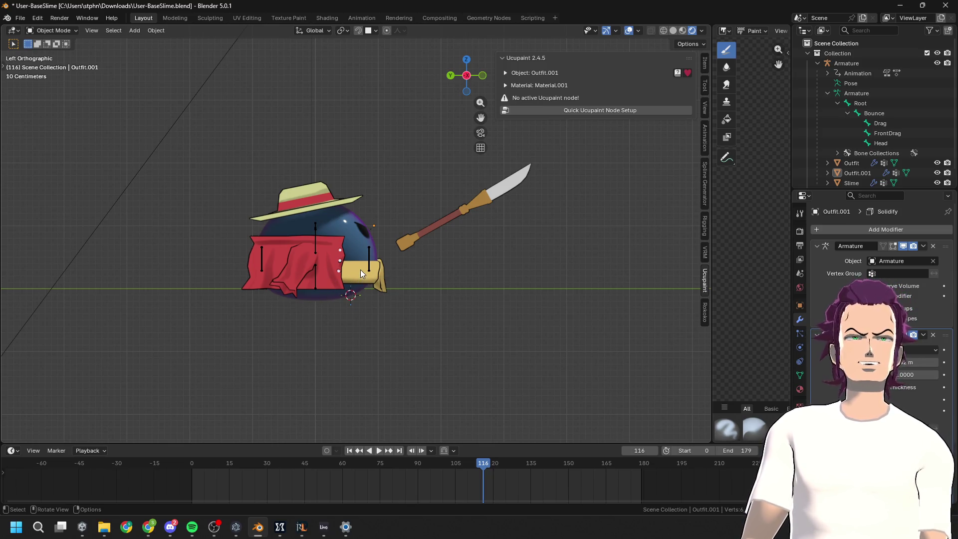
Put the Outfit into Edit Mode and frame the straw hat from above
left_click(306, 188)
key("Tab")
key("Tab")
key("Tab")
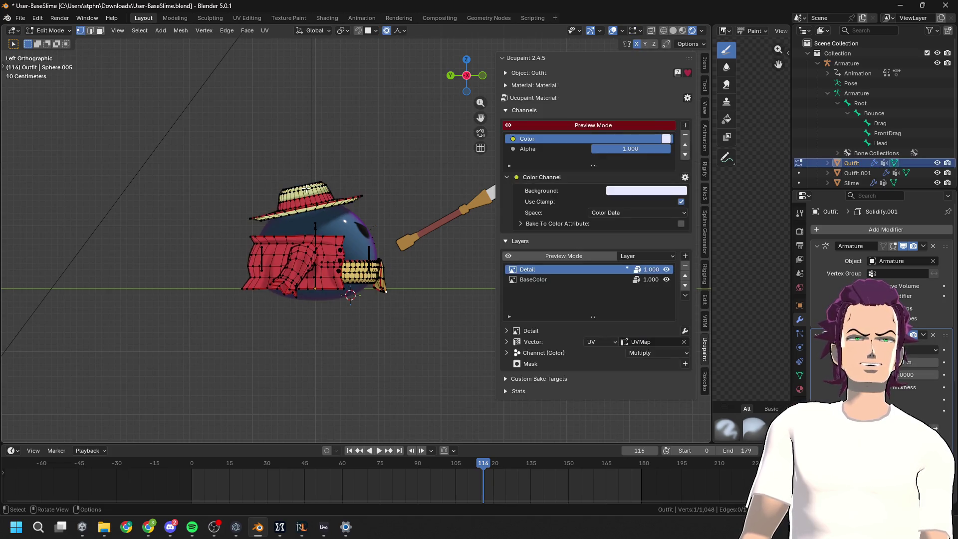
middle_click_drag(307, 187, 340, 220, "shift")
scroll(367, 267, "up", 4)
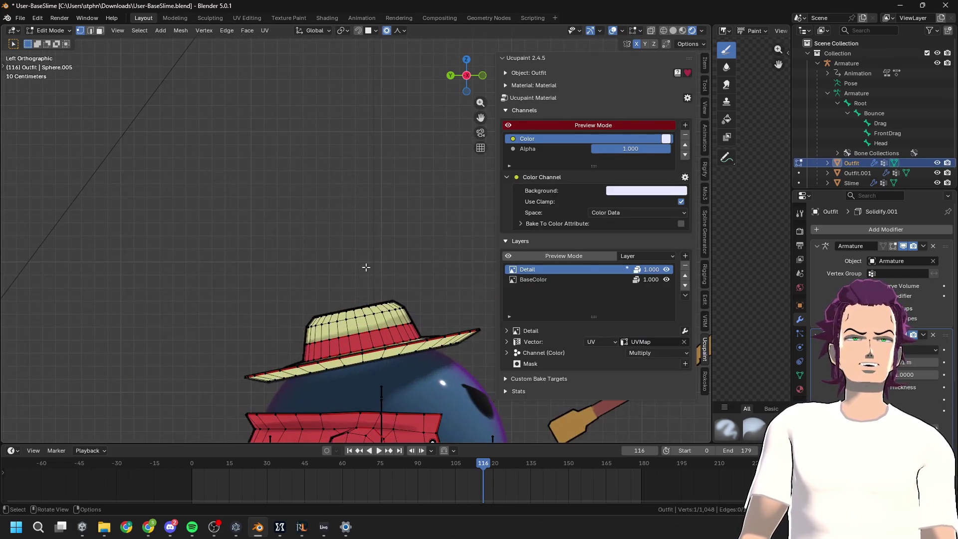
mouse_move(358, 304)
middle_mouse_down()
mouse_move(397, 345)
mouse_move(397, 324)
middle_mouse_up()
key("g")
key("z")
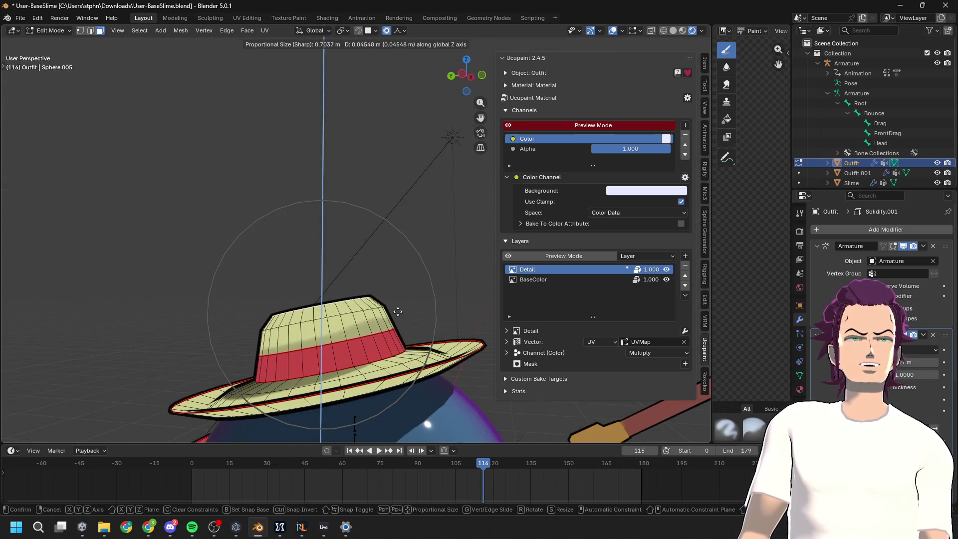
key("Escape")
From side view, move the hat crown with proportional falloff and shrink it slightly
left_click(462, 79)
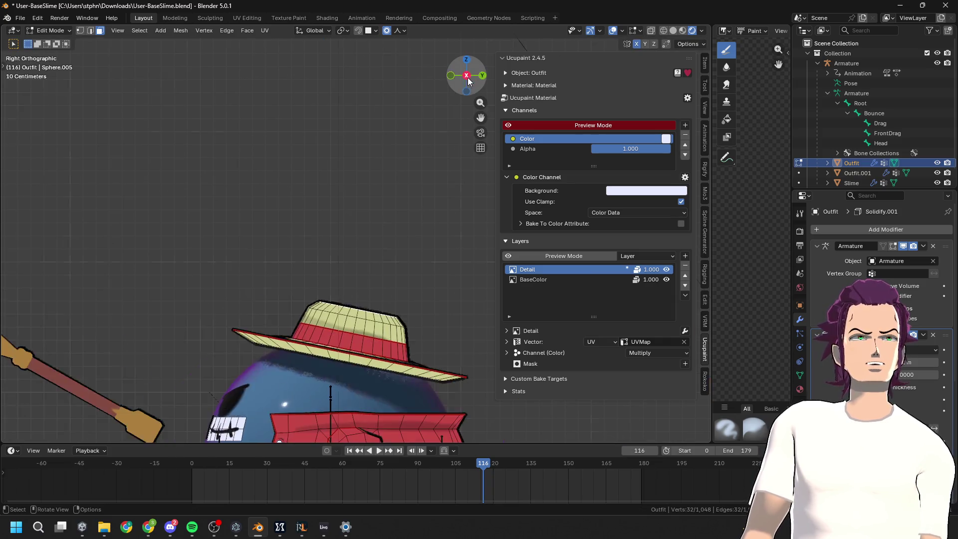
key("g")
scroll(439, 217, "down", 4)
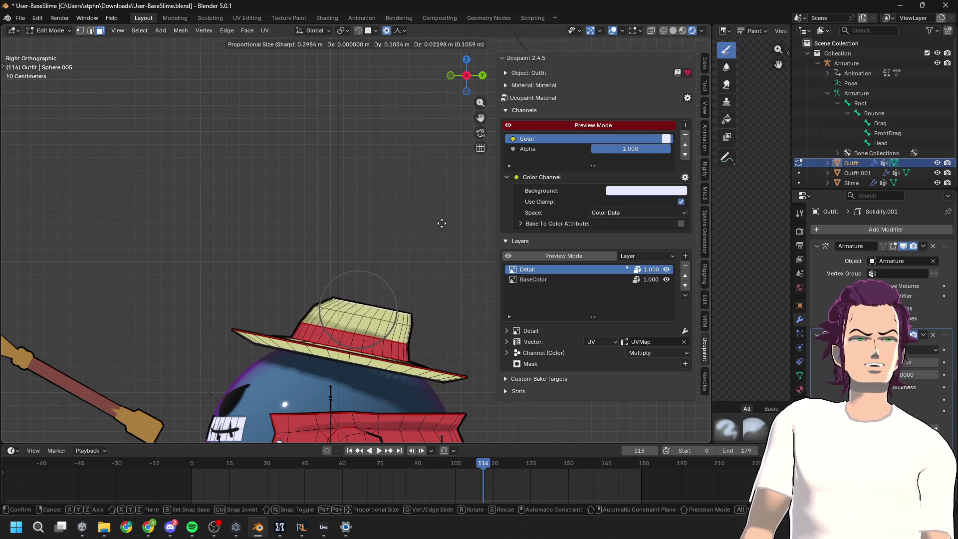
left_click(443, 220)
key("s")
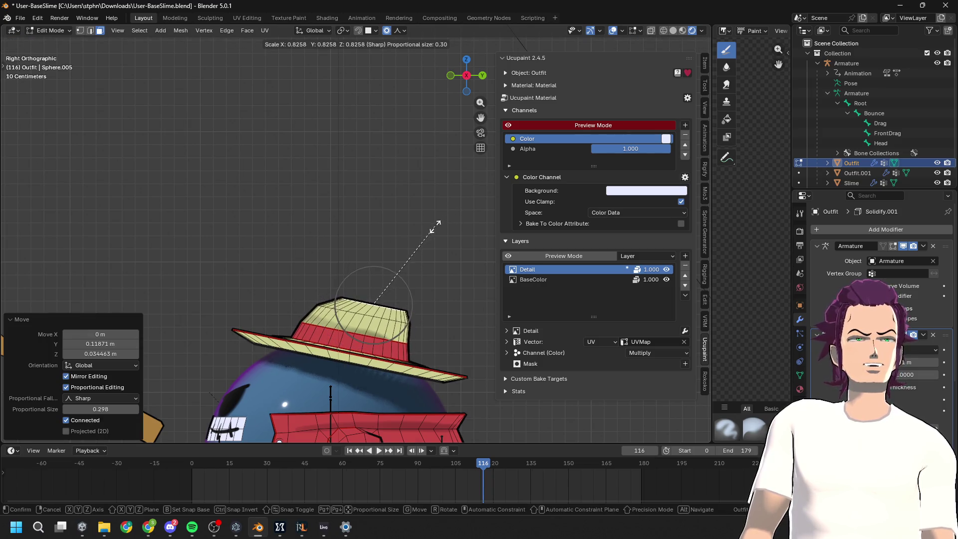
left_click(433, 225)
Lower the crown vertically and shift it further back on the head
key("g")
key("z")
left_click(432, 231)
key("g")
left_click(430, 229)
Refine the crown's position from the left side view, then return to Object Mode
middle_click_drag(430, 229, 595, 67)
left_click(450, 76)
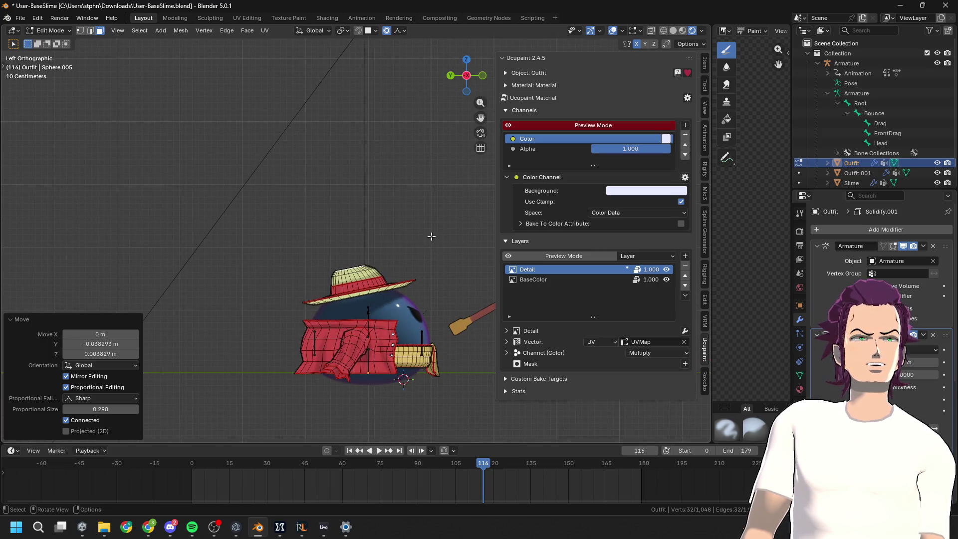
scroll(416, 264, "up", 3)
key("g")
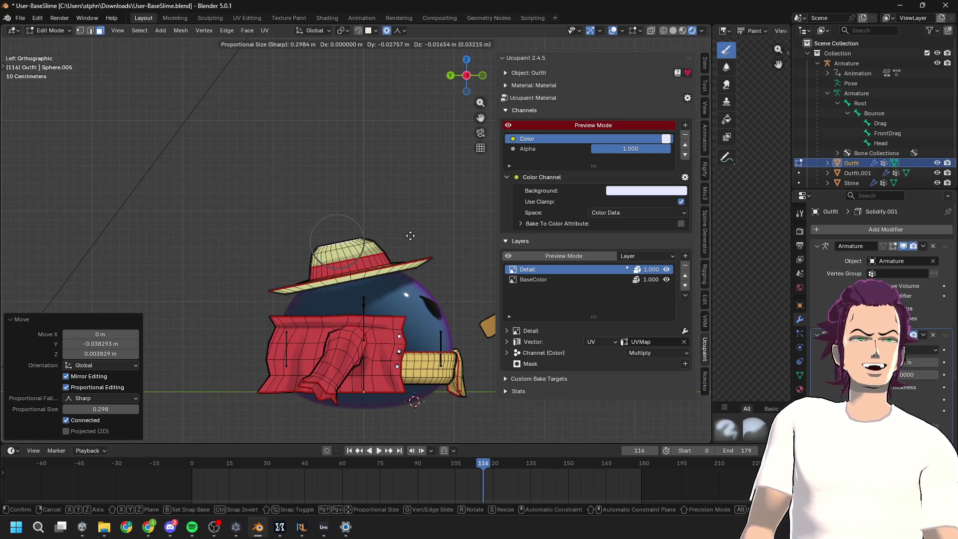
left_click(408, 234)
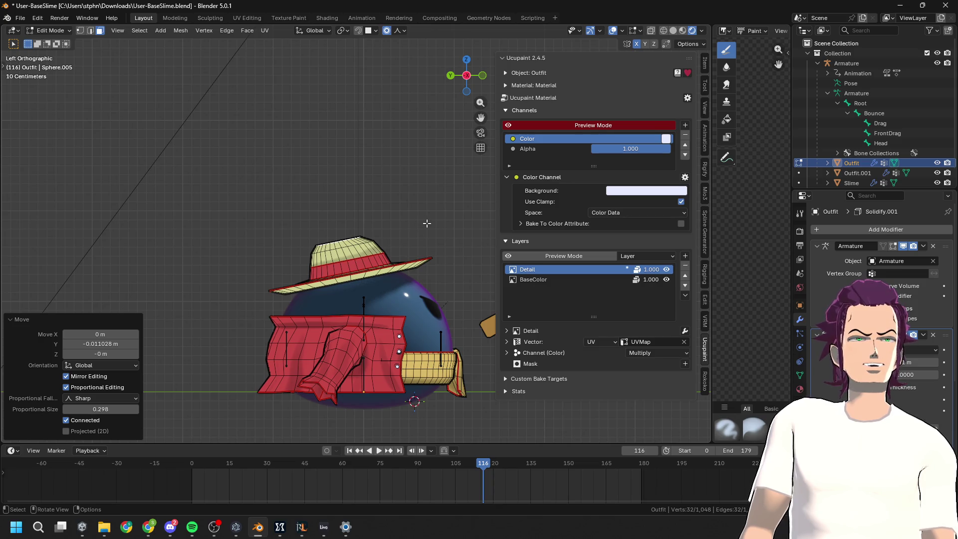
key("r")
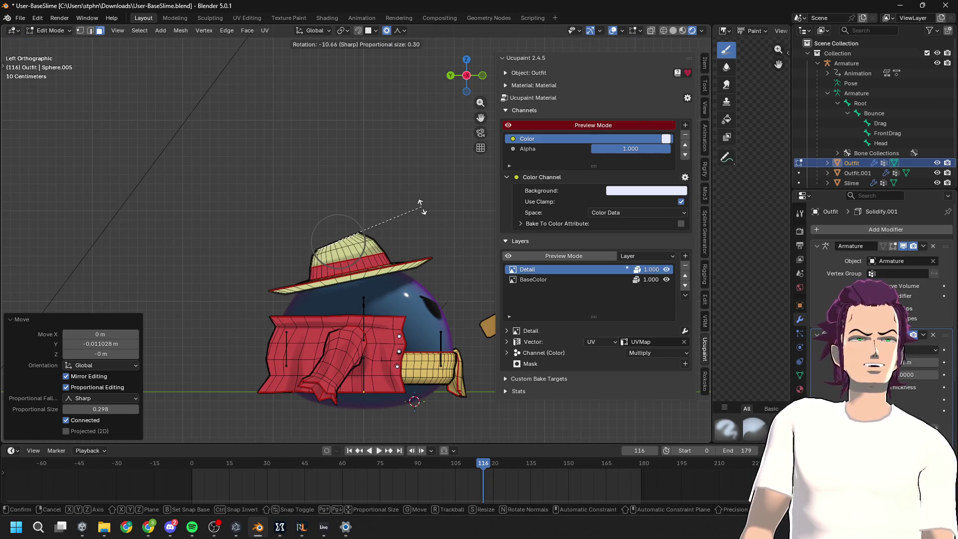
key("Escape")
key("Tab")
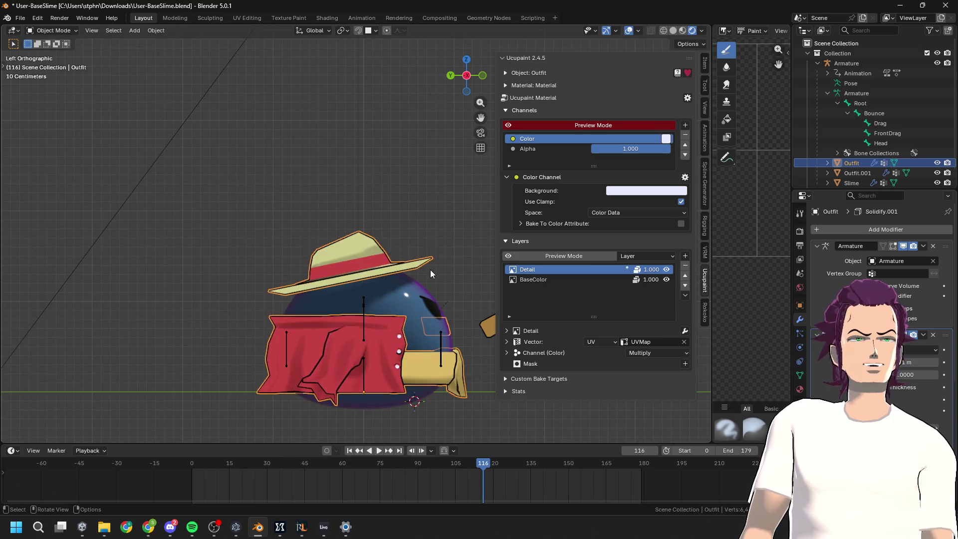
Raise or lower a hat point along Z in the outfit's Edit Mode
left_click(427, 213)
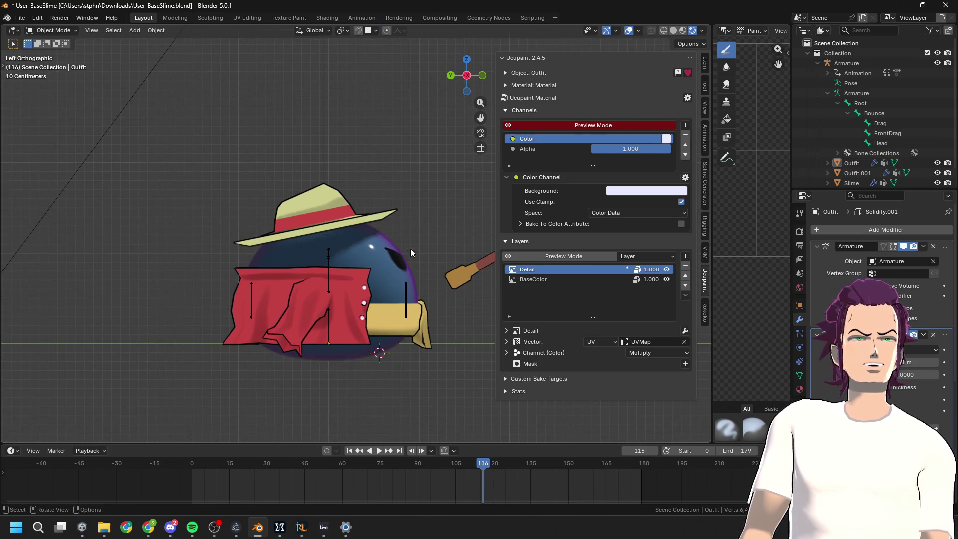
key("Tab")
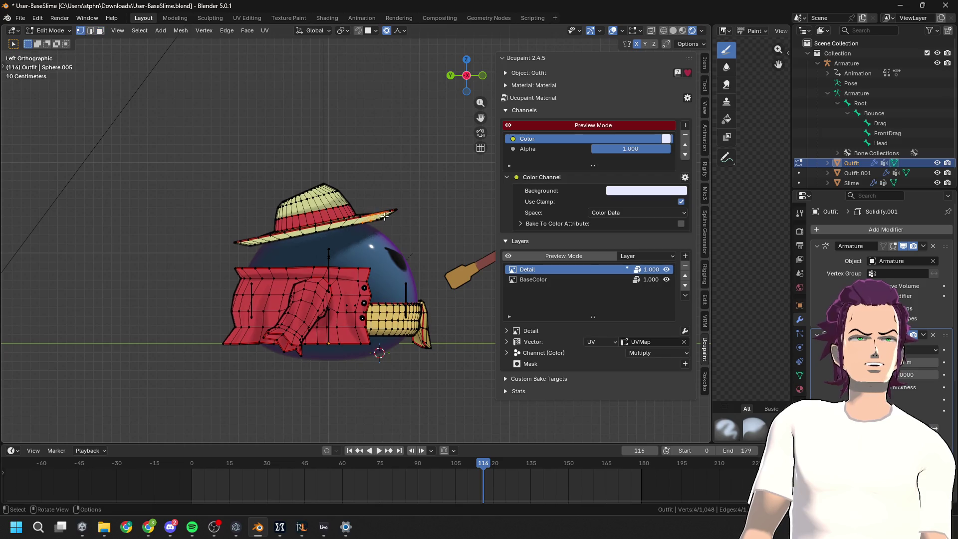
key("g")
key("z")
left_click(393, 200)
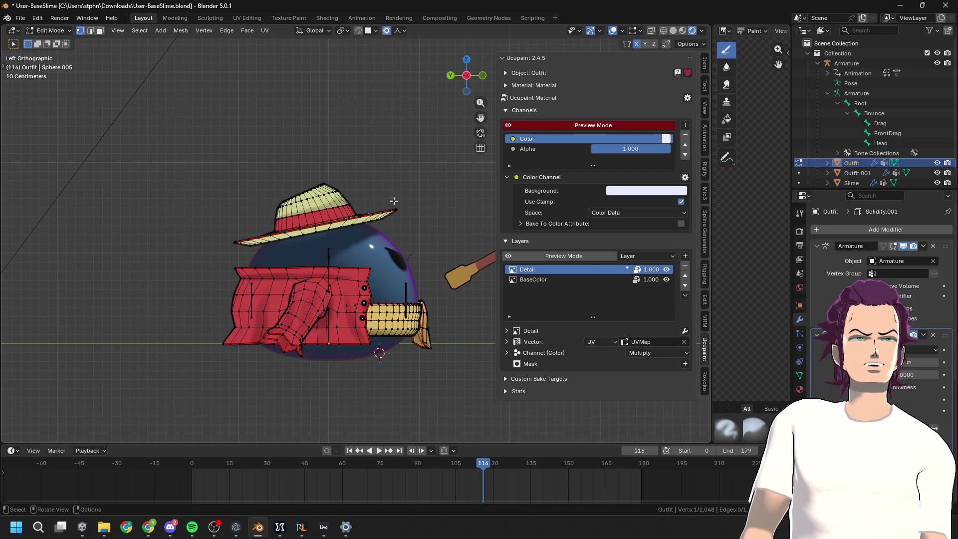
Select the whole connected hat mesh from the left view, then bring up the Luffy image search
mouse_move(386, 217)
middle_mouse_down()
mouse_move(383, 234)
mouse_move(372, 208)
mouse_move(360, 206)
middle_mouse_up()
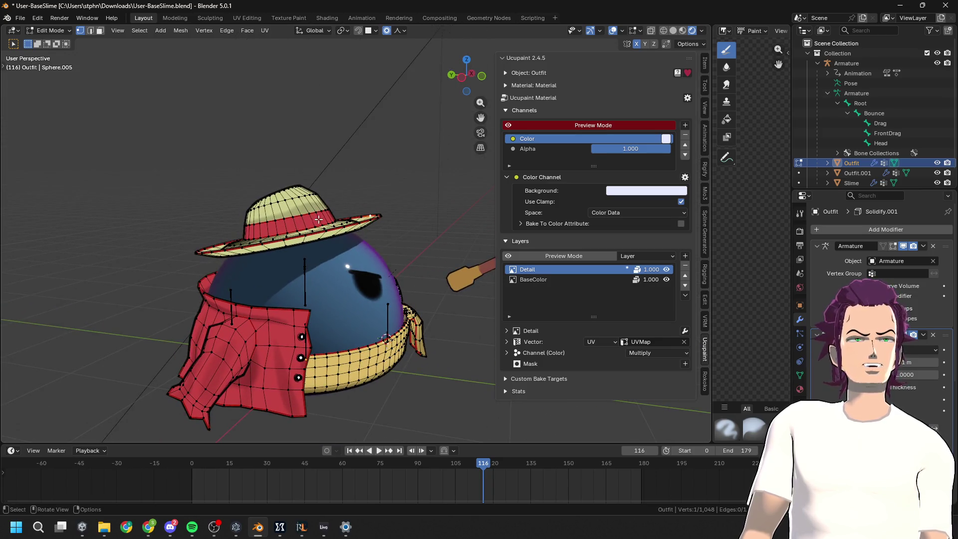
left_click(461, 78)
key("ctrl+l")
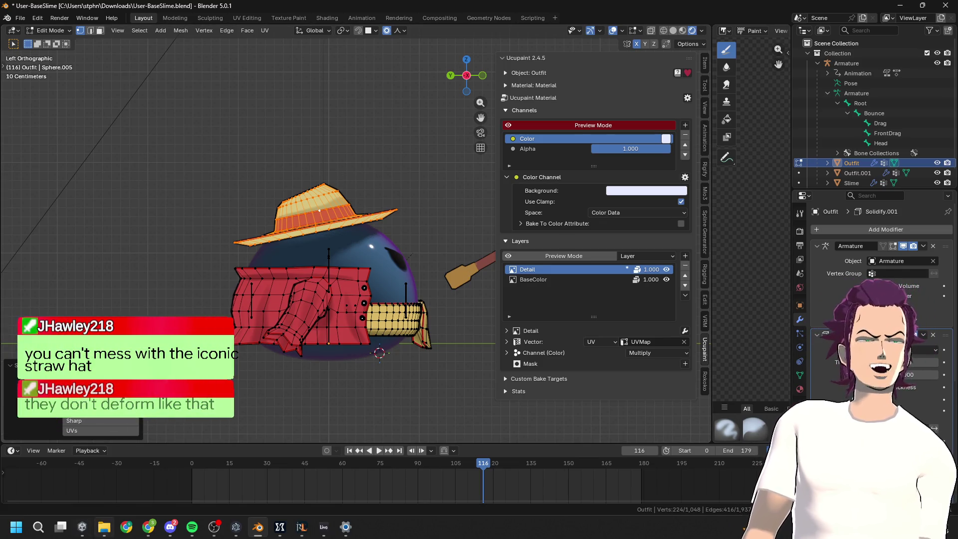
mouse_move(149, 529)
left_click(197, 479)
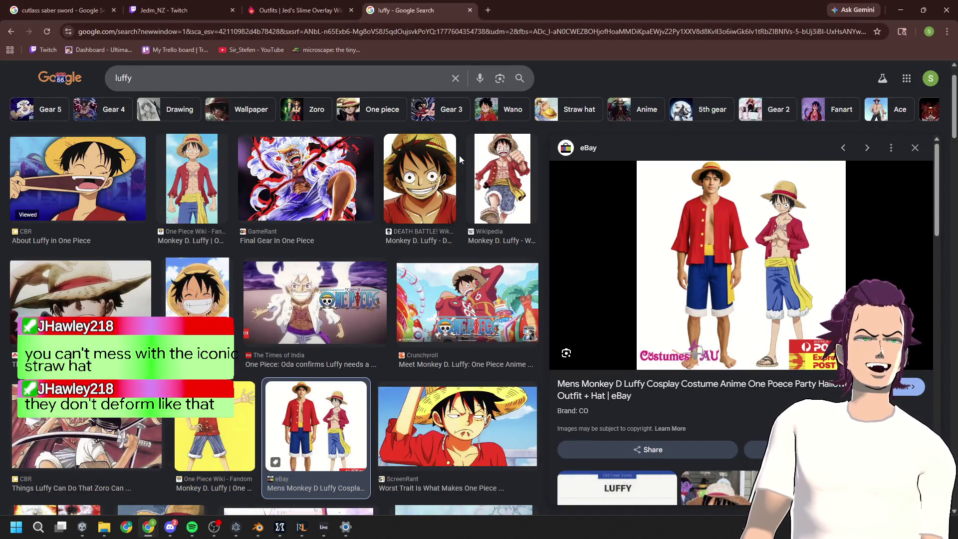
View the DEATH BATTLE Luffy close-up reference, then minimize Chrome to return to Blender
left_click(409, 170)
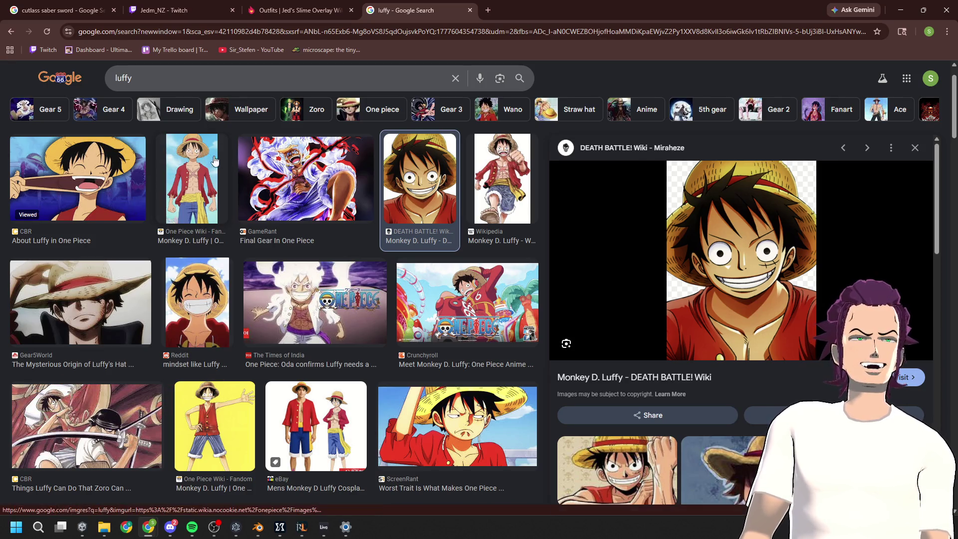
left_click(900, 10)
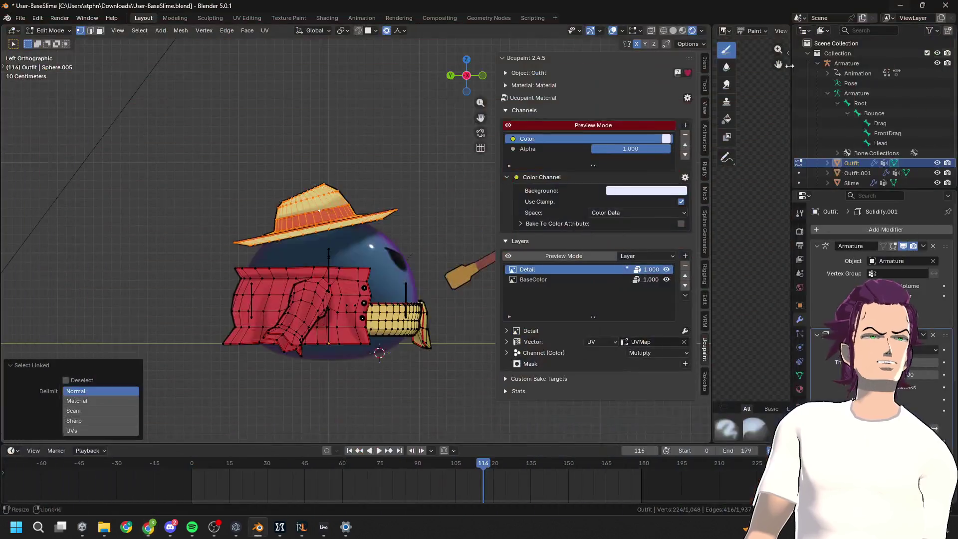
Select a hat vertex and raise the crown along Z from the right side view
left_click(287, 197)
middle_click_drag(287, 197, 342, 209)
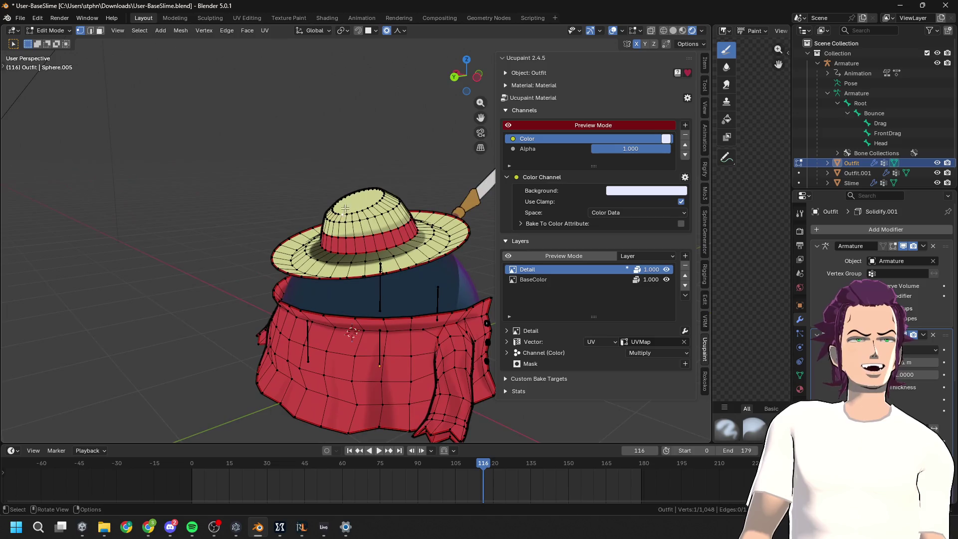
left_click(452, 77)
left_click(452, 77)
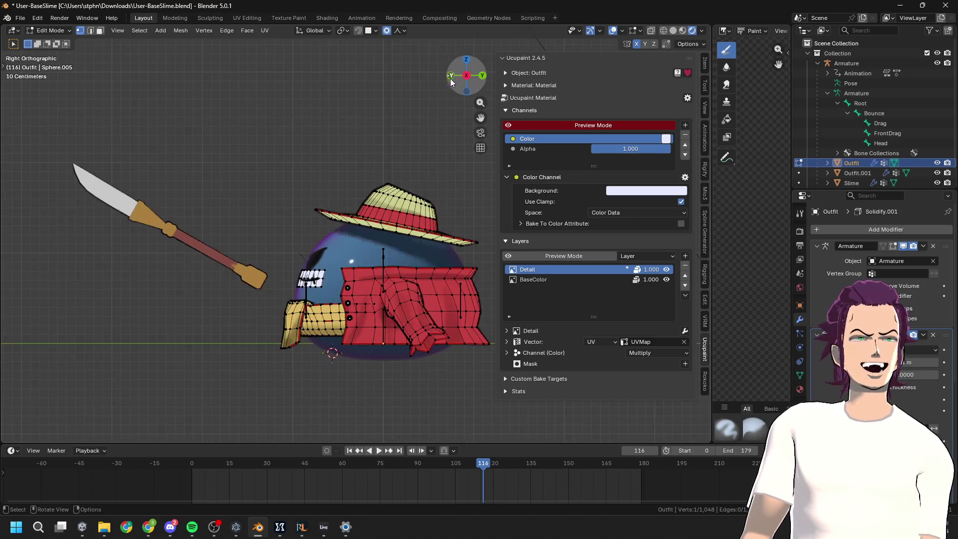
key("g")
key("z")
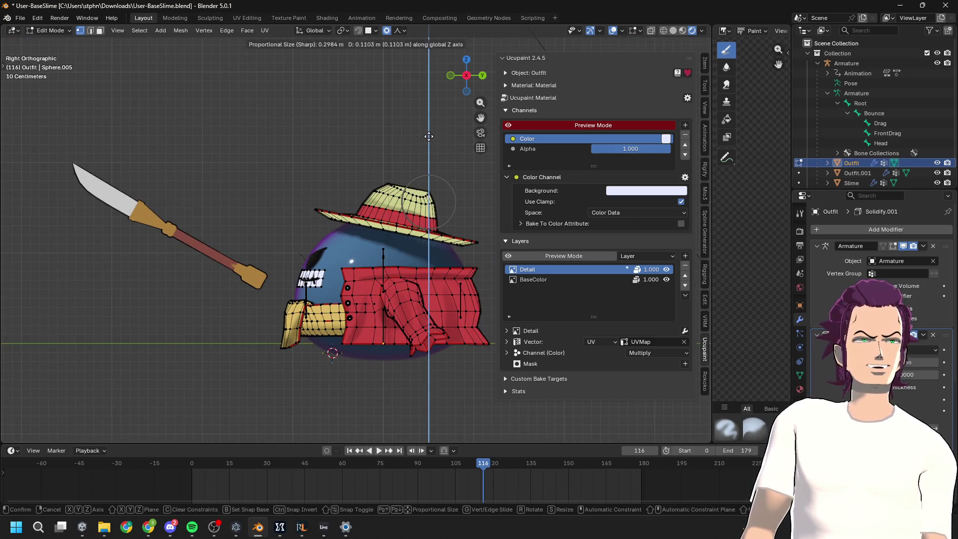
left_click(426, 143)
From the left view, select the entire connected hat mesh via a brim vertex
mouse_move(424, 145)
middle_mouse_down()
mouse_move(493, 177)
mouse_move(487, 183)
middle_mouse_up()
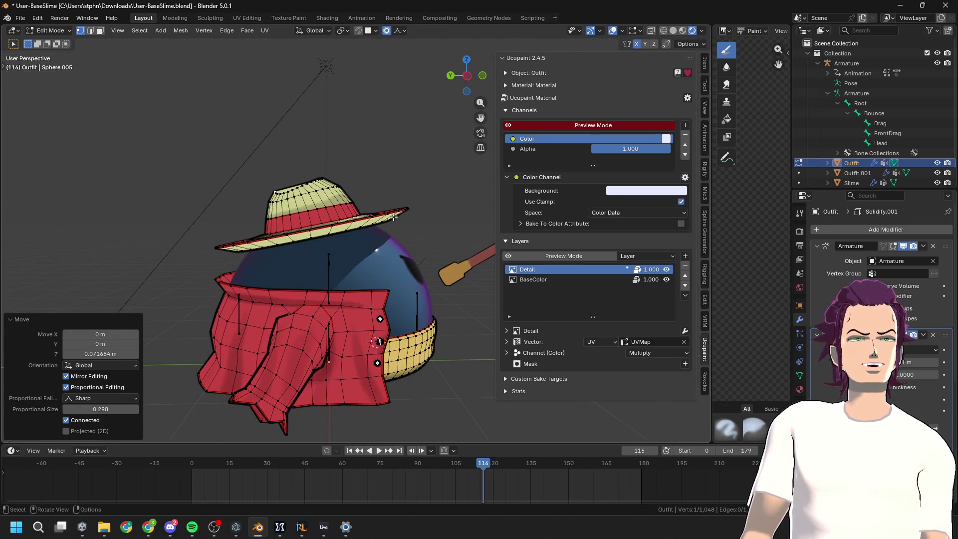
left_click_drag(467, 75, 453, 68)
left_click(466, 75)
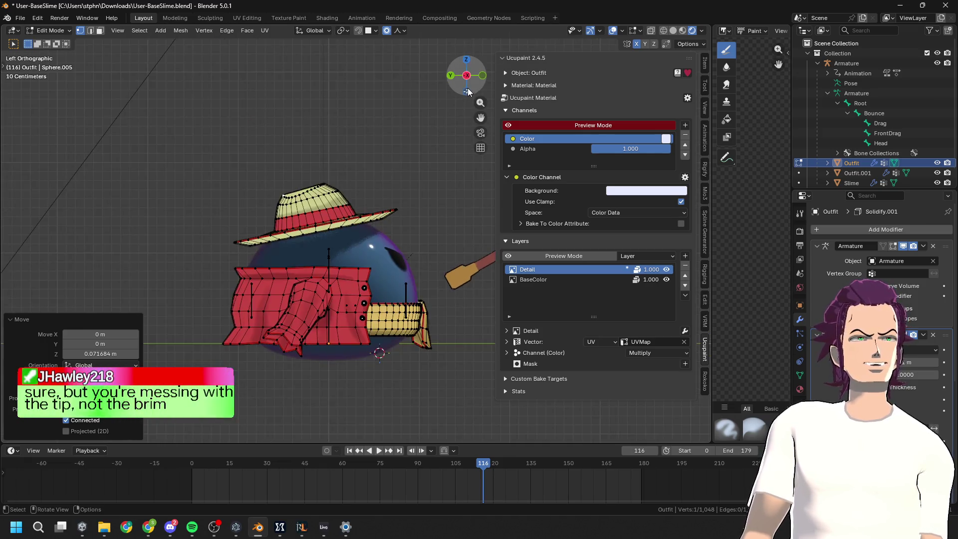
left_click(424, 150)
left_click(323, 211)
key("ctrl+l")
Tilt the hat slightly around the Y axis
middle_click_drag(322, 211, 399, 184)
key("r")
key("z")
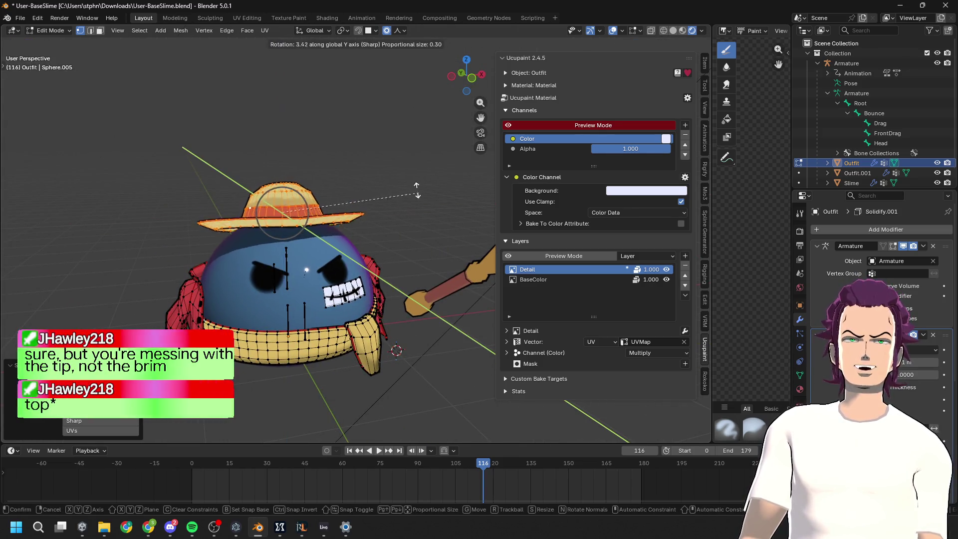
key("Escape")
scroll(878, 260, "down", 6)
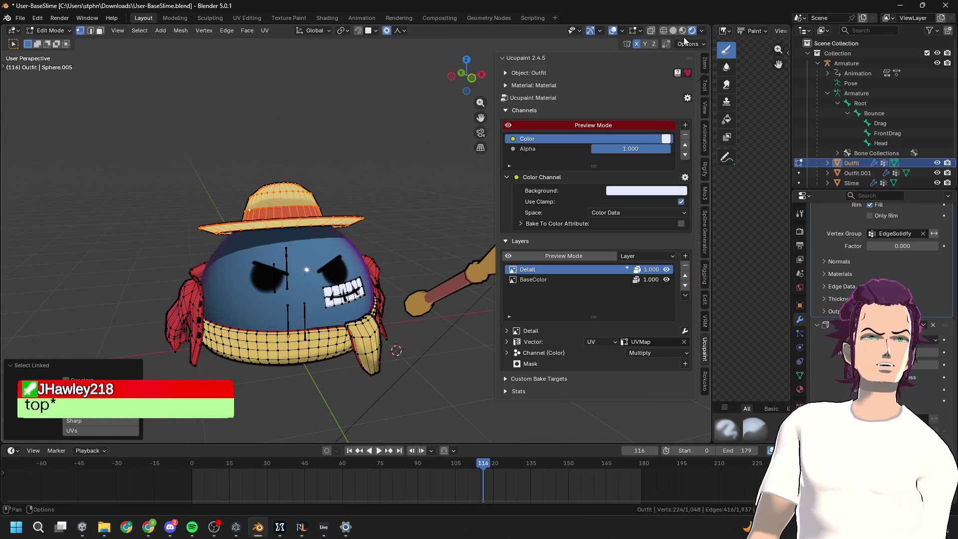
key("r")
key("y")
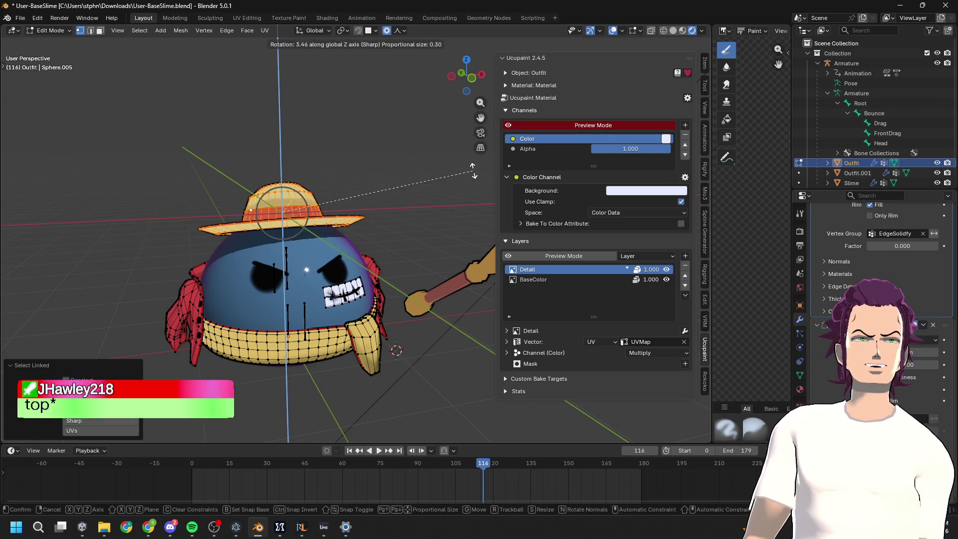
left_click(469, 144)
Shift the hat -0.11377 m along X and check it from Left Orthographic view
key("g")
key("x")
left_click(461, 145)
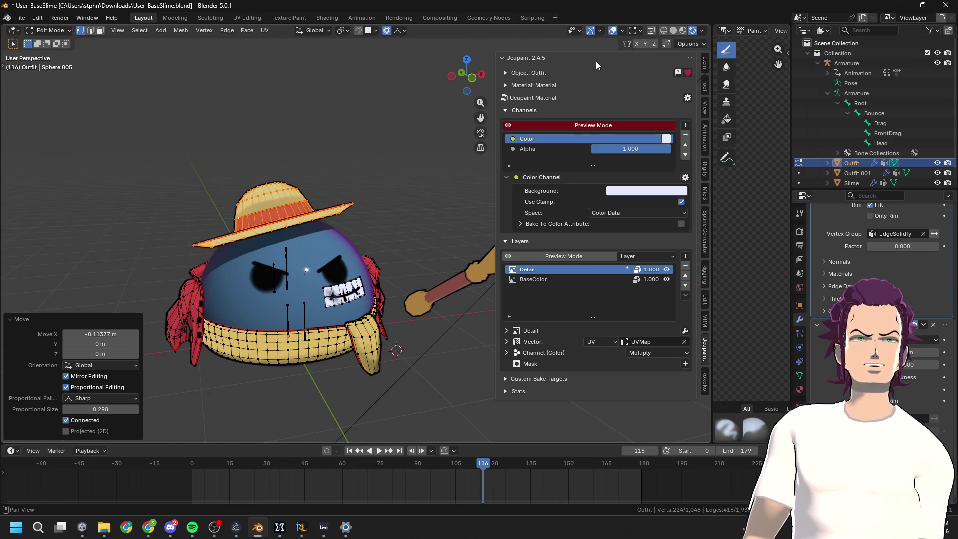
left_click(452, 76)
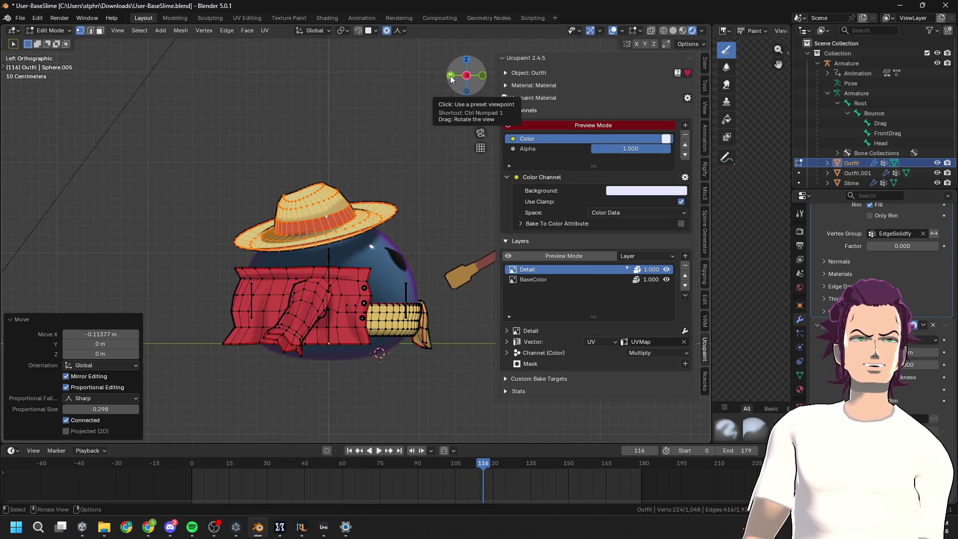
Reselect the Outfit, re-enter Edit Mode and move the hat vertically
key("Tab")
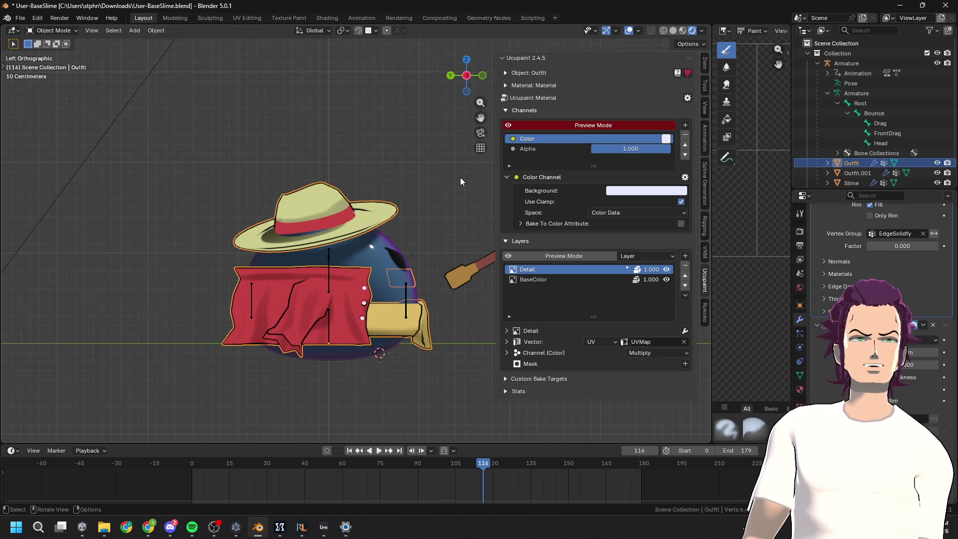
left_click(431, 195)
left_click(322, 214)
key("Tab")
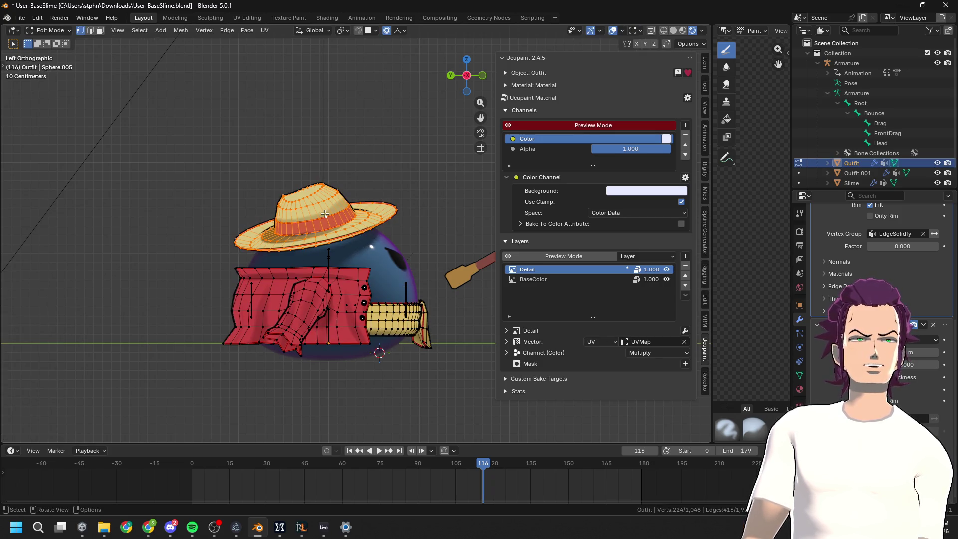
key("g")
key("z")
left_click(333, 204)
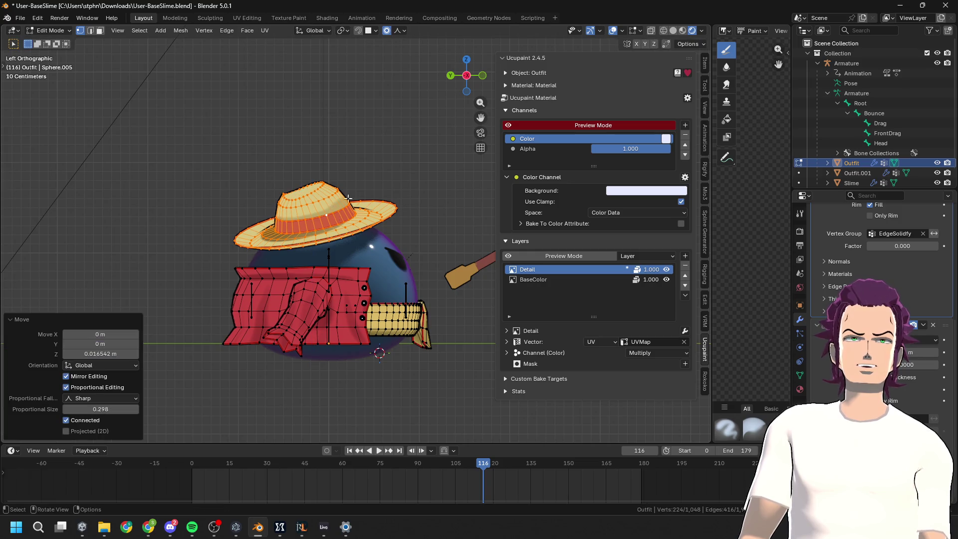
Lower the hat further along Z on the slime's head
key("Tab")
mouse_move(400, 168)
middle_mouse_down()
mouse_move(391, 177)
mouse_move(181, 184)
middle_mouse_up()
key("g")
key("Escape")
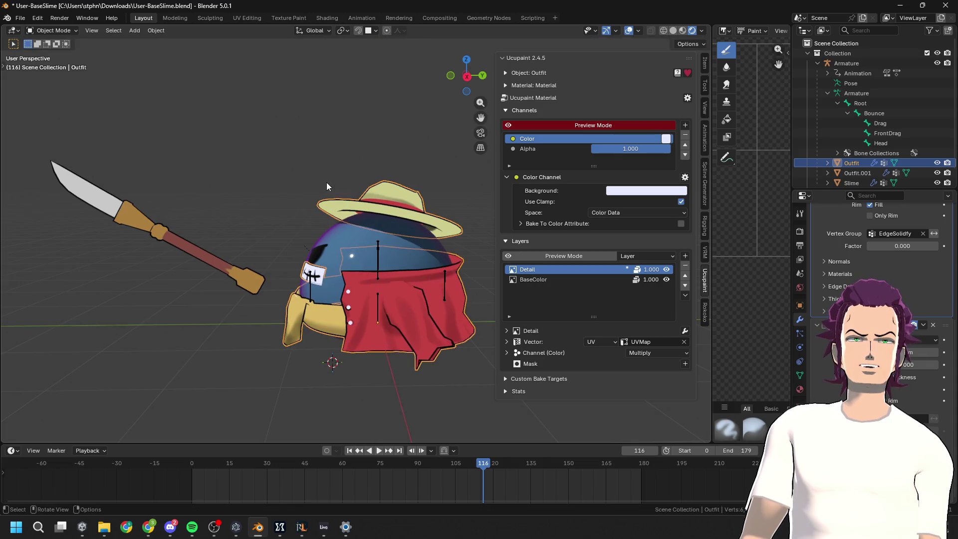
key("Tab")
key("g")
key("z")
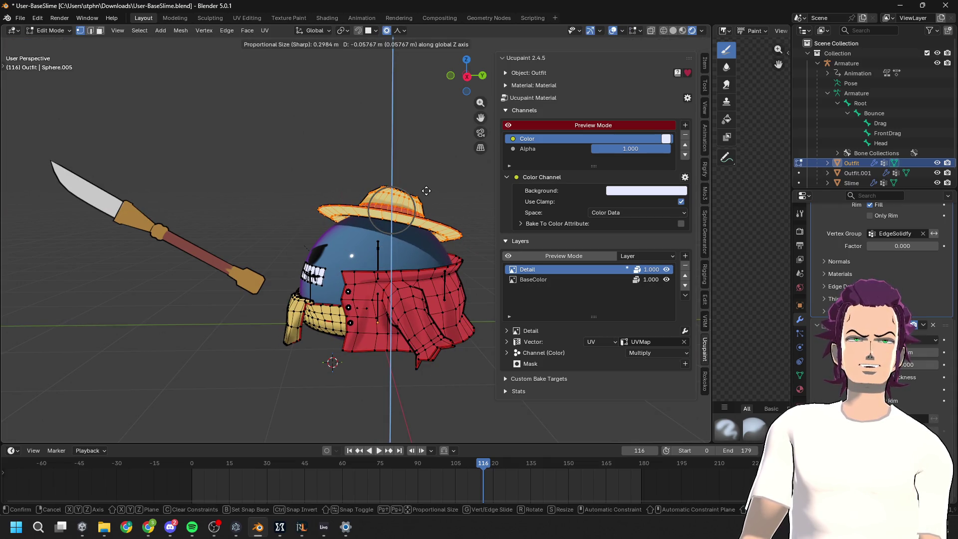
left_click(428, 191)
Shift the hat sideways along X and check it from a straight side view
mouse_move(428, 192)
middle_mouse_down()
mouse_move(623, 185)
mouse_move(402, 229)
middle_mouse_up()
key("g")
key("x")
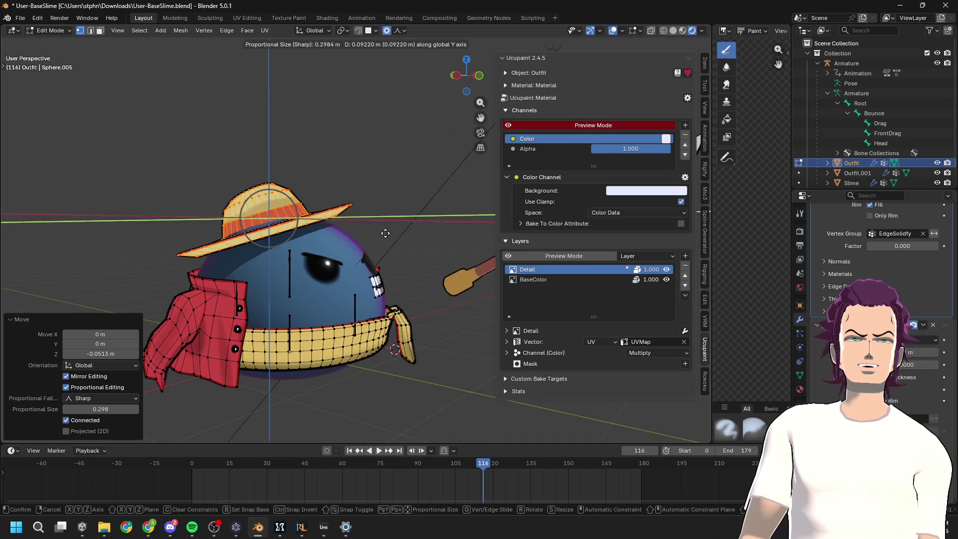
left_click(402, 248)
middle_click_drag(402, 248, 230, 249)
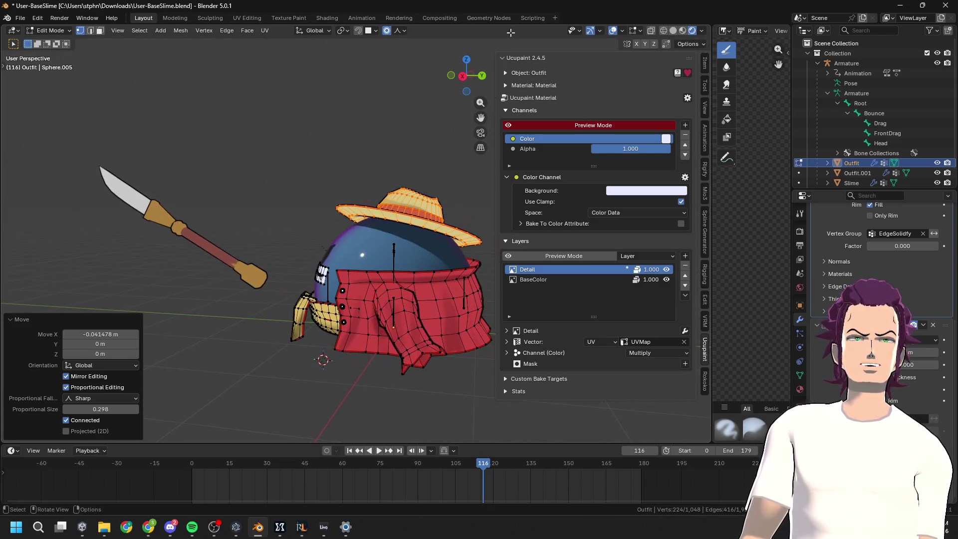
left_click(463, 77)
From the left view, readjust the hat's height along Z
key("Tab")
mouse_move(408, 159)
middle_mouse_down()
mouse_move(406, 200)
mouse_move(636, 196)
mouse_move(421, 223)
middle_mouse_up()
left_click(467, 76)
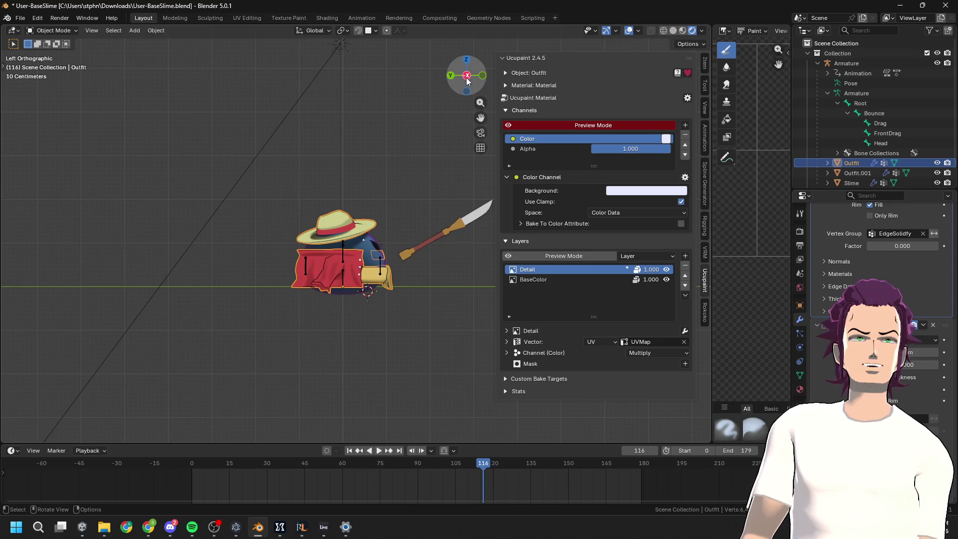
key("Tab")
scroll(400, 221, "up", 2)
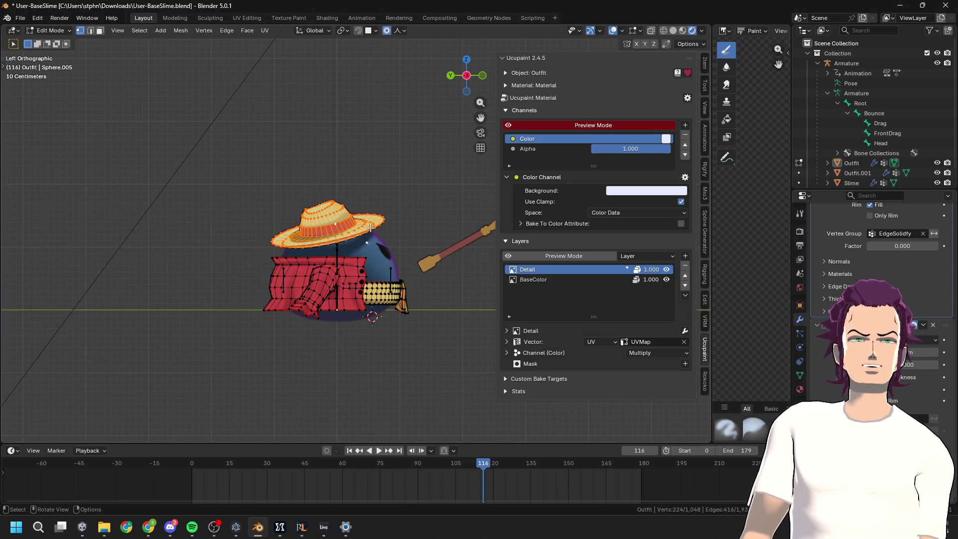
key("g")
key("z")
left_click(380, 220)
Tilt the hat around the Y axis and check it from the left side
mouse_move(380, 219)
middle_mouse_down()
mouse_move(349, 229)
mouse_move(363, 230)
middle_mouse_up()
key("r")
key("x")
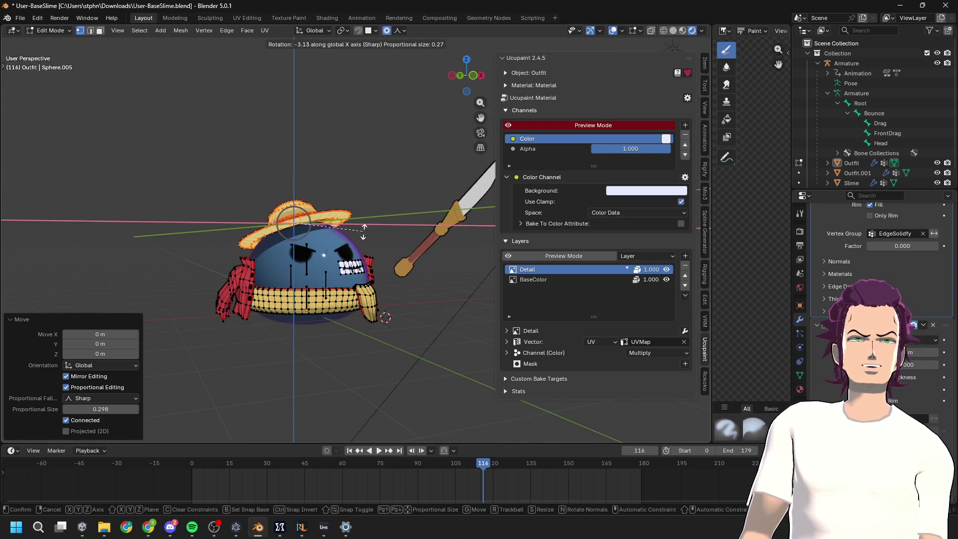
key("y")
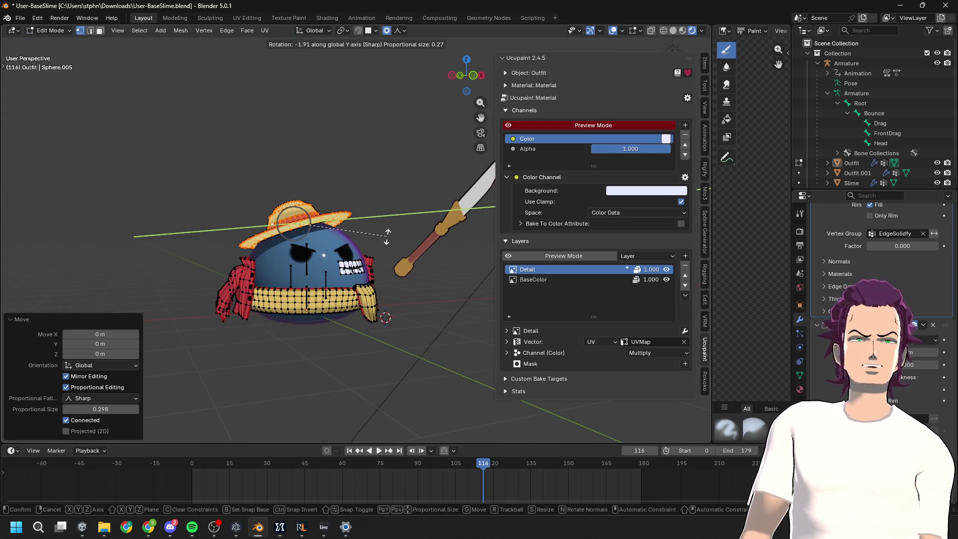
left_click(387, 239)
middle_click_drag(386, 238, 475, 142)
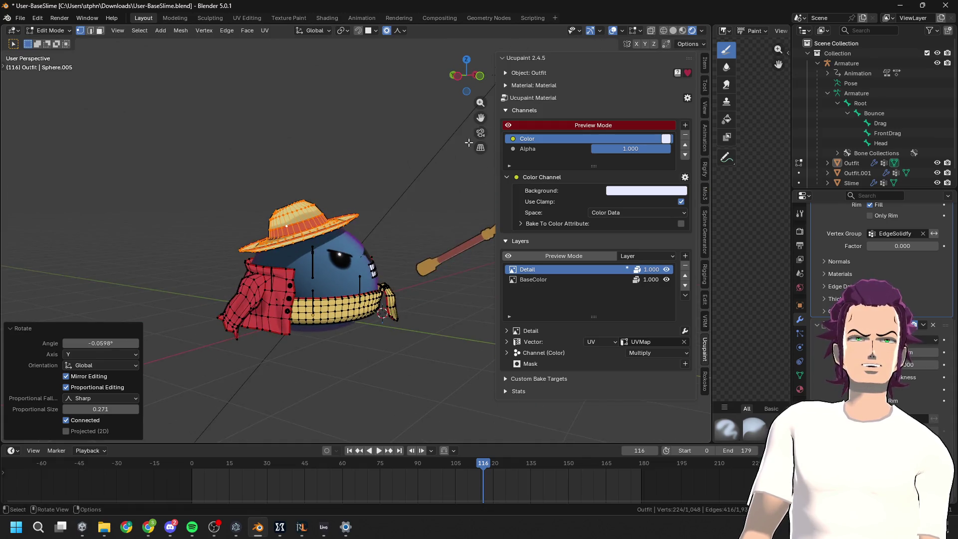
left_click(456, 76)
Tilt the hat brim a few more degrees around global Y with sharp proportional falloff
key("Tab")
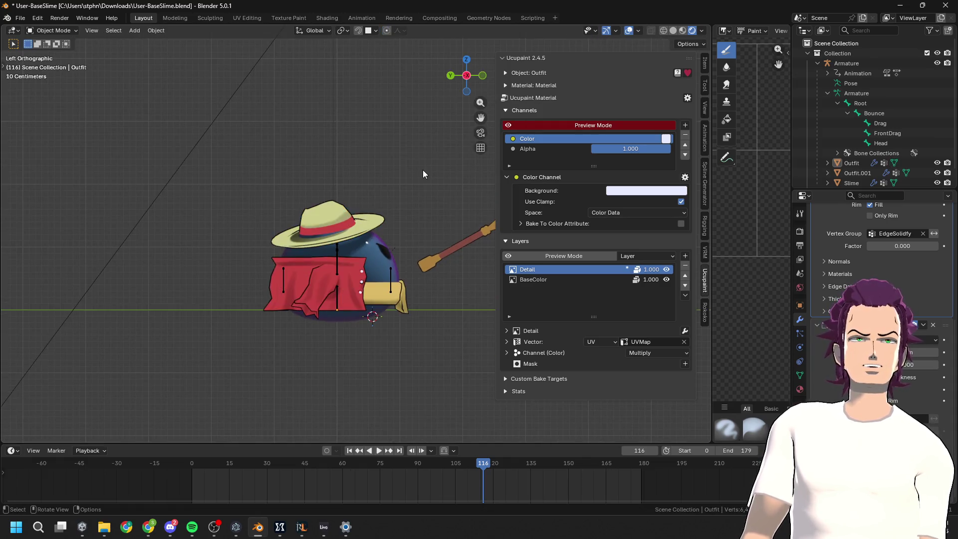
middle_click_drag(423, 171, 329, 170, "shift")
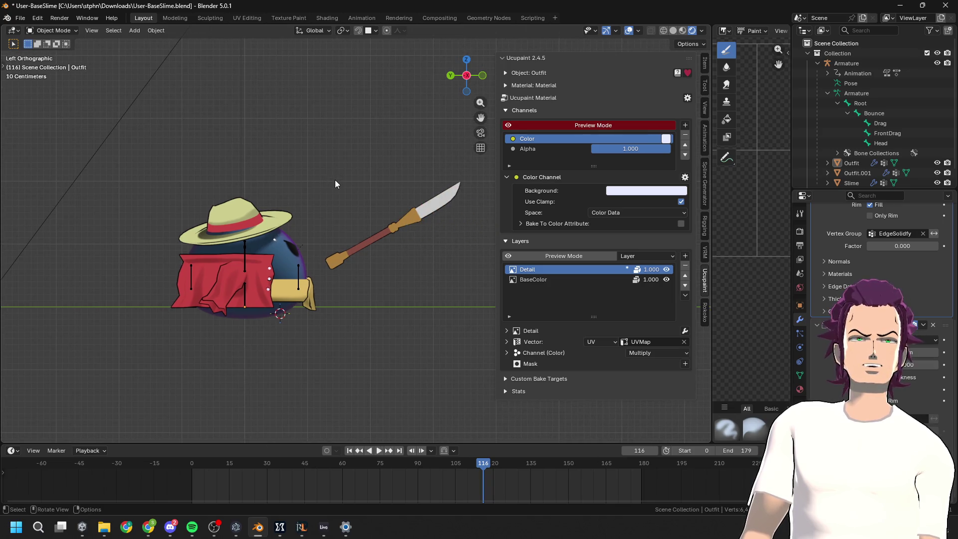
key("Tab")
key("r")
key("y")
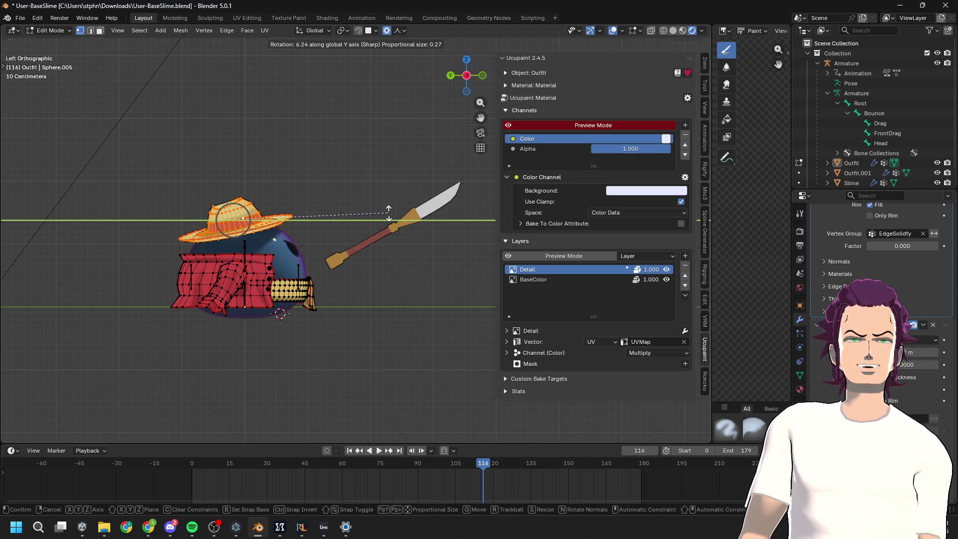
left_click(388, 213)
key("Tab")
mouse_move(417, 249)
middle_mouse_down()
mouse_move(207, 258)
mouse_move(375, 274)
mouse_move(240, 280)
mouse_move(374, 295)
mouse_move(256, 298)
mouse_move(335, 292)
middle_mouse_up()
key("Tab")
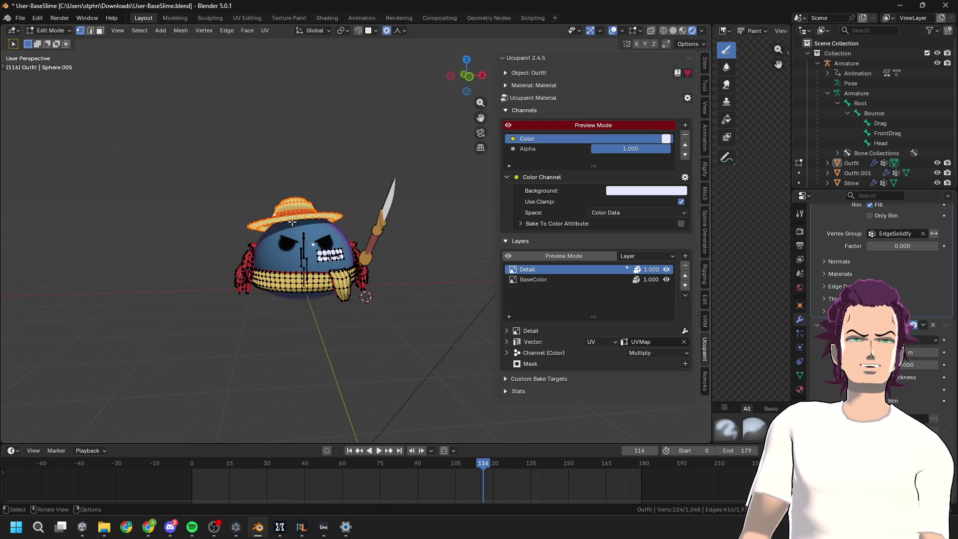
Move the hat back along X and fine-tune its height along Z
key("g")
key("x")
left_click(351, 226)
mouse_move(352, 225)
middle_mouse_down()
mouse_move(459, 252)
mouse_move(468, 235)
middle_mouse_up()
key("g")
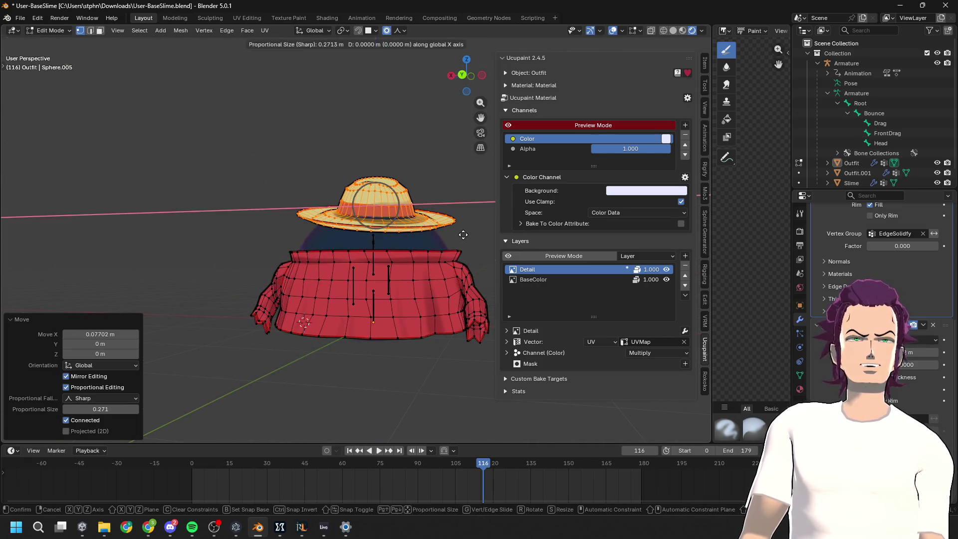
key("z")
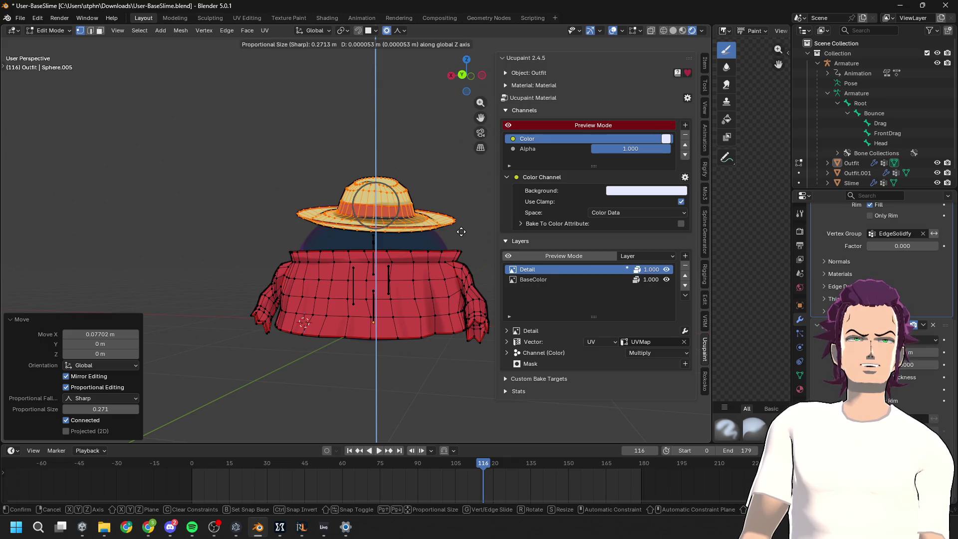
left_click(458, 231)
Inspect the hat from side and front-left views, then select a hat brim vertex in Edit Mode
key("Tab")
mouse_move(459, 231)
middle_mouse_down()
mouse_move(206, 231)
mouse_move(328, 259)
mouse_move(397, 252)
mouse_move(396, 308)
mouse_move(364, 307)
mouse_move(480, 307)
mouse_move(516, 325)
mouse_move(427, 319)
mouse_move(426, 306)
mouse_move(527, 316)
mouse_move(558, 298)
mouse_move(351, 294)
mouse_move(274, 331)
mouse_move(311, 313)
mouse_move(383, 310)
middle_mouse_up()
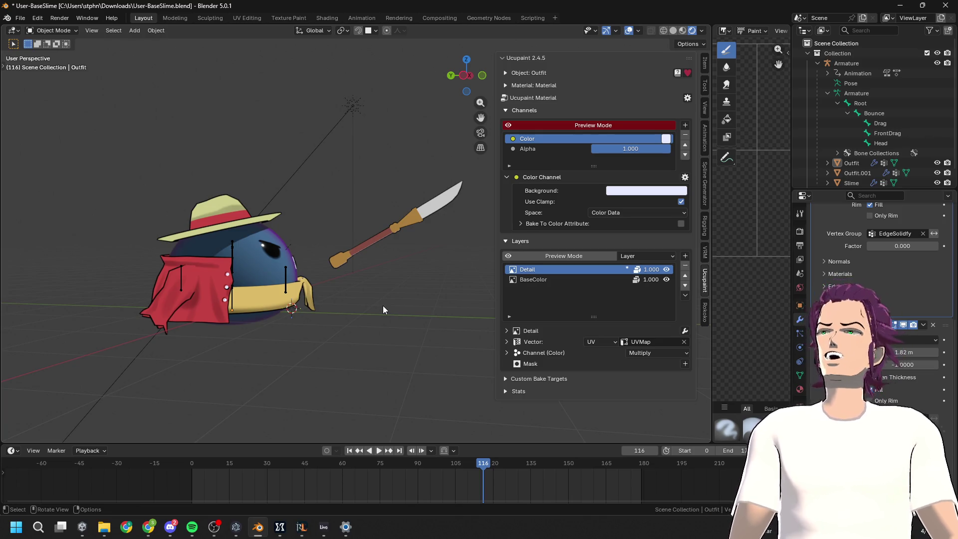
mouse_move(367, 370)
middle_mouse_down()
mouse_move(337, 267)
mouse_move(286, 229)
mouse_move(305, 208)
mouse_move(375, 217)
mouse_move(307, 226)
mouse_move(273, 260)
mouse_move(235, 240)
mouse_move(172, 240)
mouse_move(300, 240)
mouse_move(297, 229)
mouse_move(279, 237)
mouse_move(340, 288)
middle_mouse_up()
key("Tab")
mouse_move(356, 340)
middle_mouse_down()
mouse_move(324, 354)
mouse_move(310, 376)
middle_mouse_up()
left_click(302, 305)
mouse_move(319, 322)
middle_mouse_down()
mouse_move(329, 279)
mouse_move(369, 339)
mouse_move(373, 327)
middle_mouse_up()
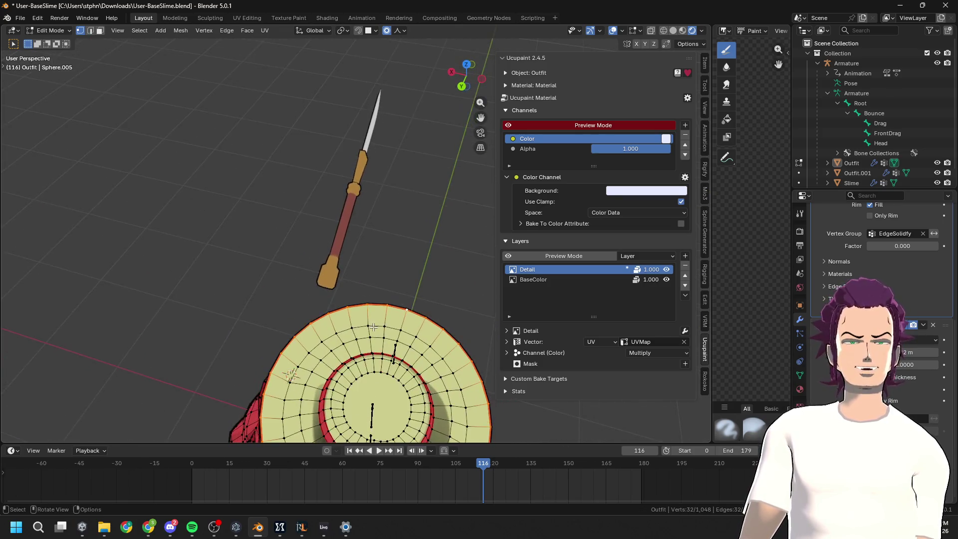
Scale the hat's selected vertices narrower along the X axis
scroll(373, 326, "down", 5)
key("s")
key("x")
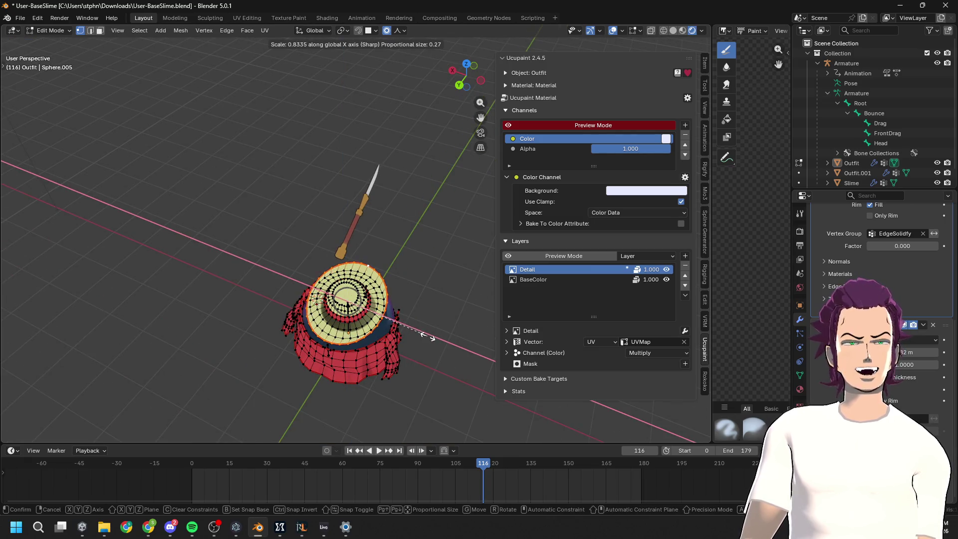
scroll(422, 336, "down", 14)
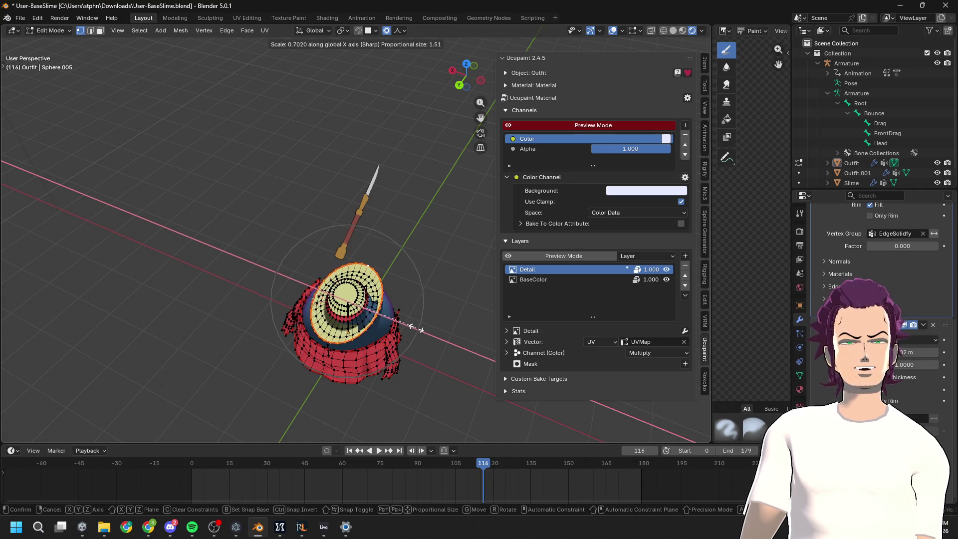
left_click(421, 324)
Raise the hat brim along Z with sharp proportional editing, 0.2573 m higher
middle_click_drag(422, 324, 368, 286)
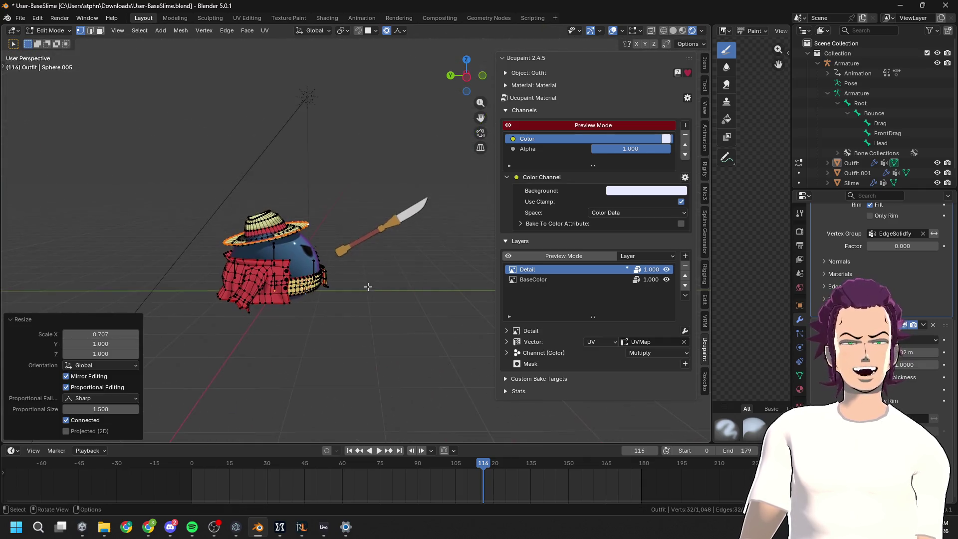
key("g")
key("z")
left_click(351, 266)
scroll(210, 170, "up", 5)
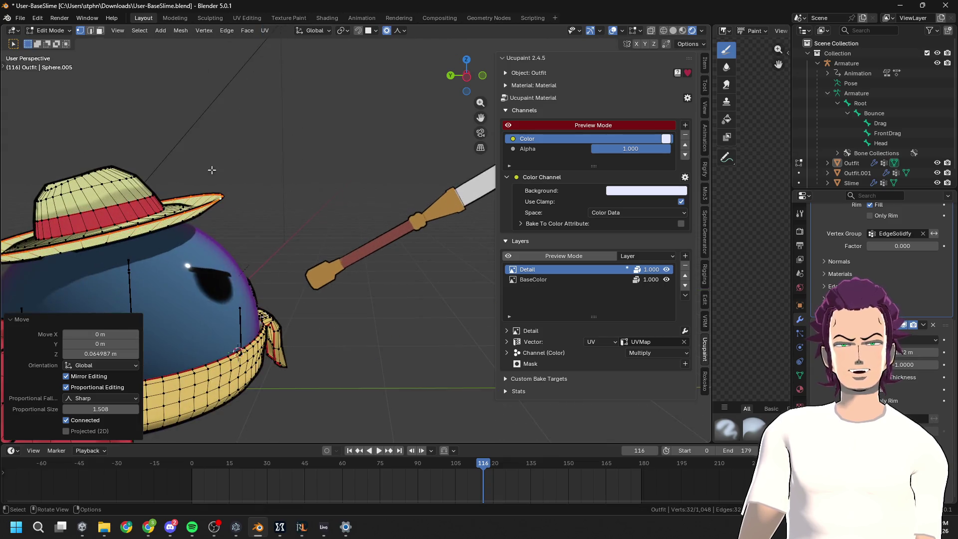
key("g")
key("z")
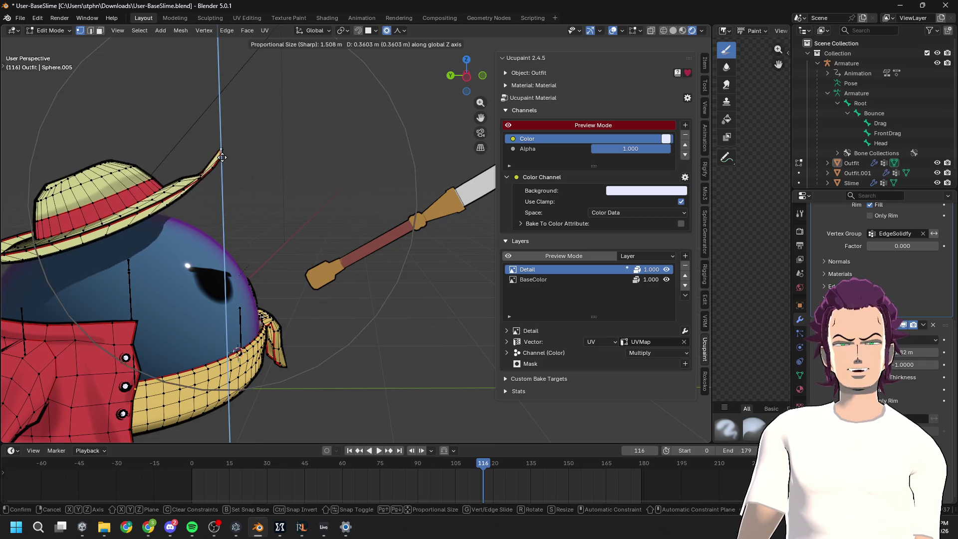
left_click(193, 170)
Check the hat from around the slime and return the outfit to Object Mode
scroll(193, 169, "down", 4)
mouse_move(193, 170)
middle_mouse_down()
mouse_move(349, 276)
mouse_move(257, 285)
mouse_move(270, 282)
middle_mouse_up()
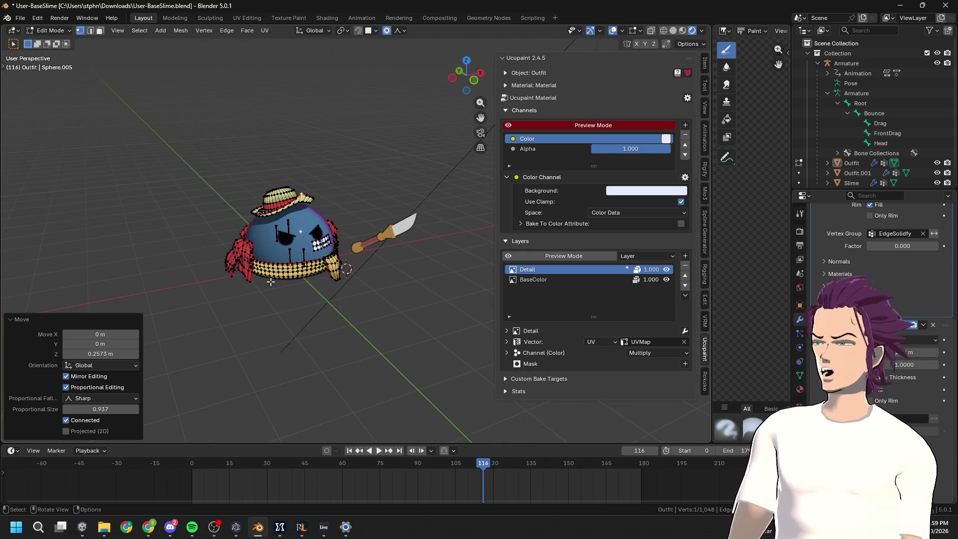
key("ctrl+KP_Add")
key("ctrl+KP_Add")
key("Tab")
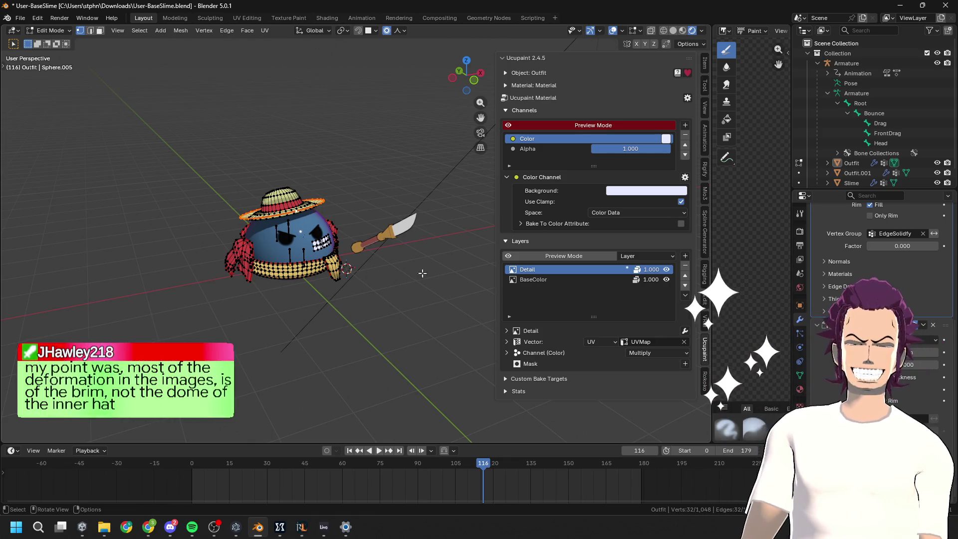
scroll(346, 214, "up", 5)
mouse_move(346, 214)
middle_mouse_down()
mouse_move(374, 245)
mouse_move(311, 208)
mouse_move(253, 222)
mouse_move(400, 218)
mouse_move(250, 223)
mouse_move(148, 255)
mouse_move(329, 185)
middle_mouse_up()
Move the sword (Outfit.001) 0.908 m along Y, then select its parent armature
left_click(466, 78)
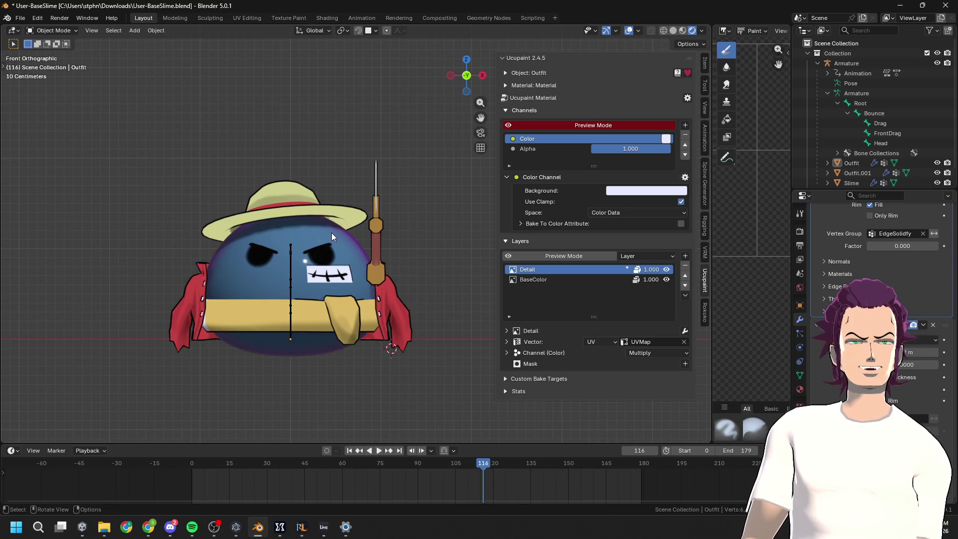
mouse_move(285, 286)
middle_mouse_down()
mouse_move(370, 310)
mouse_move(339, 366)
mouse_move(421, 295)
mouse_move(327, 278)
mouse_move(360, 267)
mouse_move(358, 244)
middle_mouse_up()
left_click(359, 244)
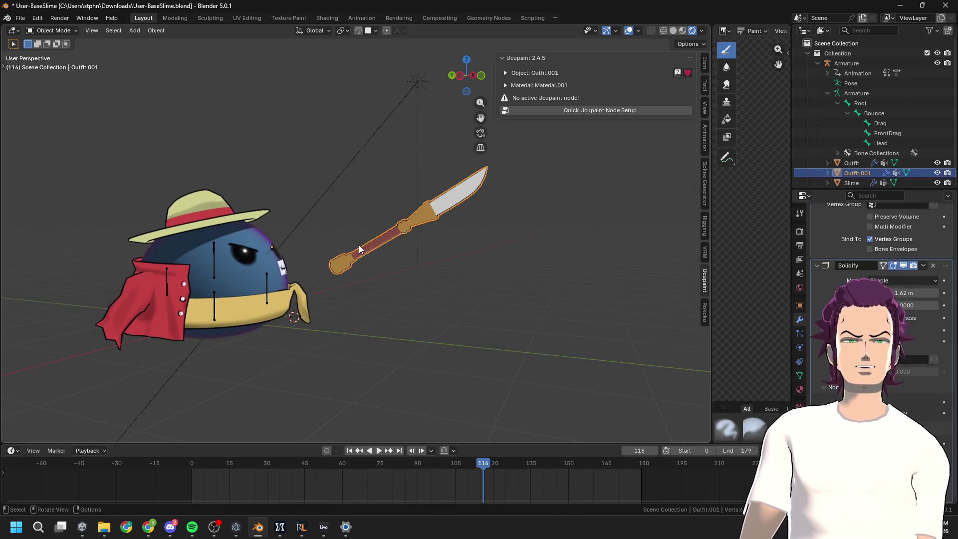
key("g")
key("y")
left_click(347, 246)
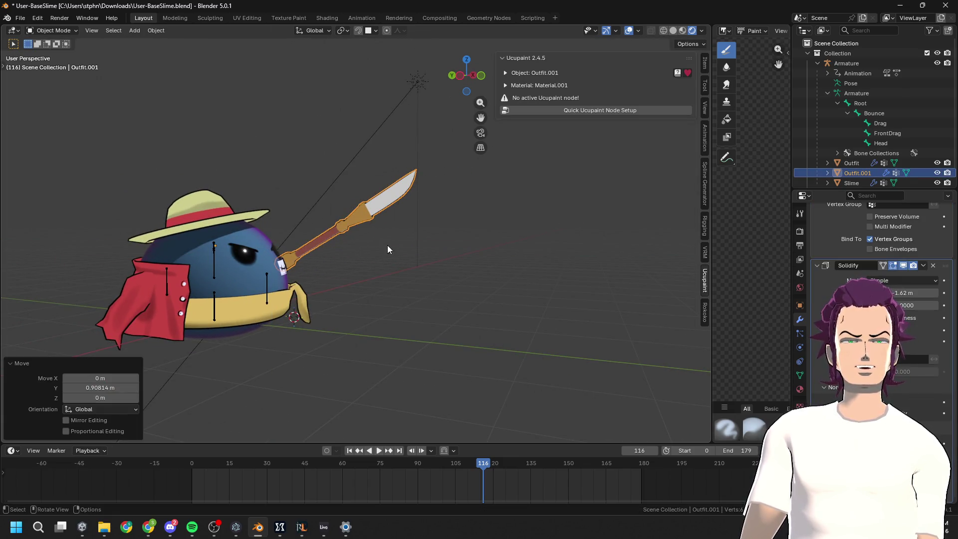
scroll(375, 255, "down", 2)
key("bracketleft")
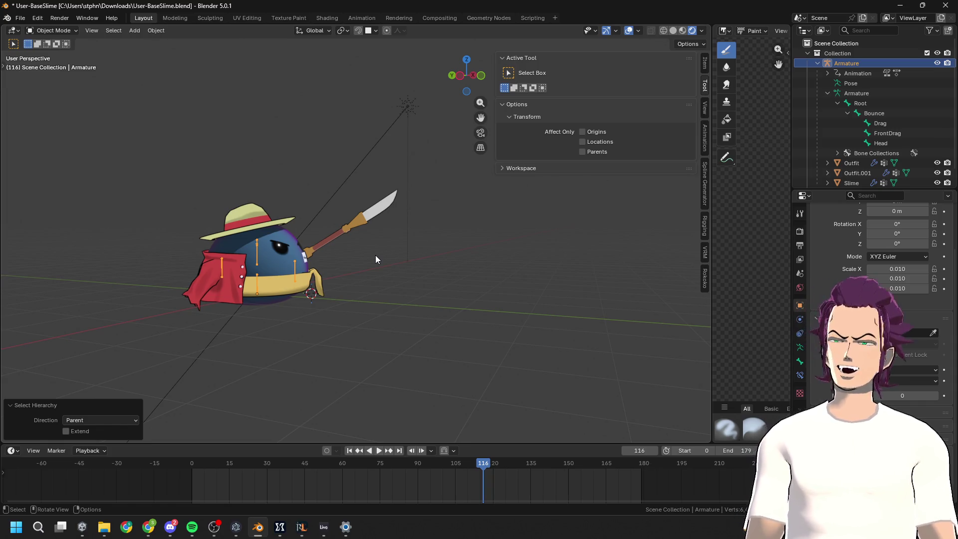
Preview several Luffy references in Chrome: full-body, yellow-background, cosplay and straw hat images
mouse_move(148, 527)
left_click(212, 491)
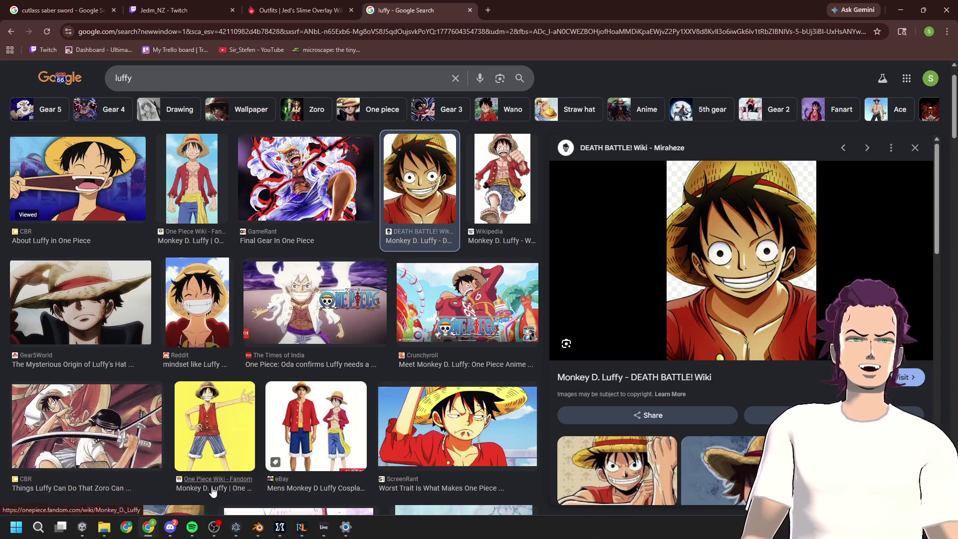
left_click(207, 162)
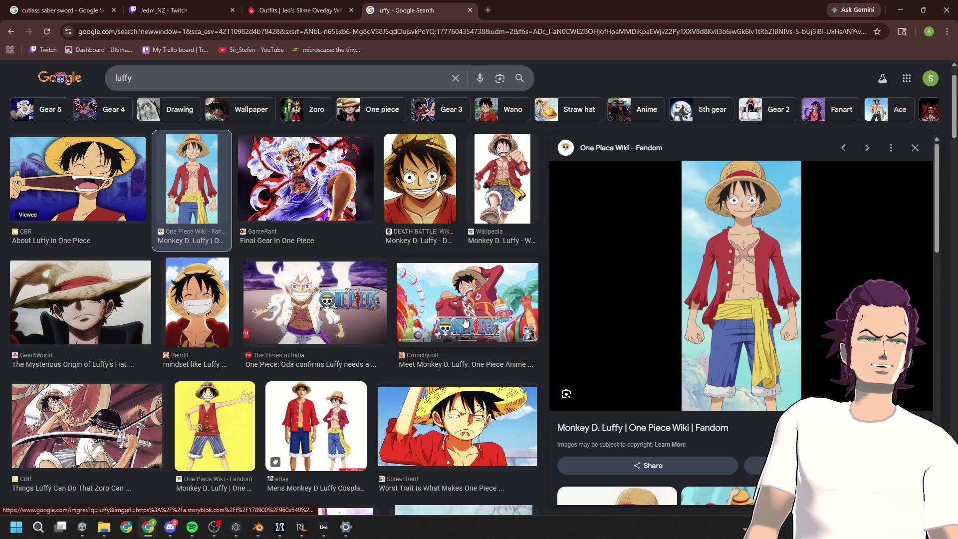
left_click(465, 309)
left_click(228, 400)
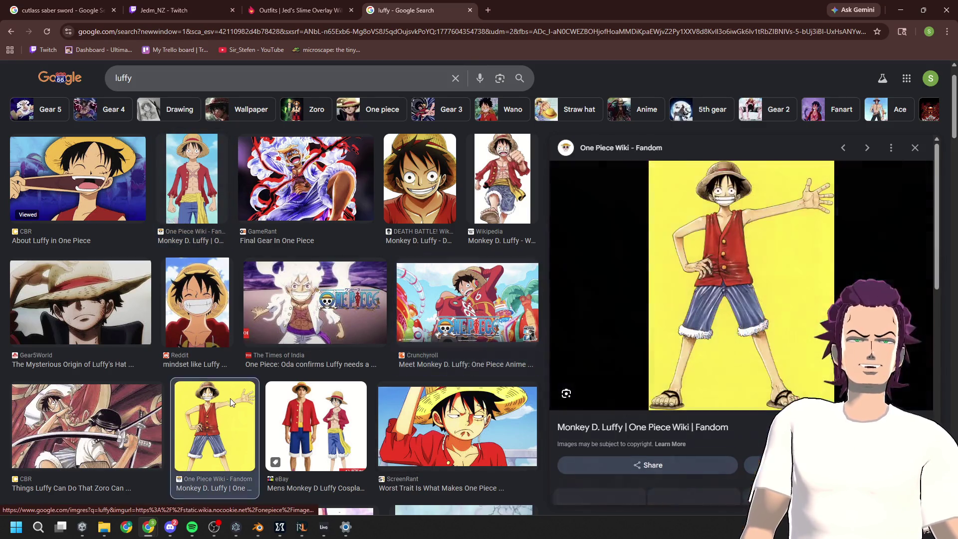
left_click(338, 414)
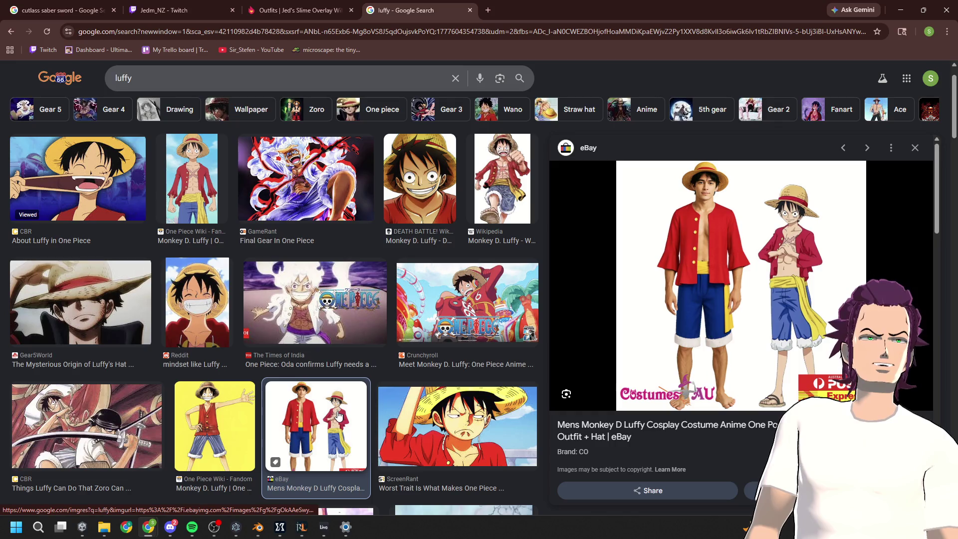
left_click(104, 308)
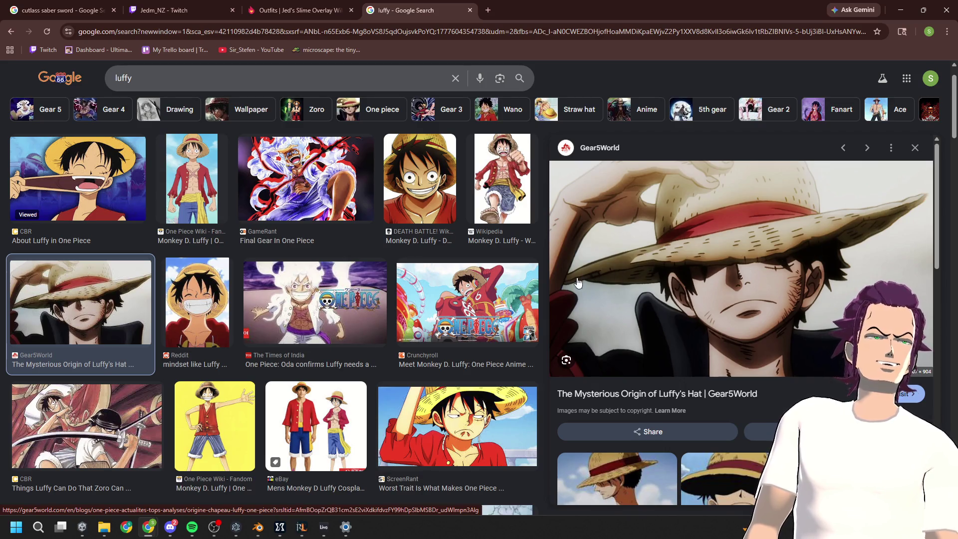
View the 'How To Draw Monkey D. Luffy' preview, scroll the results, then minimize Chrome
scroll(194, 333, "down", 10)
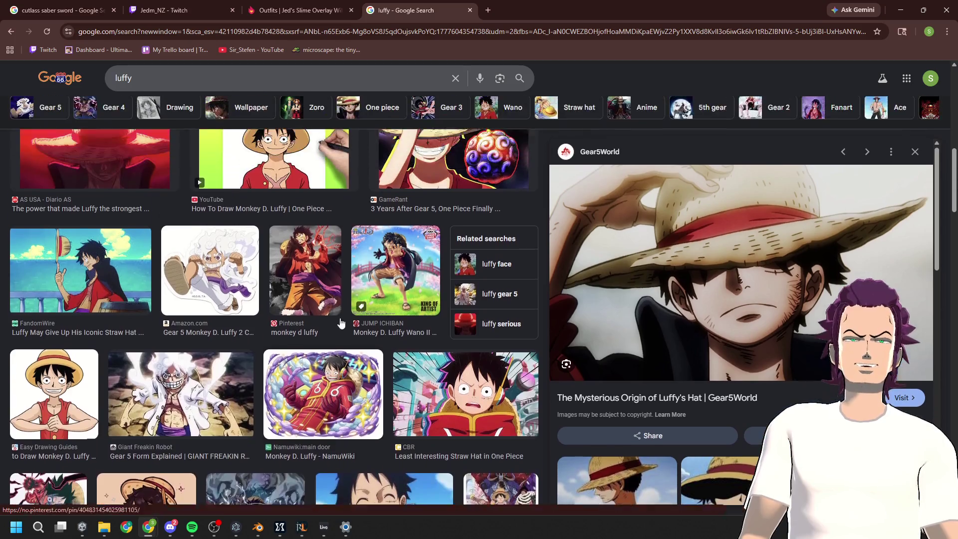
scroll(341, 323, "up", 2)
left_click(273, 269)
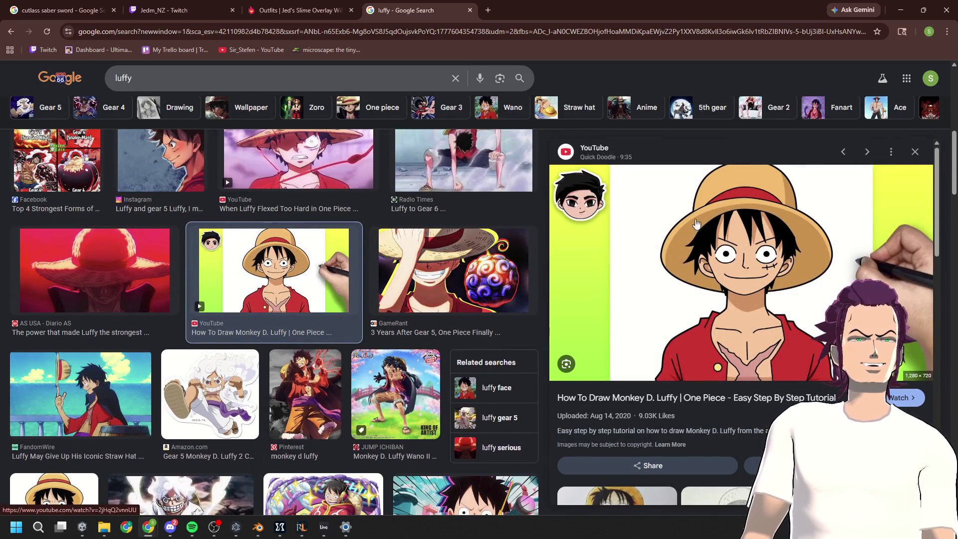
scroll(349, 312, "down", 10)
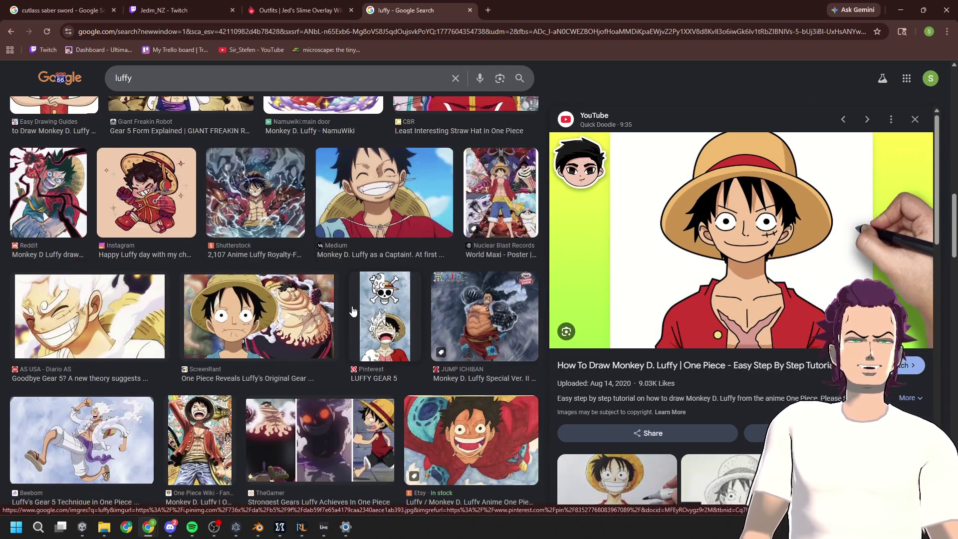
scroll(348, 313, "down", 3)
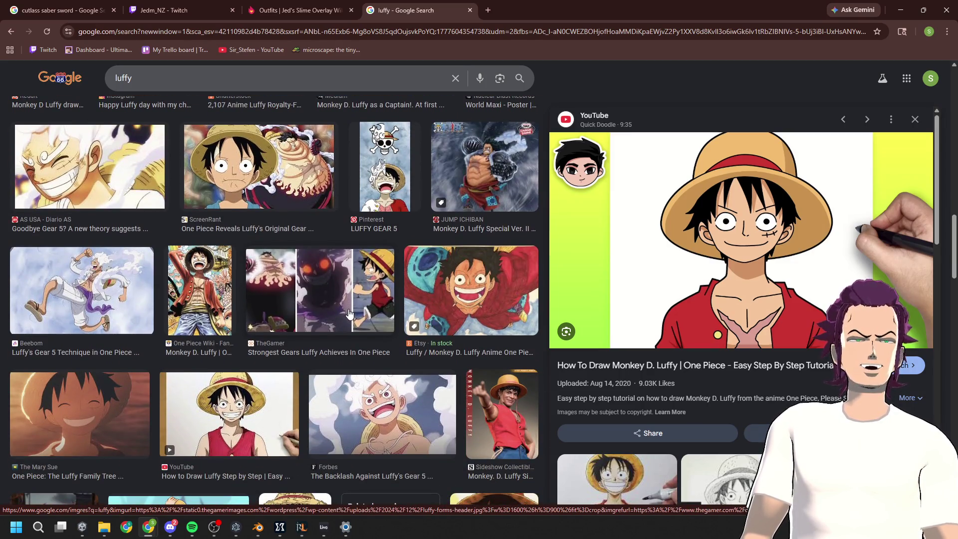
scroll(349, 313, "down", 4)
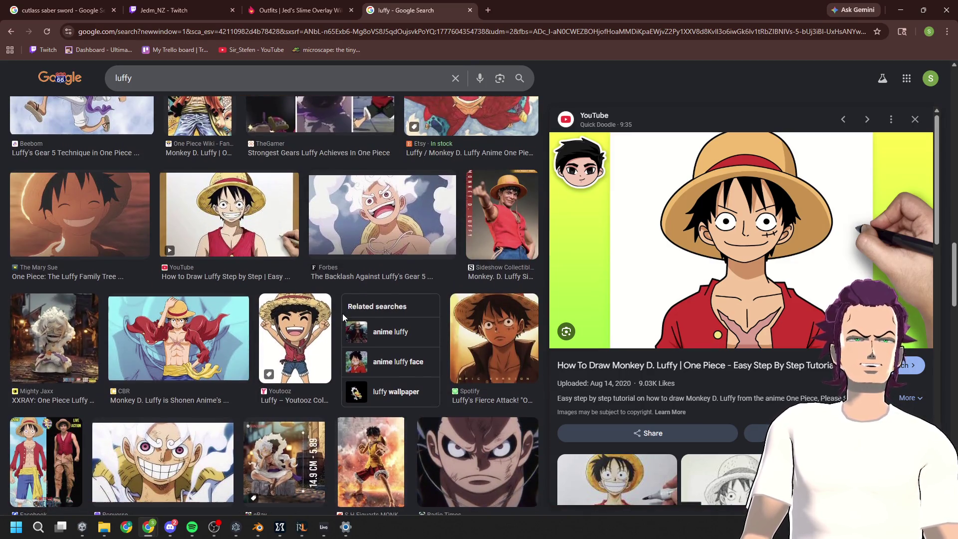
scroll(343, 317, "down", 5)
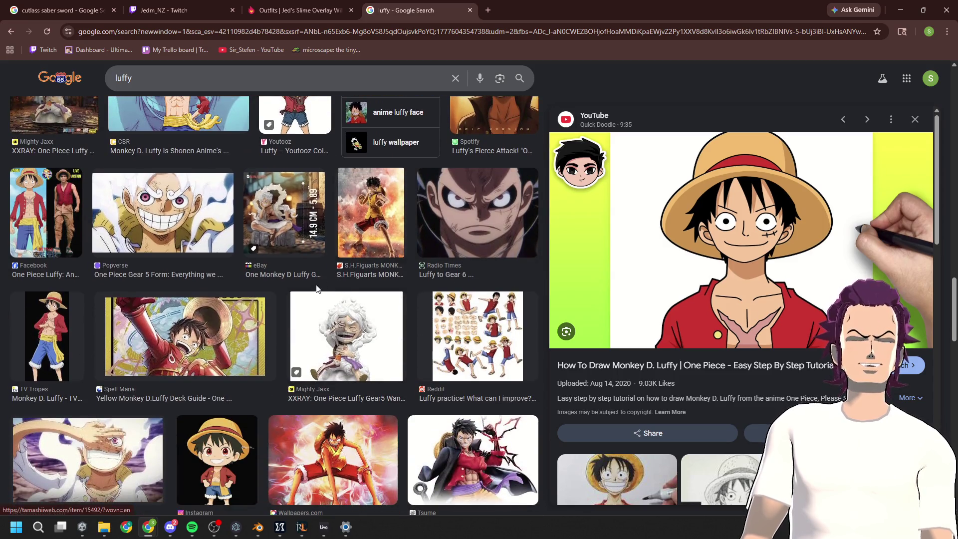
left_click(902, 13)
mouse_move(384, 281)
middle_mouse_down()
mouse_move(243, 286)
mouse_move(403, 256)
mouse_move(418, 230)
mouse_move(394, 251)
mouse_move(480, 231)
mouse_move(480, 270)
mouse_move(283, 232)
mouse_move(324, 258)
middle_mouse_up()
scroll(405, 269, "up", 5)
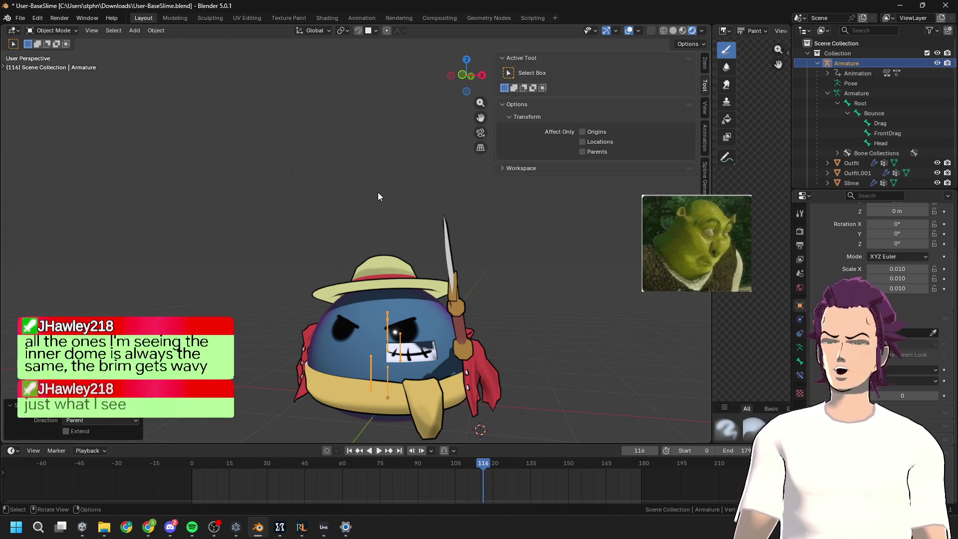
Select the Outfit mesh carrying the hat and enter Edit Mode on it
scroll(377, 195, "up", 2)
scroll(377, 200, "down", 3)
key("Tab")
mouse_move(432, 255)
middle_mouse_down()
mouse_move(312, 243)
mouse_move(298, 263)
mouse_move(342, 261)
mouse_move(344, 180)
middle_mouse_up()
key("Tab")
left_click(271, 251)
key("Tab")
scroll(339, 179, "up", 5)
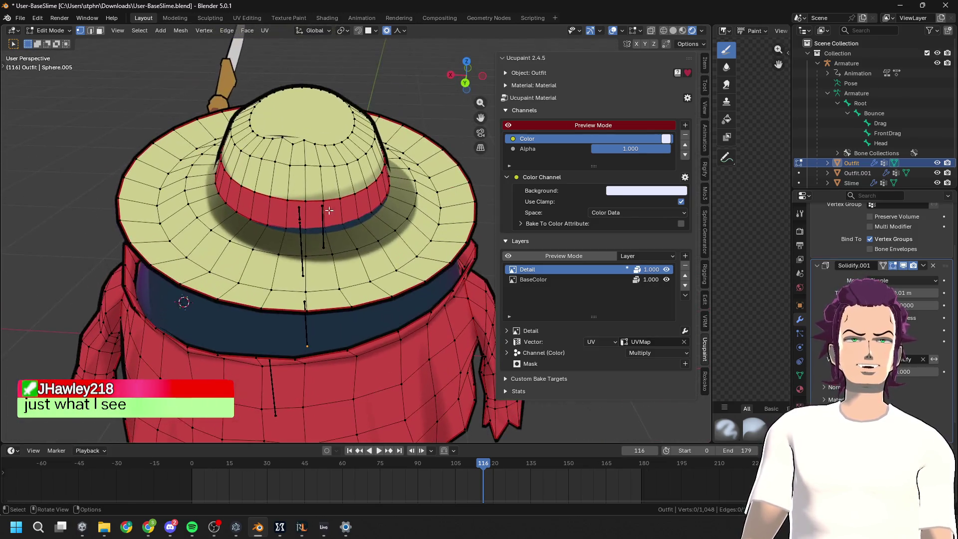
Select a brim edge loop and lift parts of it along Z to warp the brim
left_click(293, 268, "alt")
middle_click_drag(293, 268, 324, 309)
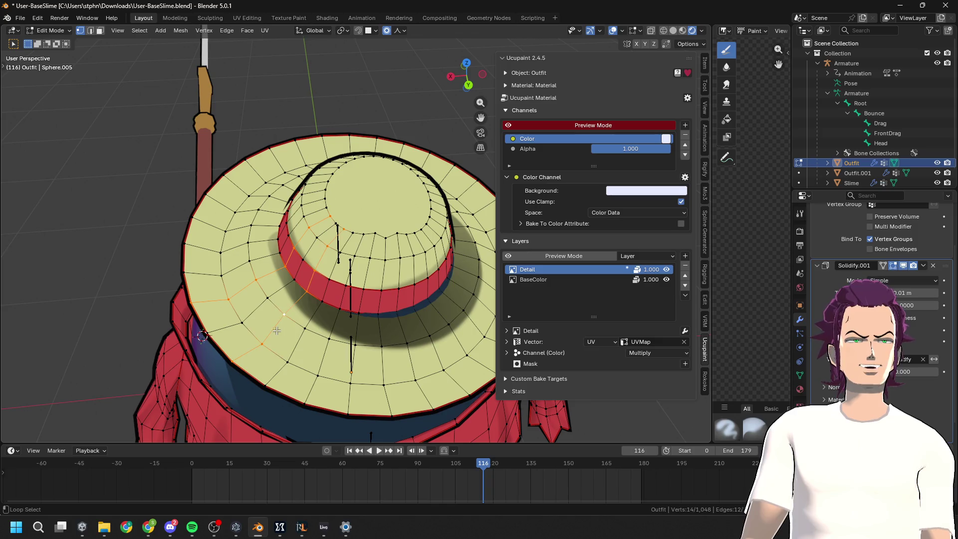
scroll(381, 240, "down", 3)
middle_click_drag(381, 240, 332, 299)
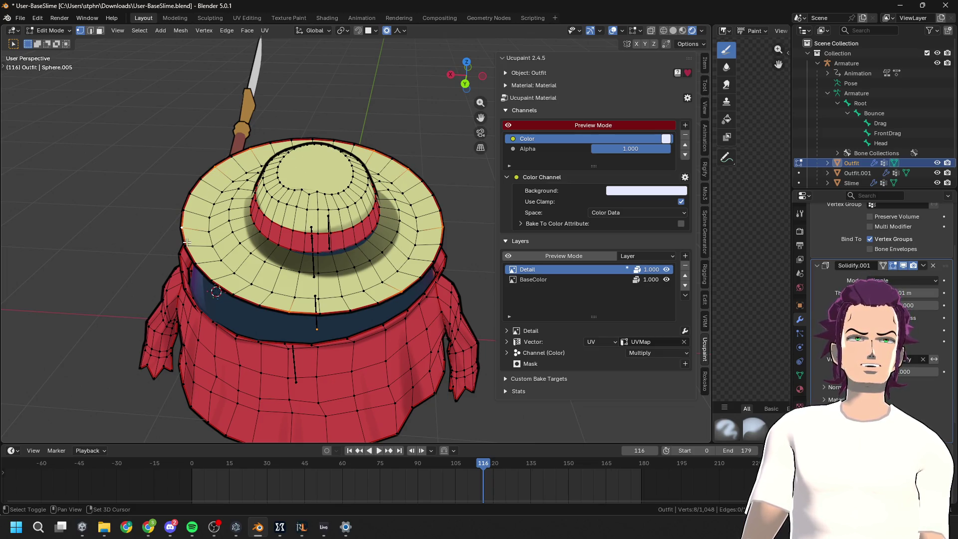
middle_click_drag(214, 278, 349, 292)
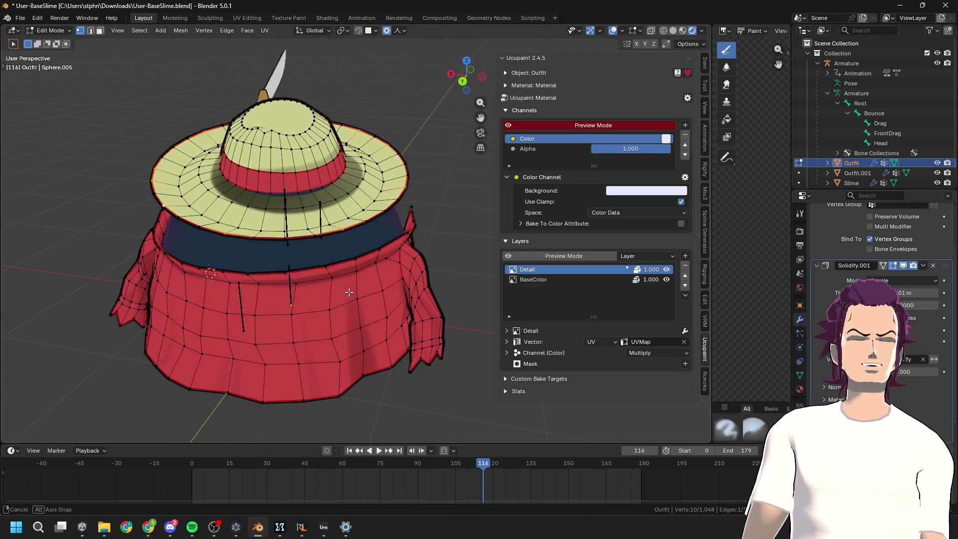
key("g")
key("z")
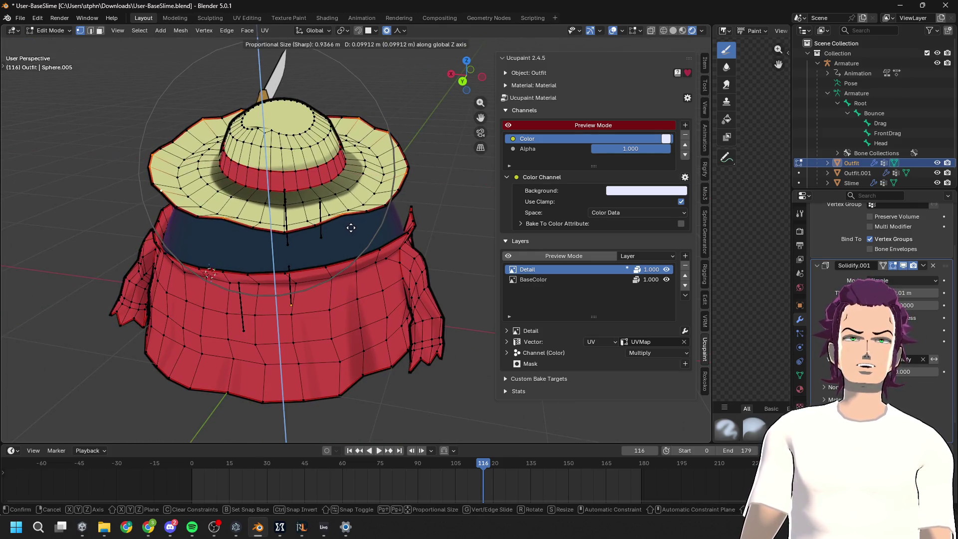
left_click(353, 227)
middle_click_drag(352, 226, 396, 209)
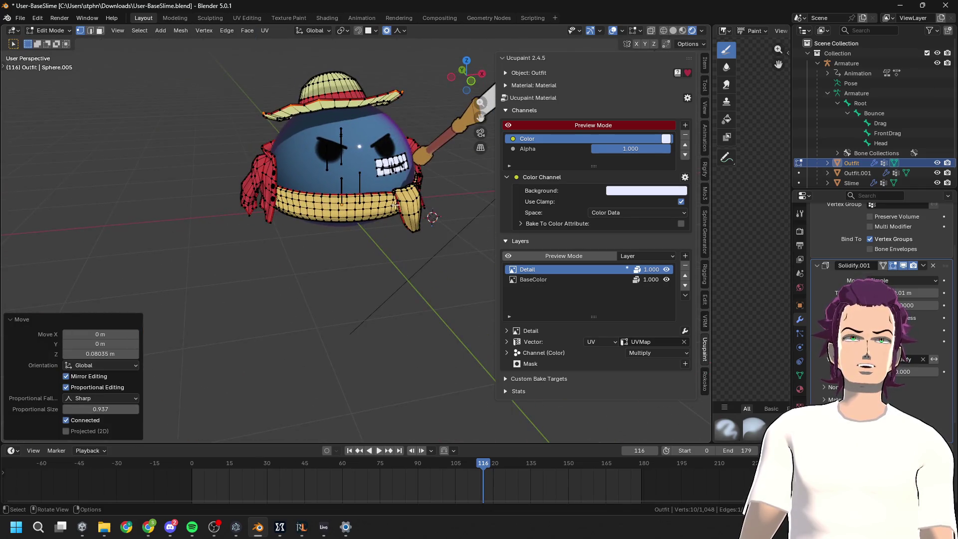
key("z")
scroll(391, 152, "up", 3)
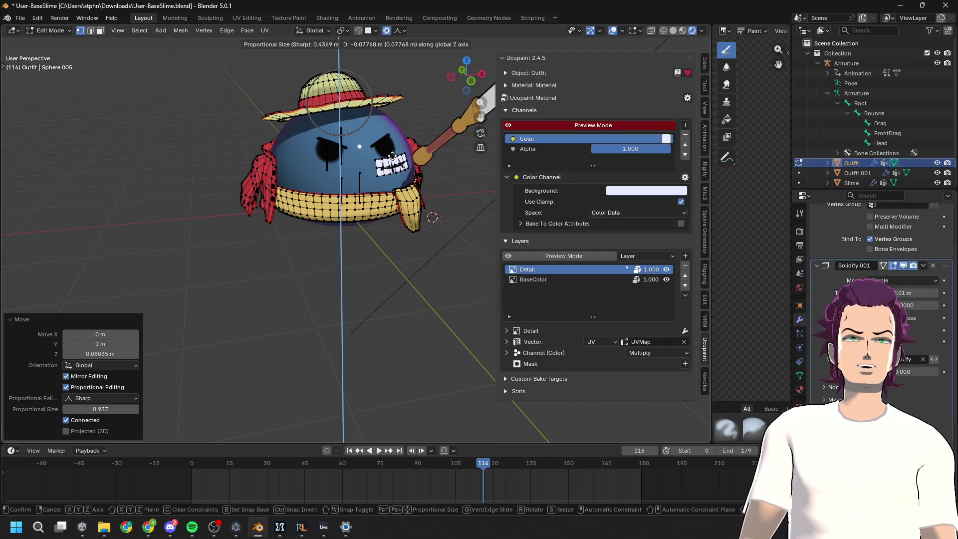
left_click(392, 155)
Select the whole hat, adjust its height along Z, and return to Object Mode
key("Tab")
mouse_move(392, 155)
middle_mouse_down()
mouse_move(448, 170)
mouse_move(376, 168)
mouse_move(421, 153)
mouse_move(197, 144)
mouse_move(346, 166)
mouse_move(335, 280)
mouse_move(352, 271)
mouse_move(369, 288)
mouse_move(381, 262)
middle_mouse_up()
scroll(421, 153, "up", 3)
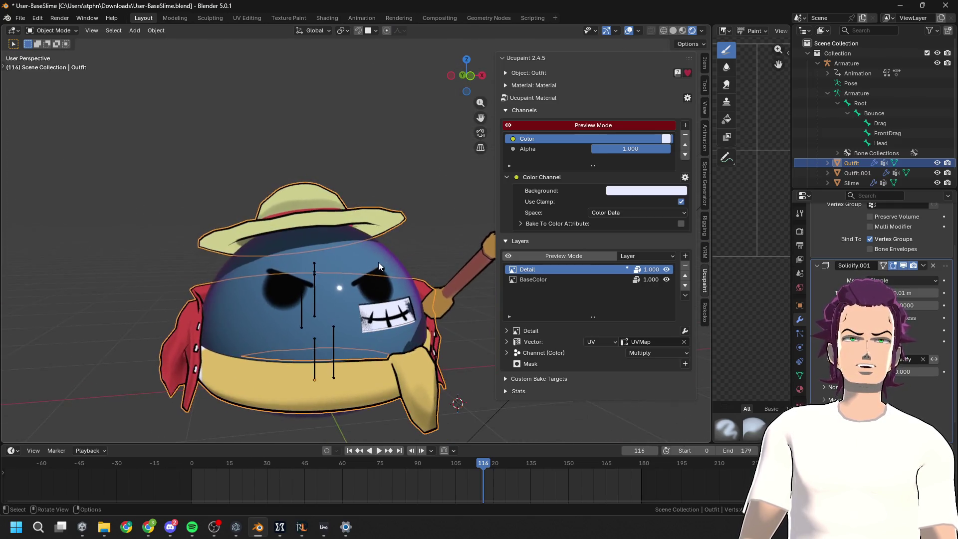
key("Tab")
key("l")
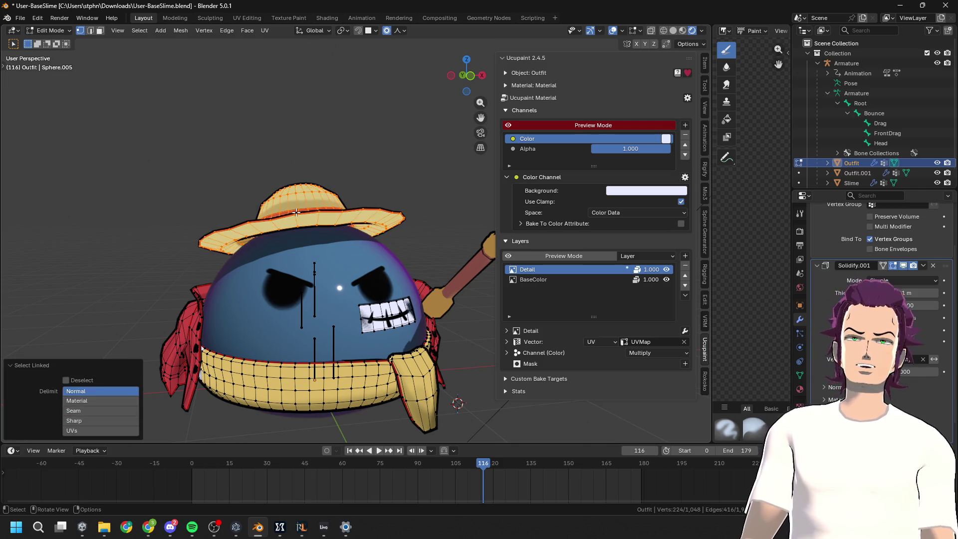
key("g")
key("z")
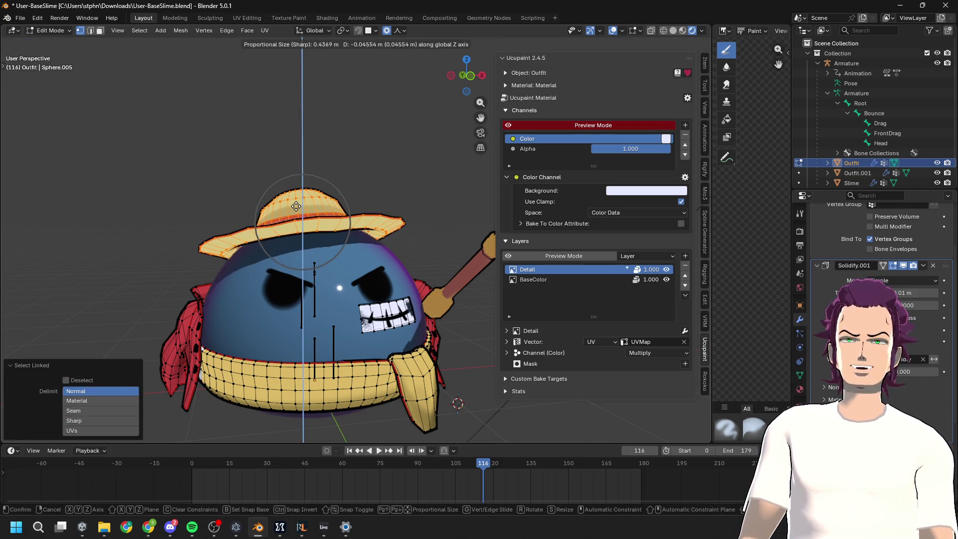
key("Escape")
key("Tab")
mouse_move(292, 203)
middle_mouse_down()
mouse_move(320, 220)
mouse_move(381, 228)
mouse_move(376, 214)
mouse_move(394, 202)
mouse_move(385, 225)
mouse_move(396, 213)
mouse_move(370, 220)
middle_mouse_up()
left_click(474, 80)
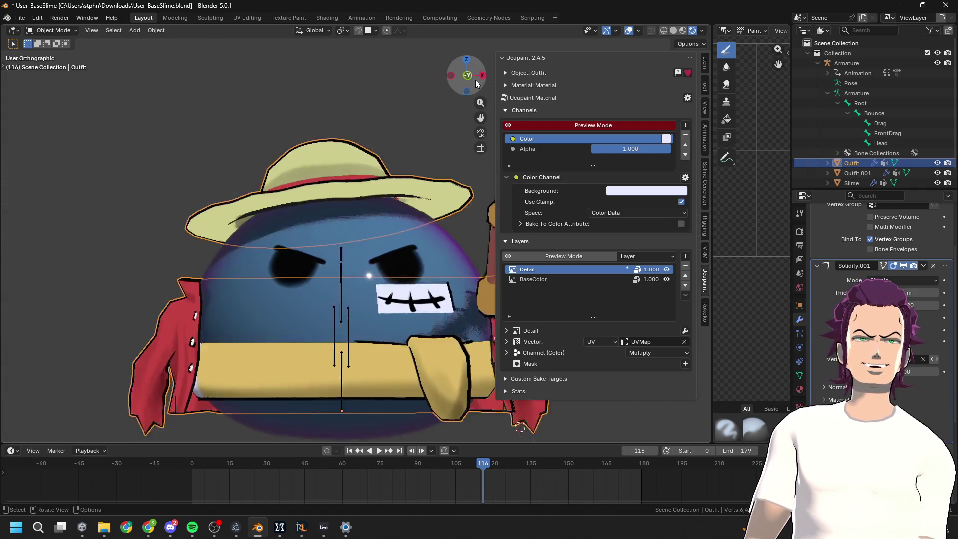
Try a vertical move of the hat vertices, then return to Object Mode to check it
mouse_move(407, 157)
middle_mouse_down()
mouse_move(409, 178)
mouse_move(295, 187)
mouse_move(331, 175)
mouse_move(335, 215)
mouse_move(223, 211)
mouse_move(338, 238)
mouse_move(334, 208)
middle_mouse_up()
key("Tab")
key("g")
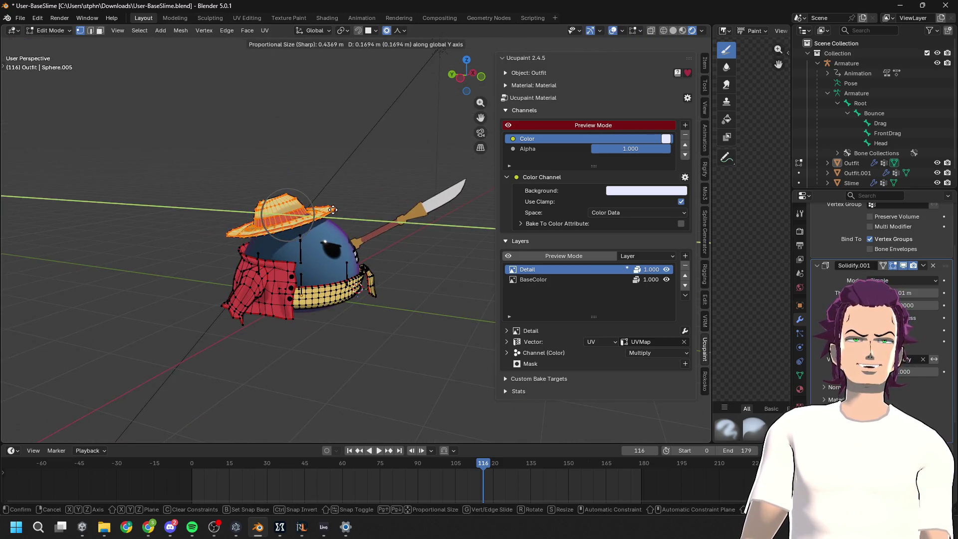
key("z")
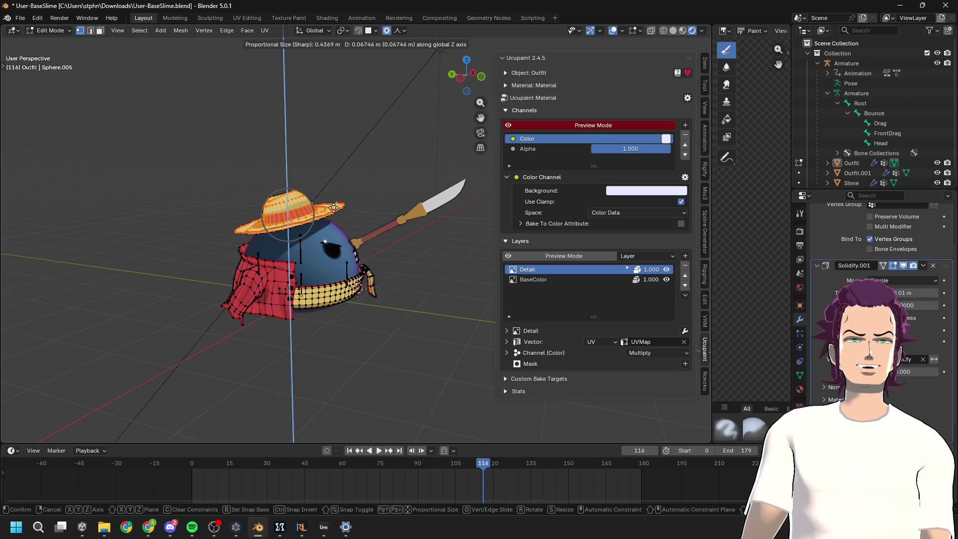
key("Escape")
key("Tab")
mouse_move(337, 212)
middle_mouse_down()
mouse_move(423, 218)
mouse_move(432, 202)
mouse_move(313, 209)
mouse_move(349, 232)
mouse_move(333, 250)
mouse_move(359, 211)
mouse_move(431, 188)
mouse_move(415, 204)
middle_mouse_up()
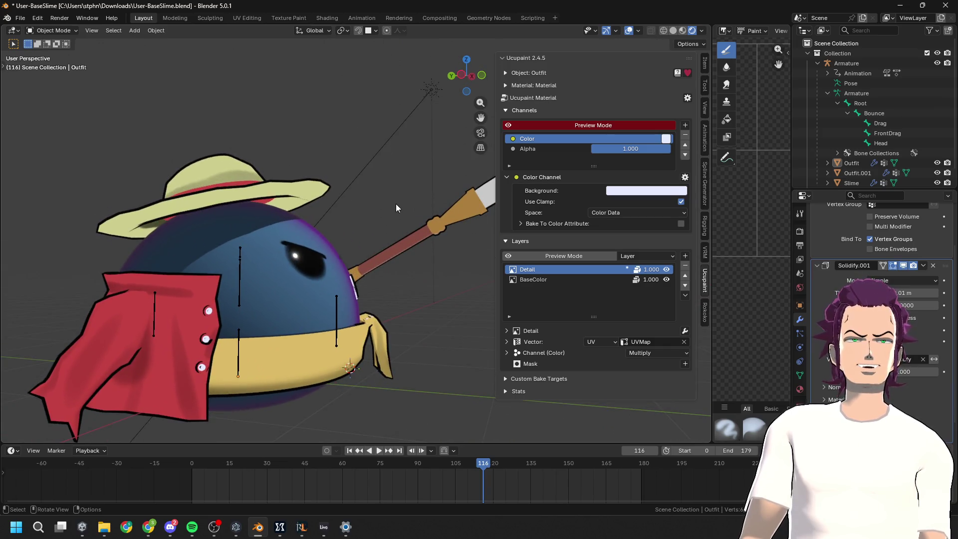
Lower the hat 0.061417 m along Z with sharp proportional falloff and exit Edit Mode
key("Tab")
key("g")
key("z")
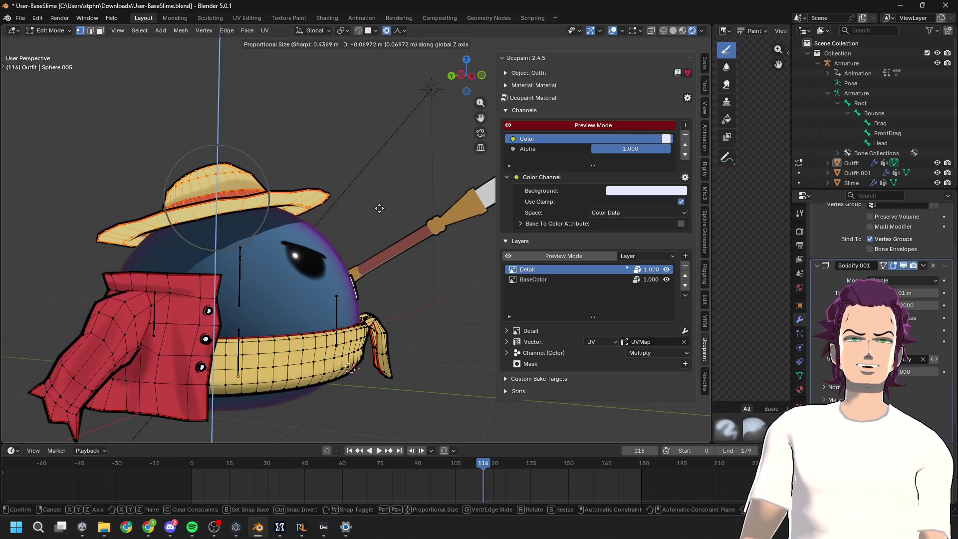
left_click(379, 208)
mouse_move(379, 208)
middle_mouse_down()
mouse_move(496, 226)
mouse_move(297, 220)
mouse_move(289, 240)
mouse_move(289, 259)
mouse_move(320, 223)
mouse_move(395, 218)
mouse_move(444, 232)
mouse_move(393, 259)
mouse_move(374, 257)
middle_mouse_up()
key("Tab")
scroll(496, 226, "down", 8)
scroll(368, 255, "up", 6)
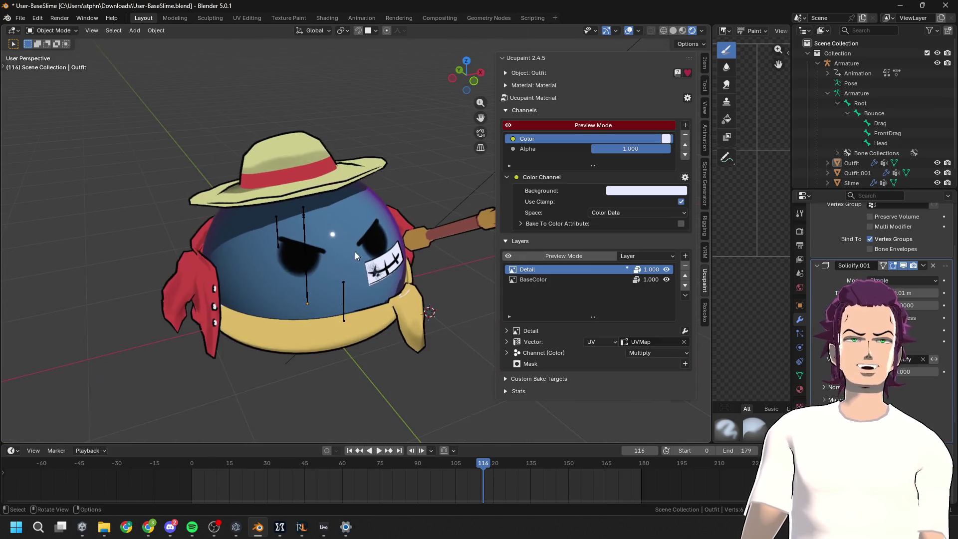
mouse_move(388, 228)
middle_mouse_down()
mouse_move(392, 279)
mouse_move(381, 186)
mouse_move(388, 161)
mouse_move(448, 204)
mouse_move(379, 218)
mouse_move(423, 199)
mouse_move(400, 192)
mouse_move(282, 217)
middle_mouse_up()
scroll(372, 252, "down", 4)
scroll(372, 252, "up", 4)
mouse_move(372, 252)
middle_mouse_down()
mouse_move(283, 233)
mouse_move(301, 247)
mouse_move(403, 243)
mouse_move(325, 223)
mouse_move(349, 217)
mouse_move(462, 229)
mouse_move(499, 248)
mouse_move(375, 259)
mouse_move(491, 258)
mouse_move(599, 222)
mouse_move(286, 276)
mouse_move(290, 297)
mouse_move(163, 339)
mouse_move(233, 297)
mouse_move(299, 309)
mouse_move(184, 318)
mouse_move(263, 332)
mouse_move(196, 301)
mouse_move(199, 285)
mouse_move(229, 278)
mouse_move(250, 256)
mouse_move(229, 275)
mouse_move(225, 298)
mouse_move(291, 341)
mouse_move(249, 331)
mouse_move(213, 352)
mouse_move(229, 314)
mouse_move(274, 280)
mouse_move(301, 289)
mouse_move(242, 297)
mouse_move(268, 295)
middle_mouse_up()
scroll(315, 283, "up", 3)
scroll(288, 318, "up", 5)
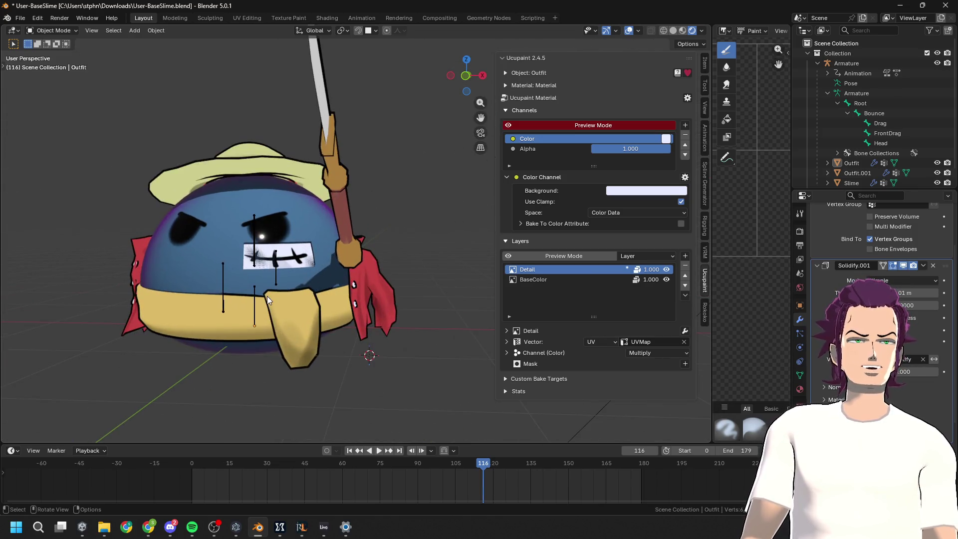
mouse_move(371, 330)
middle_mouse_down()
mouse_move(400, 325)
mouse_move(367, 327)
middle_mouse_up()
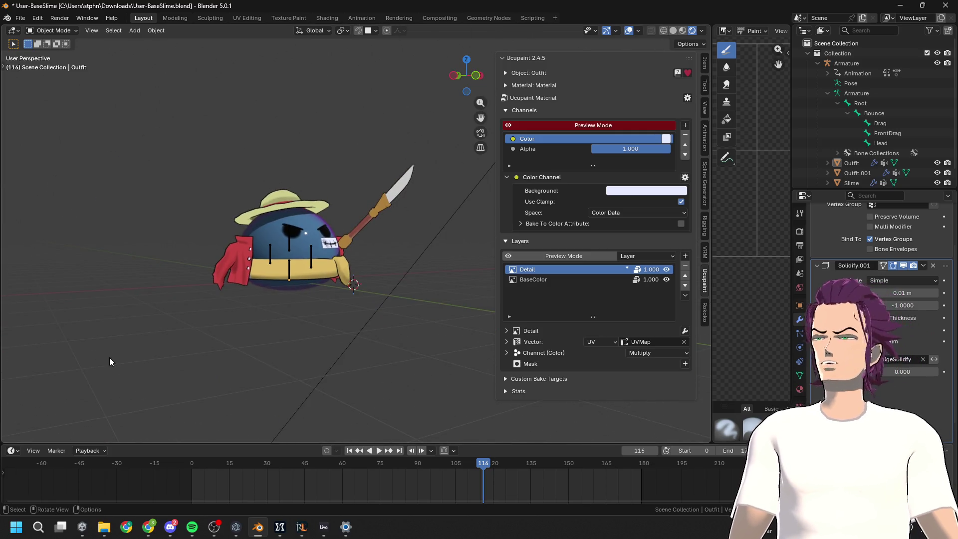
middle_click_drag(268, 310, 352, 294)
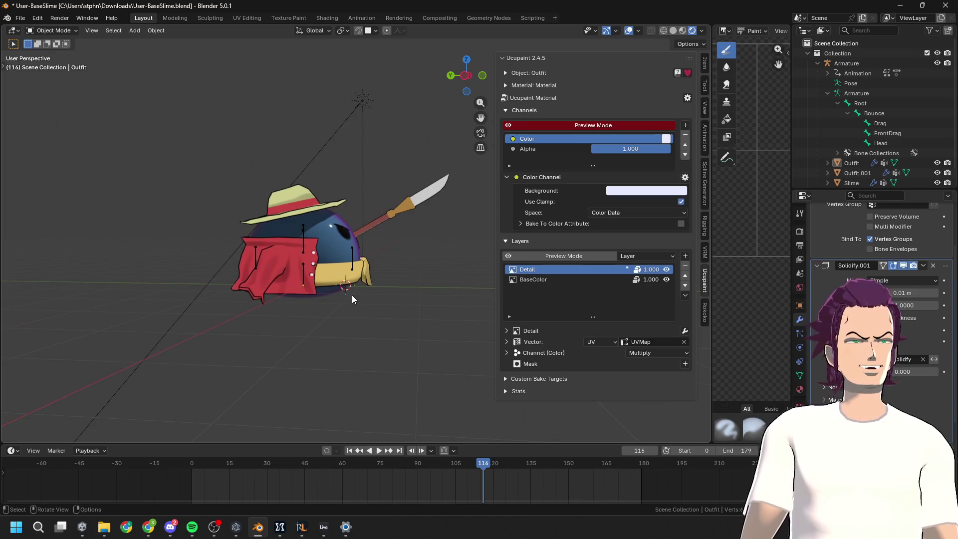
scroll(289, 324, "up", 5)
left_click(270, 348)
Inspect the sash and red shirt from the side, leaving the outfit in Object Mode
key("Tab")
middle_click_drag(284, 344, 287, 314)
scroll(332, 290, "up", 6)
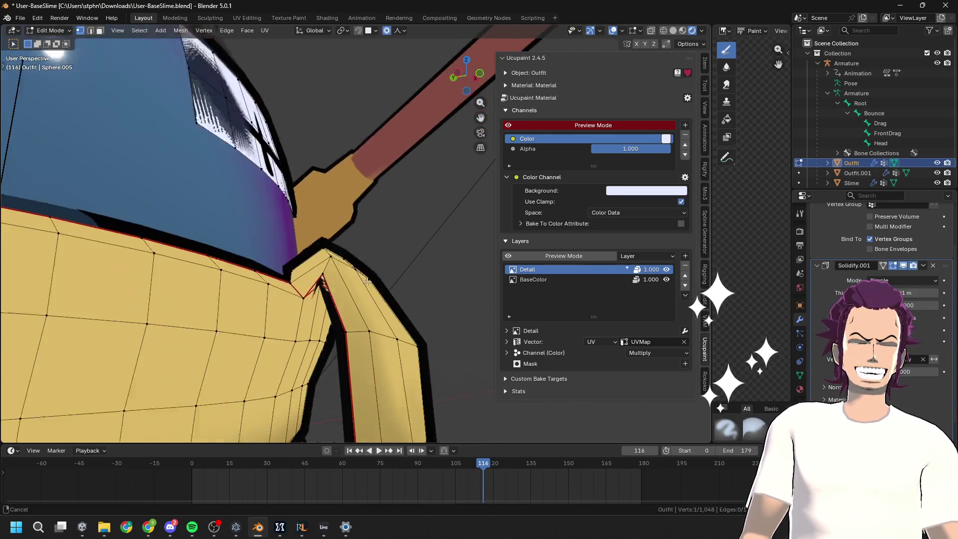
scroll(321, 309, "down", 8)
mouse_move(321, 309)
middle_mouse_down()
mouse_move(454, 273)
mouse_move(384, 244)
mouse_move(433, 252)
middle_mouse_up()
key("Tab")
mouse_move(177, 265)
middle_mouse_down()
mouse_move(276, 243)
mouse_move(314, 191)
mouse_move(319, 164)
mouse_move(298, 242)
mouse_move(262, 164)
mouse_move(257, 252)
mouse_move(322, 265)
mouse_move(221, 214)
mouse_move(187, 247)
mouse_move(133, 249)
mouse_move(264, 212)
mouse_move(324, 220)
mouse_move(453, 196)
mouse_move(369, 197)
mouse_move(388, 204)
mouse_move(397, 135)
mouse_move(250, 256)
mouse_move(264, 262)
mouse_move(254, 257)
mouse_move(286, 151)
mouse_move(314, 164)
mouse_move(292, 241)
mouse_move(264, 270)
middle_mouse_up()
Switch to a side orthographic view and turn off the viewport overlays
scroll(317, 163, "down", 3)
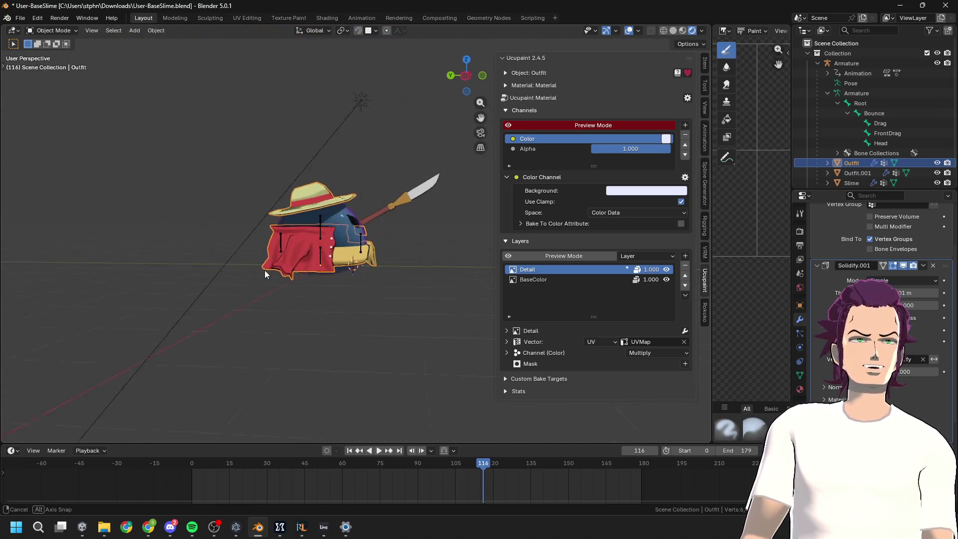
left_click(469, 77)
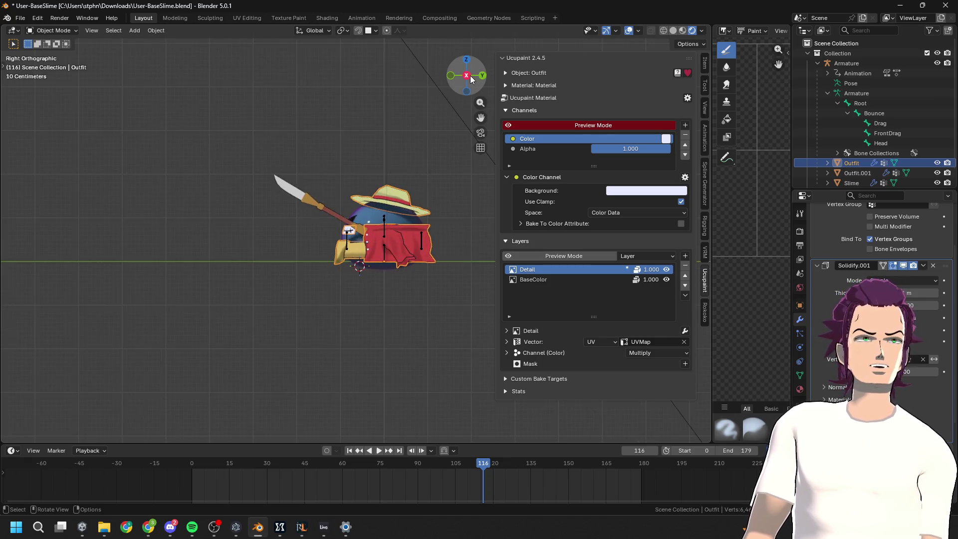
left_click(467, 77)
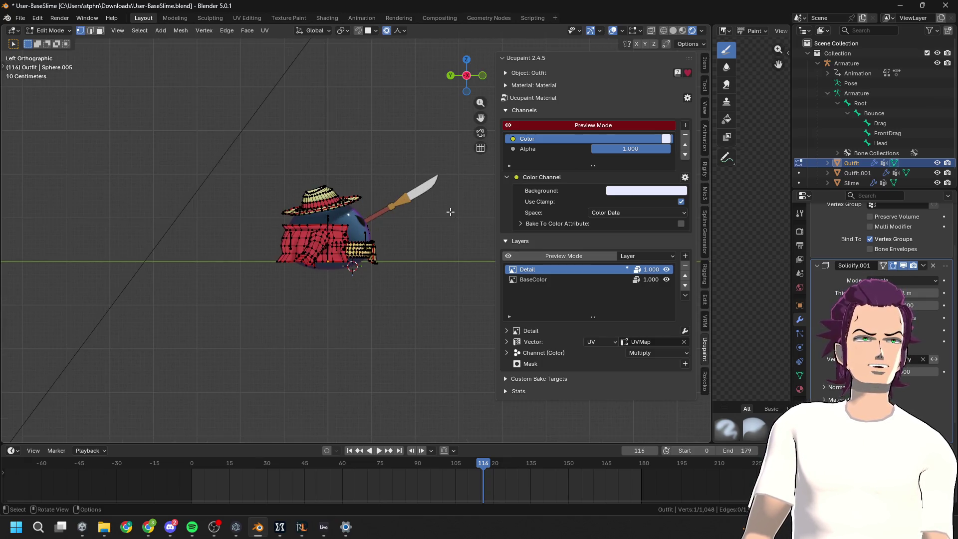
left_click(628, 34)
scroll(429, 286, "up", 3)
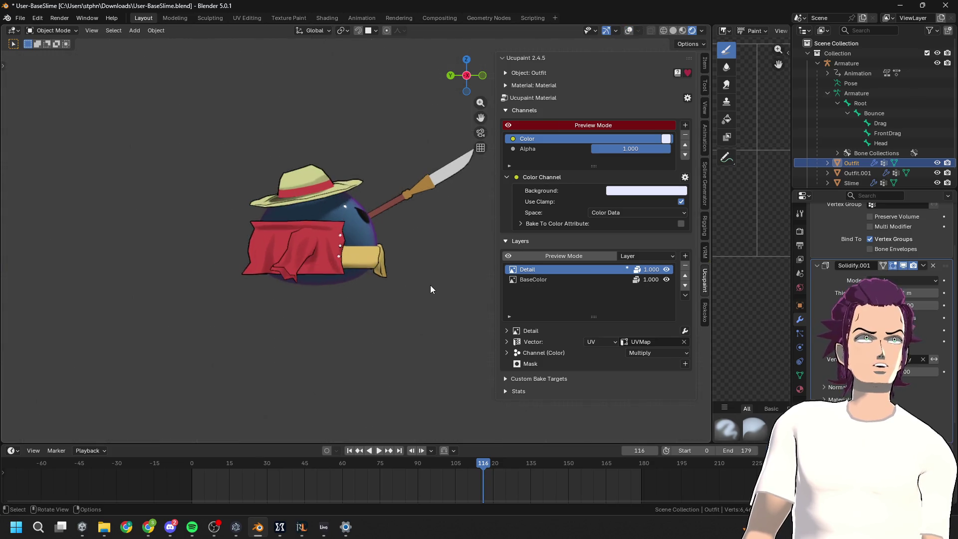
scroll(374, 353, "up", 3)
scroll(381, 351, "down", 3)
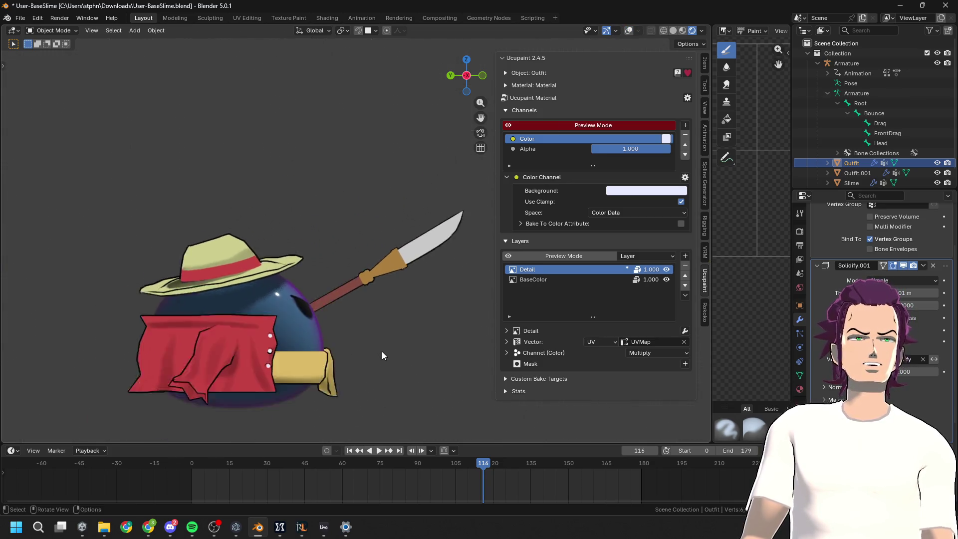
left_click(367, 273)
Rotate the spear to point up-left and move it beside the slime
key("Tab")
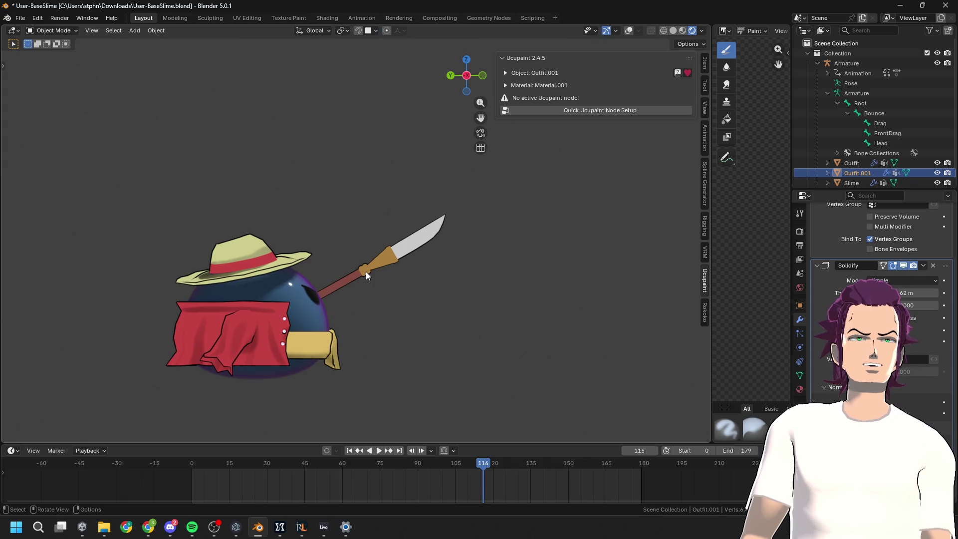
key("r")
left_click(284, 211)
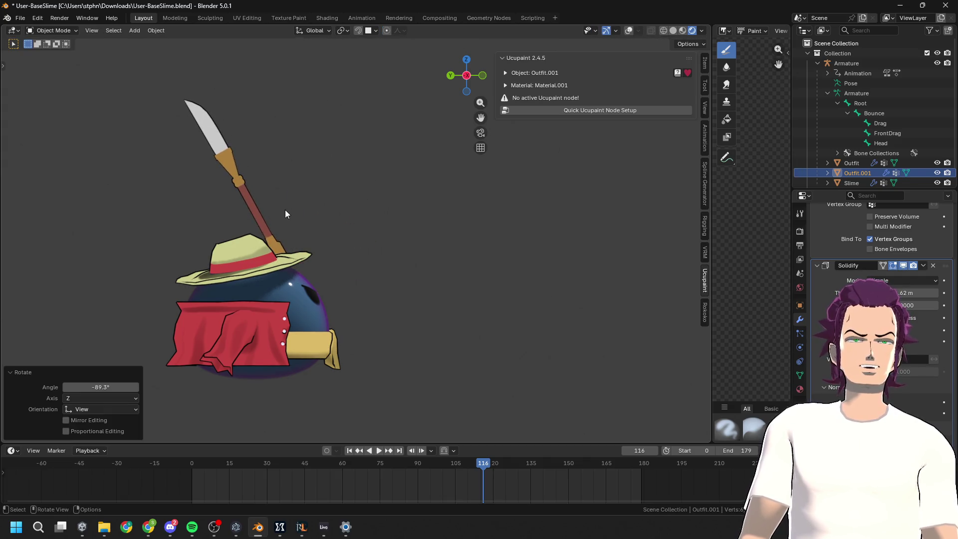
key("g")
left_click(379, 277)
Re-angle the spear up-right and shift it 0.20513 m along Y, 0.21174 m along Z
key("r")
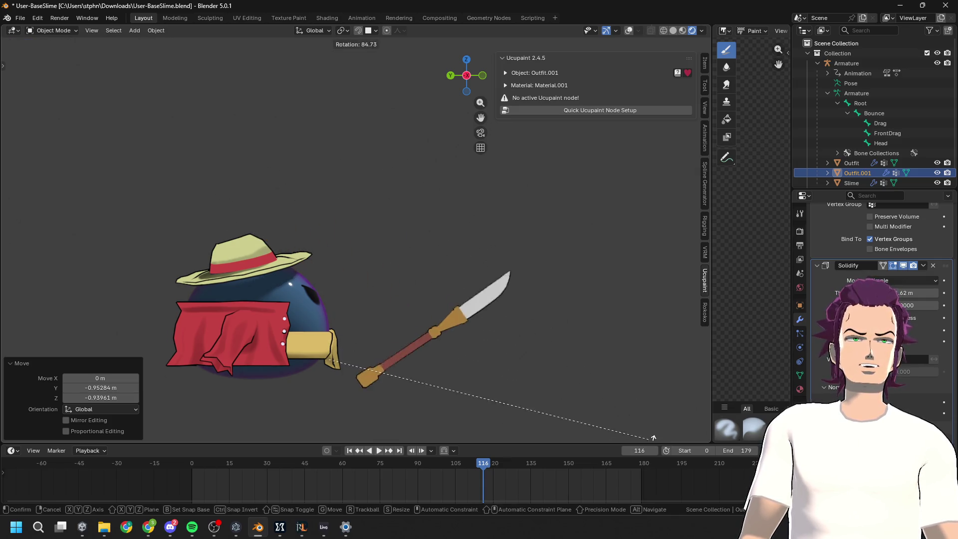
left_click(562, 400)
key("g")
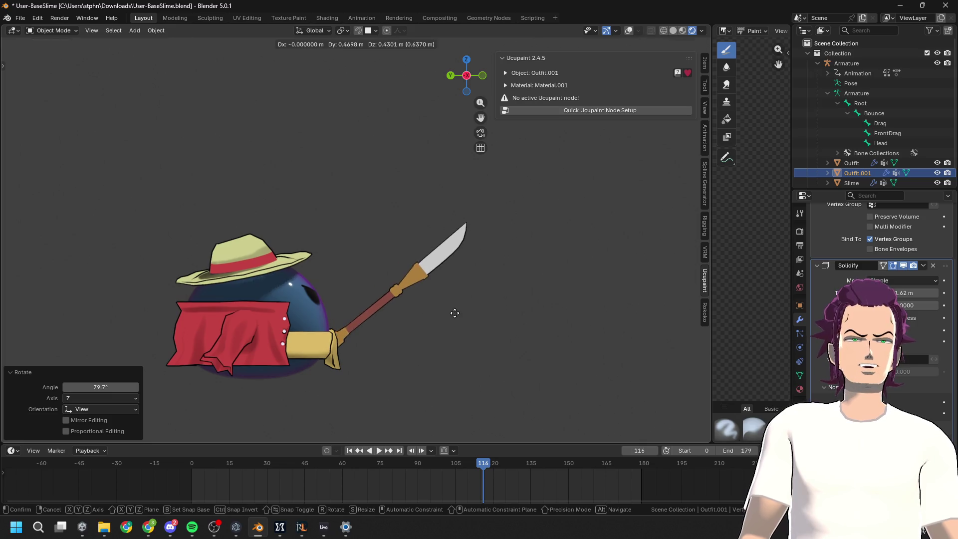
left_click(454, 313)
key("r")
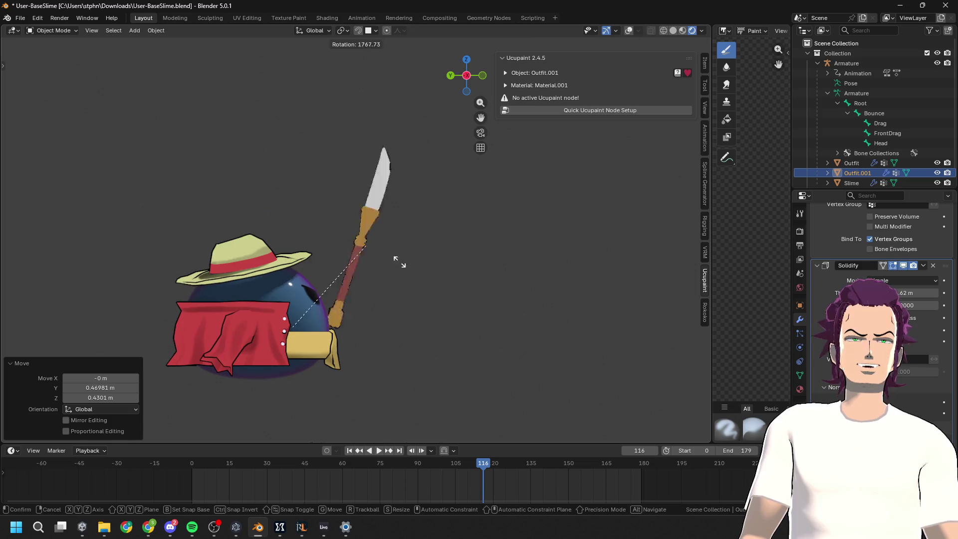
left_click(332, 355)
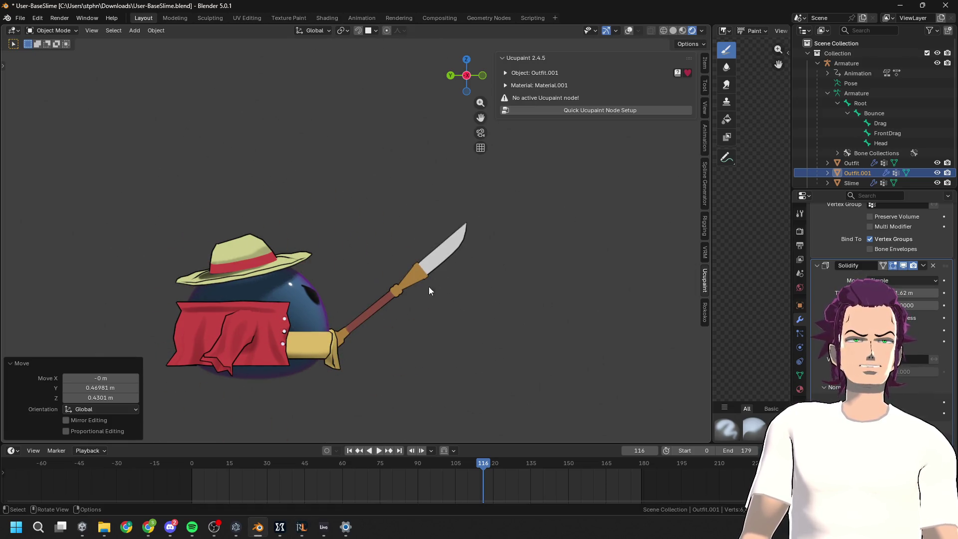
left_click_drag(420, 254, 405, 238)
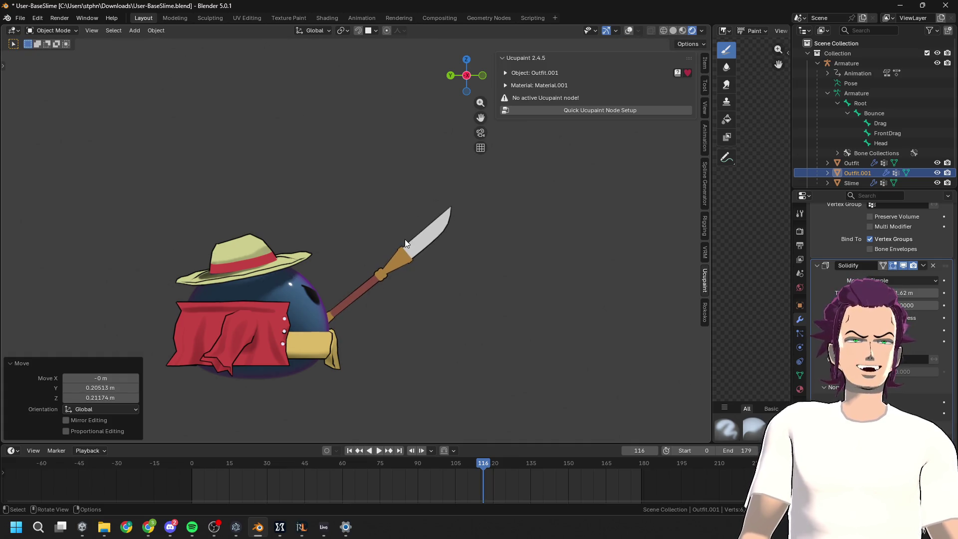
mouse_move(277, 274)
middle_mouse_down()
mouse_move(286, 323)
mouse_move(370, 210)
mouse_move(256, 275)
mouse_move(260, 317)
mouse_move(319, 313)
mouse_move(392, 289)
mouse_move(327, 282)
mouse_move(416, 291)
mouse_move(408, 304)
mouse_move(333, 304)
mouse_move(283, 274)
mouse_move(387, 318)
mouse_move(310, 338)
mouse_move(416, 292)
mouse_move(478, 282)
mouse_move(437, 290)
mouse_move(411, 311)
mouse_move(390, 352)
mouse_move(434, 333)
mouse_move(507, 357)
mouse_move(426, 348)
mouse_move(376, 325)
mouse_move(285, 330)
middle_mouse_up()
scroll(476, 350, "up", 3)
scroll(376, 325, "down", 3)
scroll(375, 327, "up", 2)
scroll(373, 324, "down", 2)
scroll(294, 330, "up", 2)
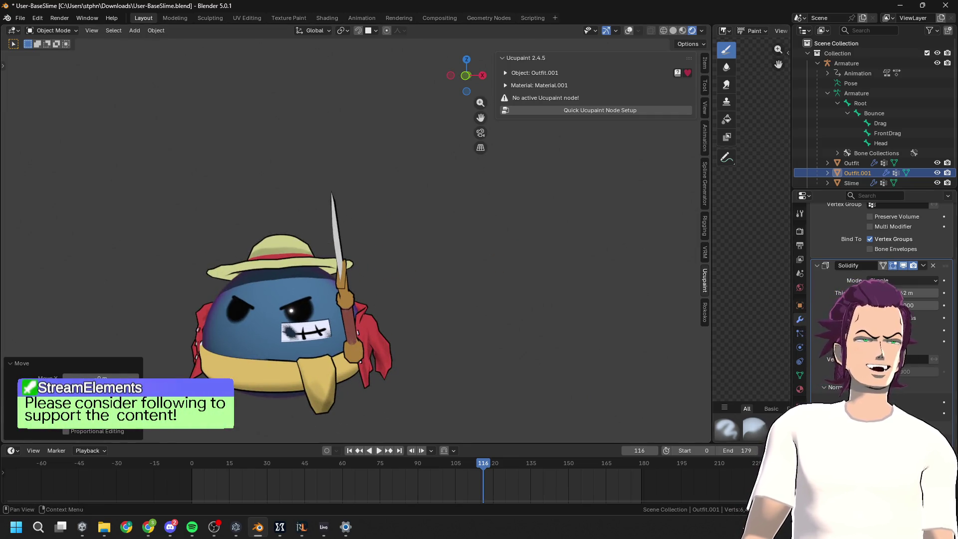
key("super+n")
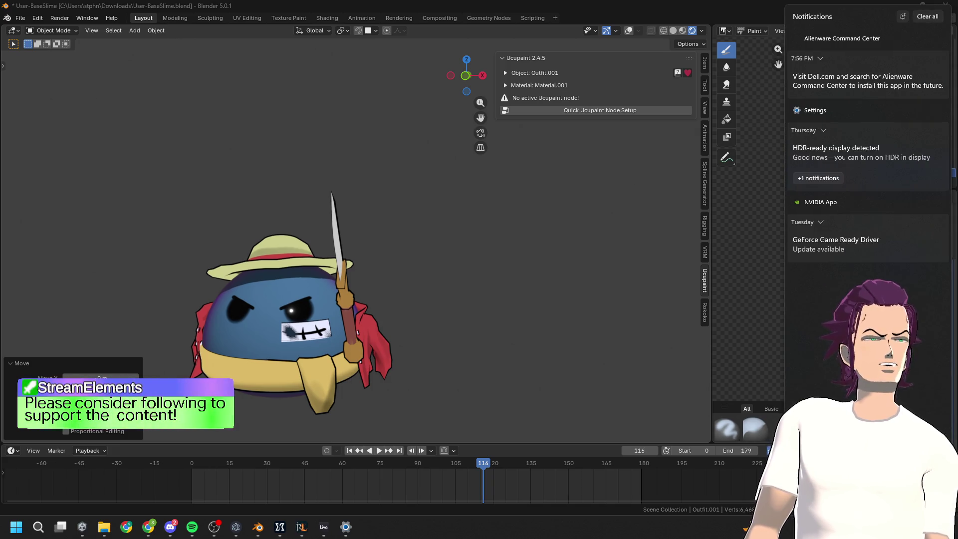
left_click(214, 323)
mouse_move(215, 322)
middle_mouse_down()
mouse_move(259, 290)
mouse_move(322, 288)
middle_mouse_up()
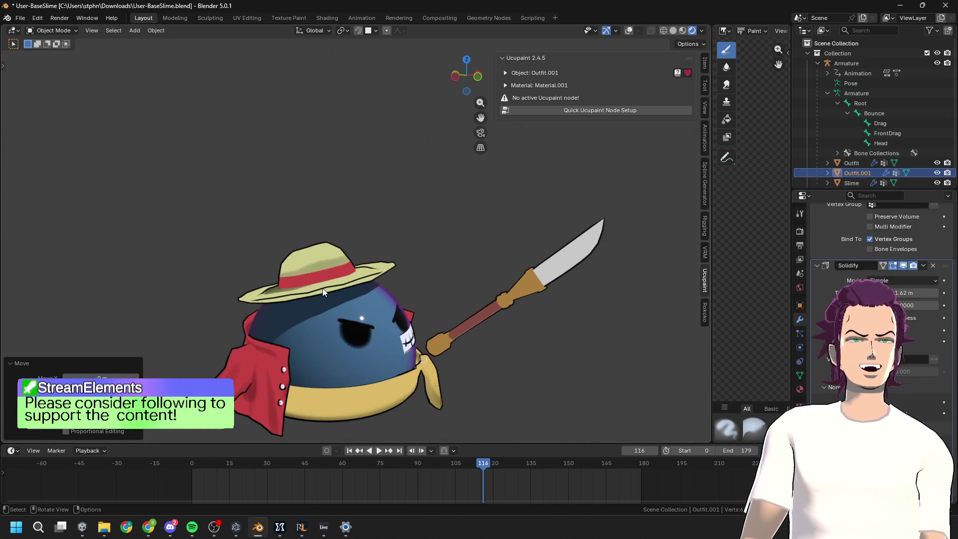
middle_click_drag(400, 352, 443, 353)
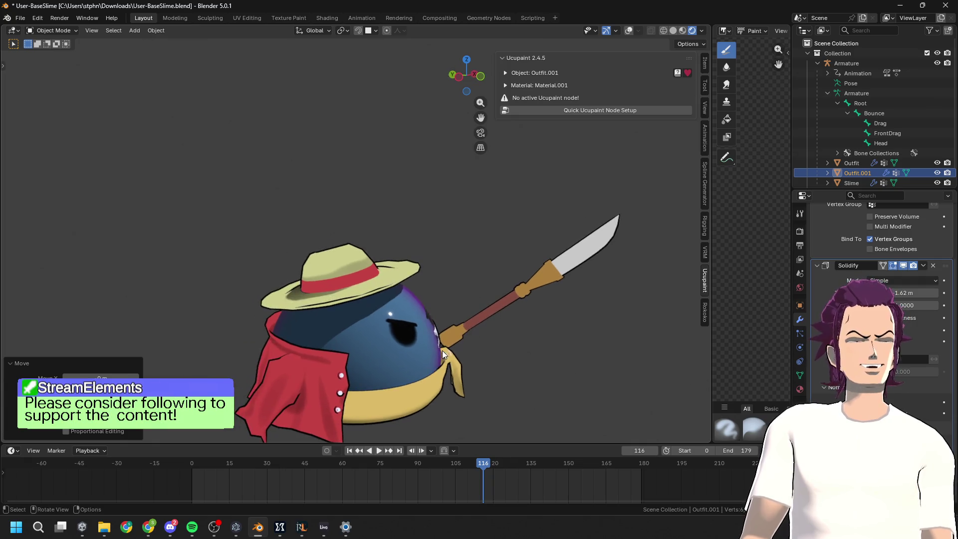
scroll(451, 356, "up", 4)
scroll(491, 406, "down", 1)
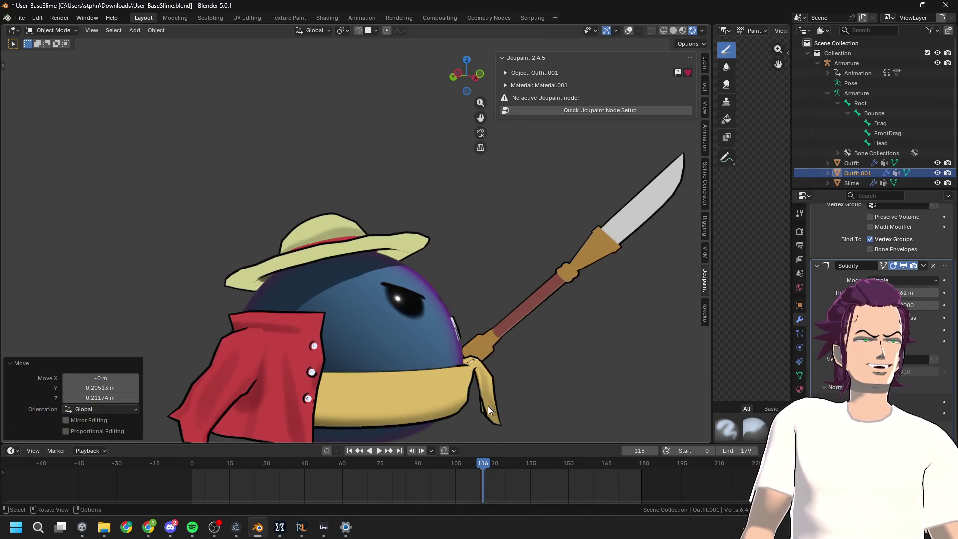
middle_click_drag(490, 407, 395, 402)
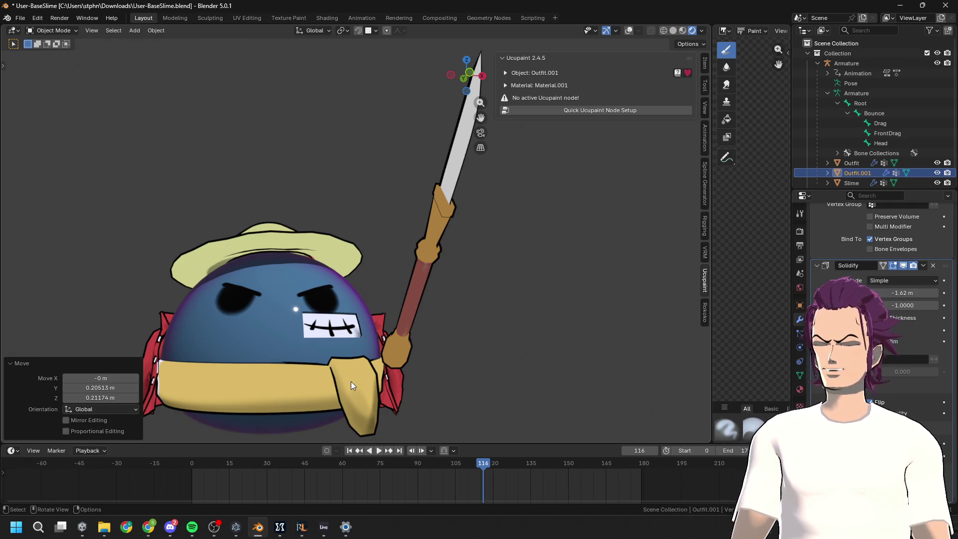
mouse_move(298, 375)
middle_mouse_down()
mouse_move(295, 365)
mouse_move(355, 370)
middle_mouse_up()
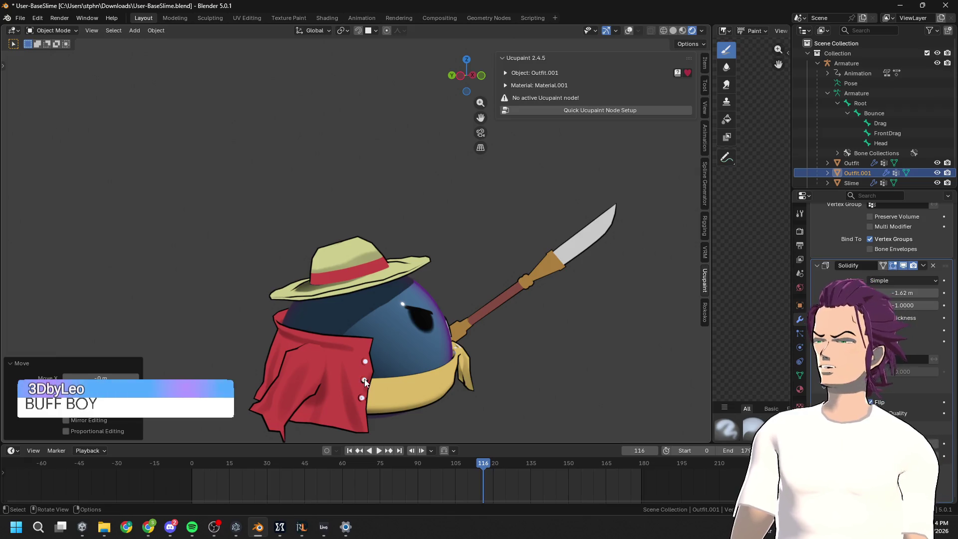